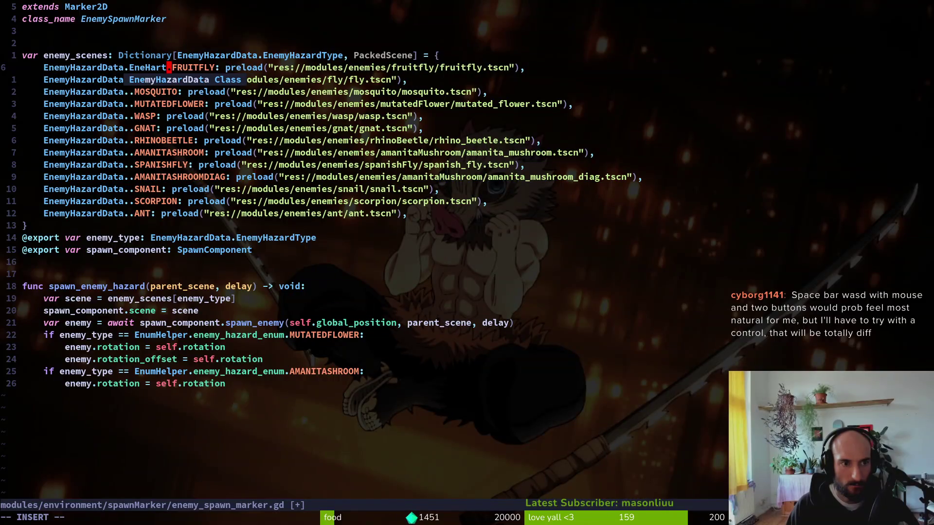
Complete every enemy_scenes key as EnemyHazardData.EnemyHazardType and save enemy_spawn_marker.gd
{"action": "key", "text": "Return"}
{"action": "key", "text": "Escape"}
{"action": "type", "text": ":write"}
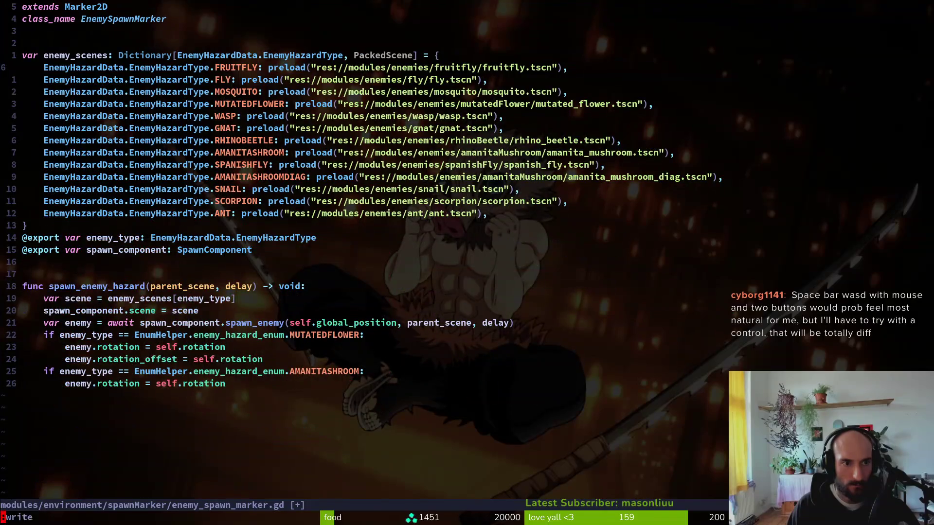
{"action": "key", "text": "Return"}
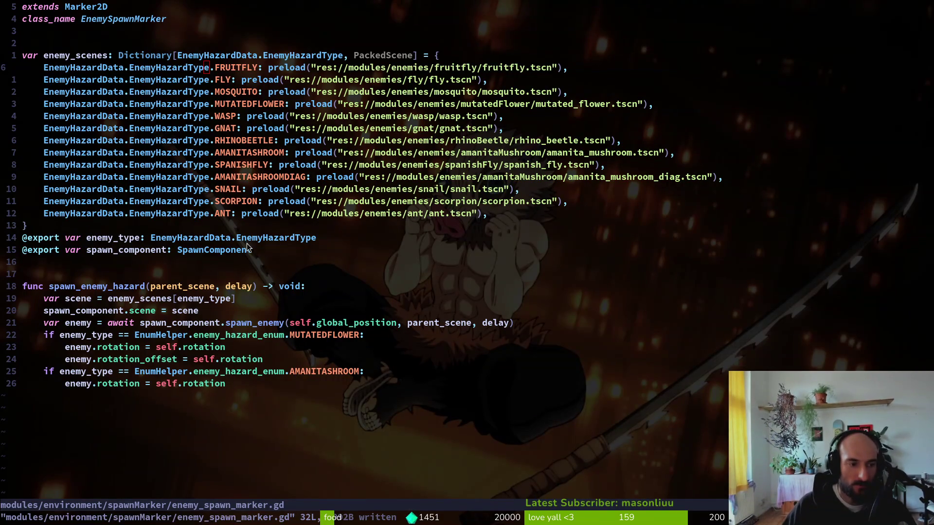
{"action": "key", "text": "alt+Tab"}
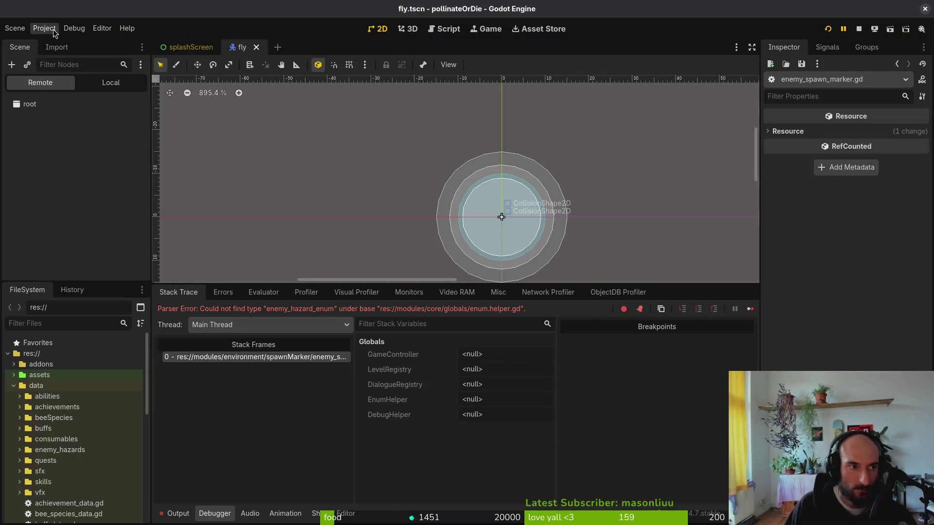
In Project Settings > Input Map, rebind kb_slash from J to Left Mouse Button
{"action": "left_click", "coordinate": [44, 29]}
{"action": "left_click", "coordinate": [65, 44]}
{"action": "left_click", "coordinate": [197, 97]}
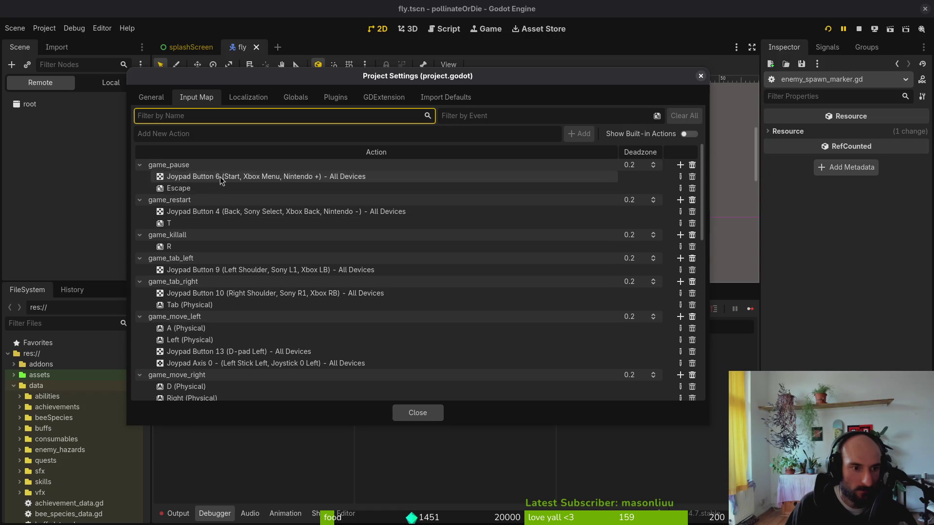
{"action": "scroll", "coordinate": [216, 204], "scroll_direction": "down", "scroll_amount": 5}
{"action": "scroll", "coordinate": [266, 255], "scroll_direction": "down", "scroll_amount": 6}
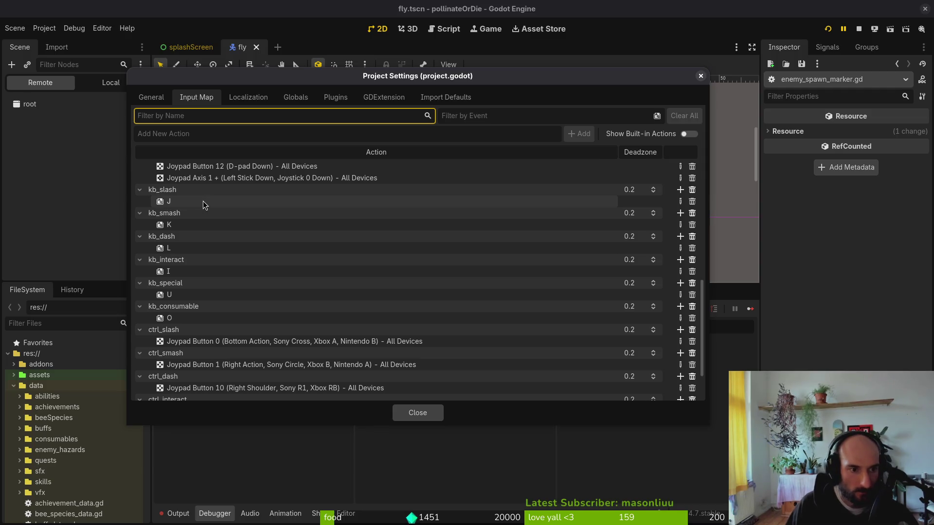
{"action": "left_click", "coordinate": [203, 201]}
{"action": "left_click", "coordinate": [680, 201]}
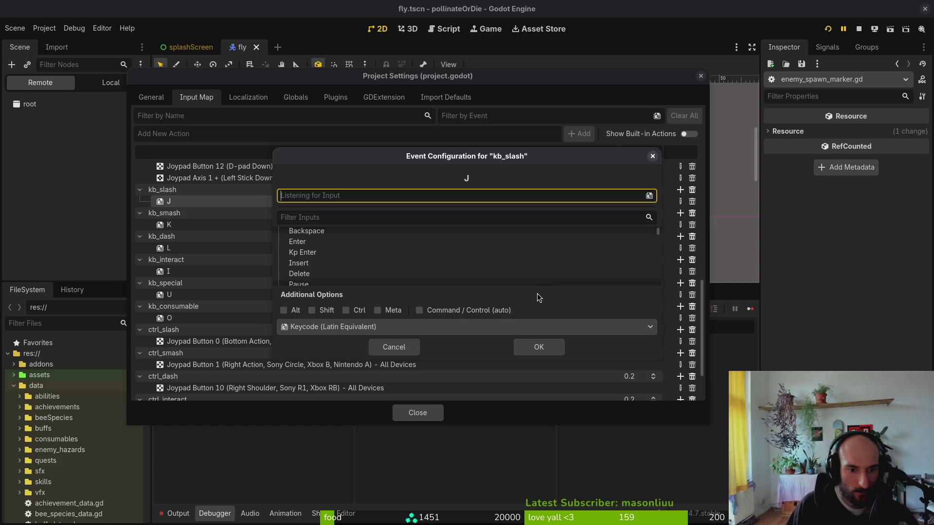
{"action": "left_click", "coordinate": [362, 195]}
{"action": "left_click", "coordinate": [551, 354]}
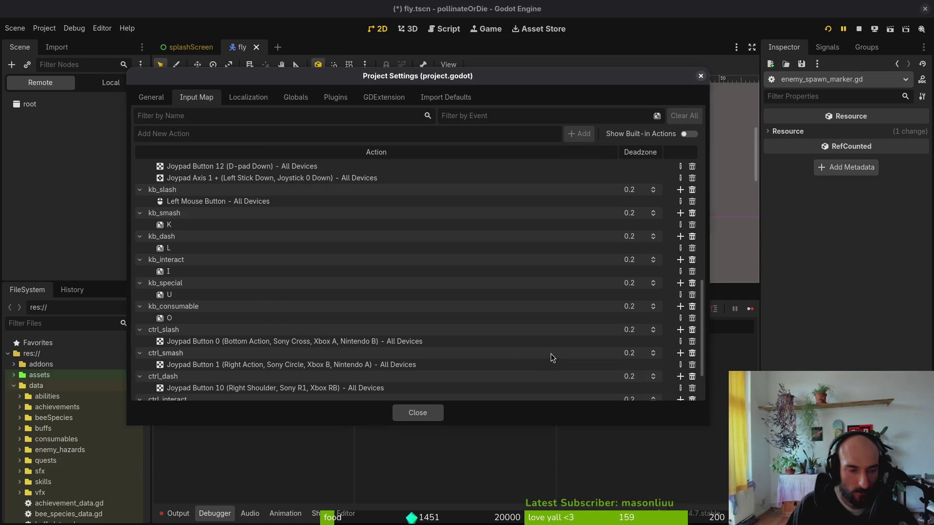
Rebind kb_smash from K to Right Mouse Button and kb_dash from L to Space
{"action": "left_click", "coordinate": [242, 222]}
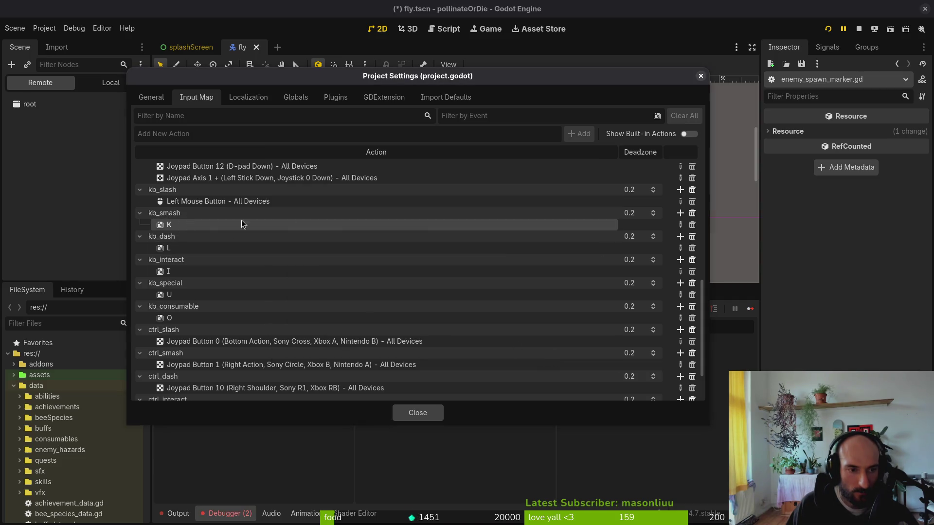
{"action": "left_click", "coordinate": [680, 224]}
{"action": "right_click", "coordinate": [396, 196]}
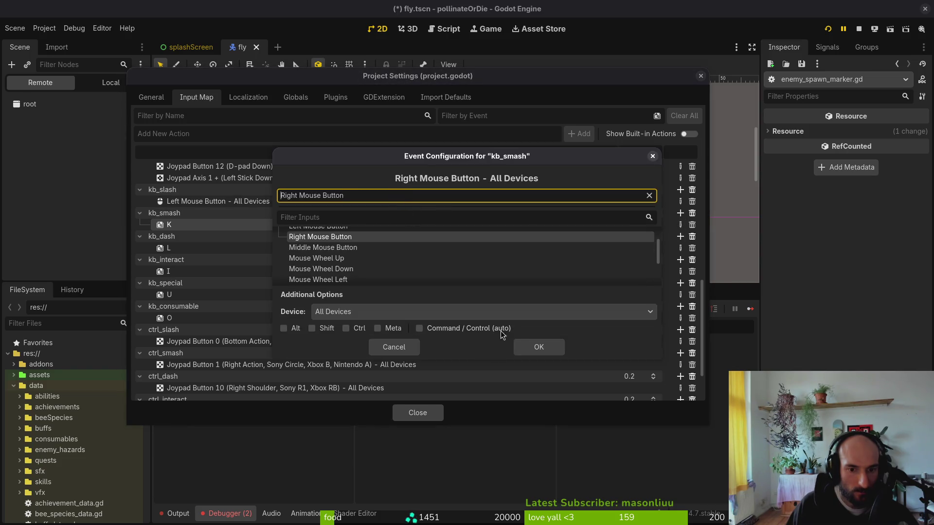
{"action": "left_click", "coordinate": [538, 347]}
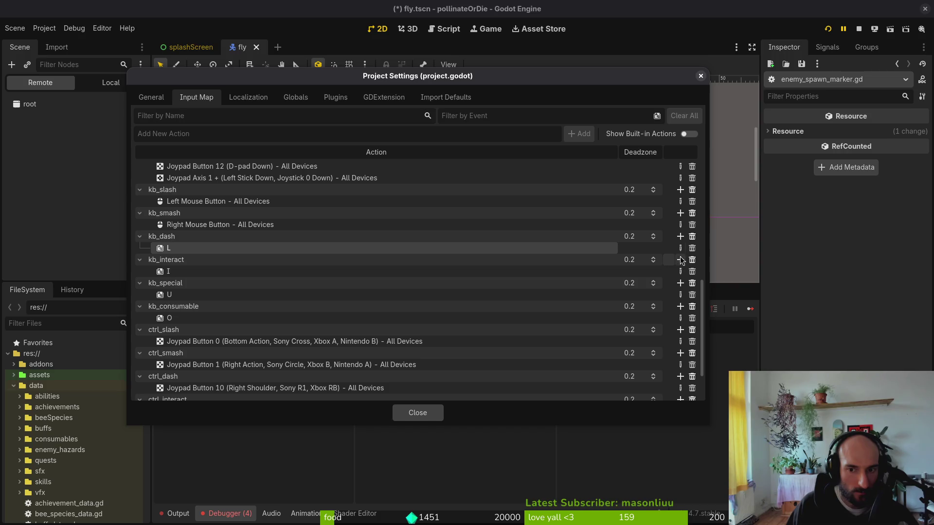
{"action": "left_click", "coordinate": [680, 249]}
{"action": "key", "text": "space"}
{"action": "left_click", "coordinate": [529, 345]}
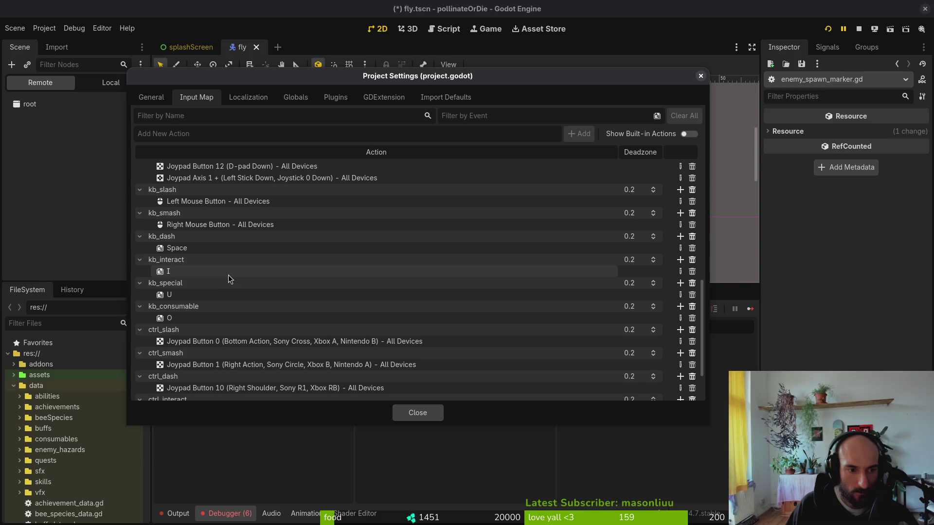
Close Project Settings, restart the game, and re-save the spawn marker script in Vim
{"action": "left_click", "coordinate": [418, 413]}
{"action": "left_click", "coordinate": [859, 29]}
{"action": "left_click", "coordinate": [828, 29]}
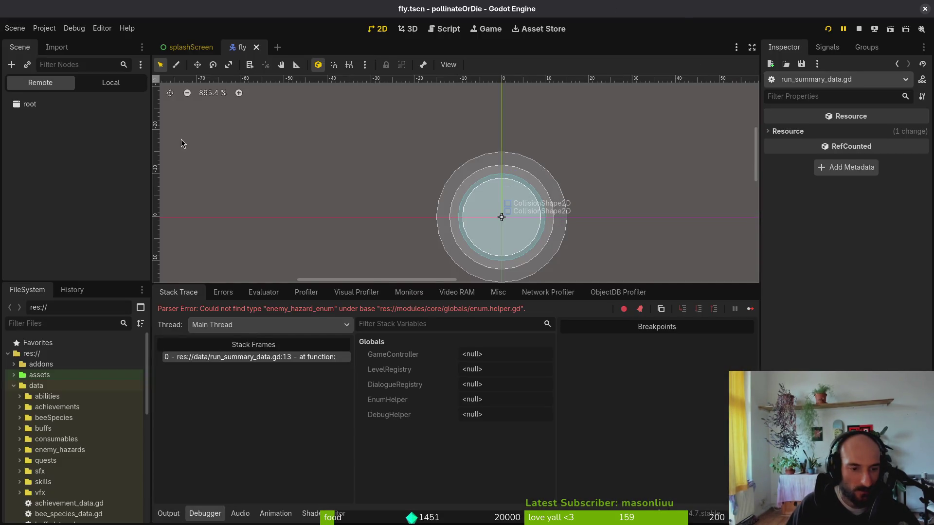
{"action": "key", "text": "F5"}
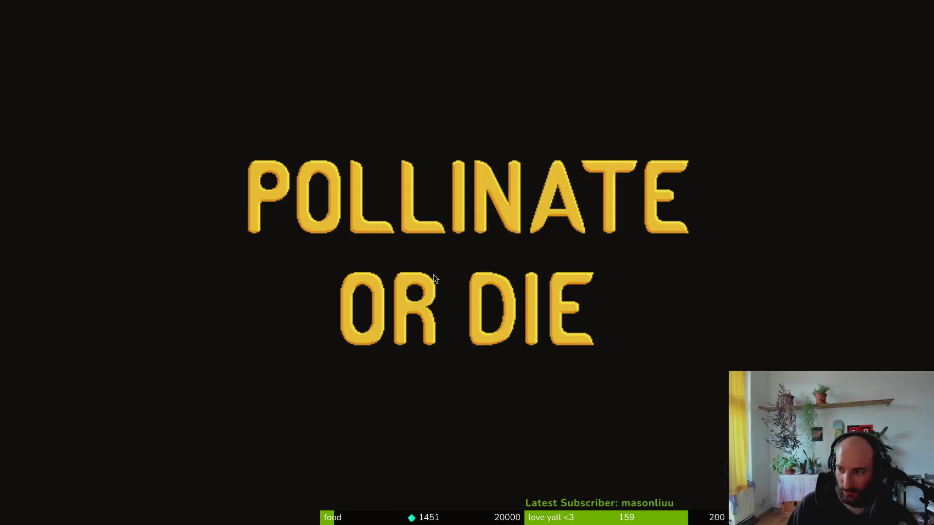
{"action": "key", "text": "alt+Tab"}
{"action": "type", "text": ":w"}
{"action": "key", "text": "Return"}
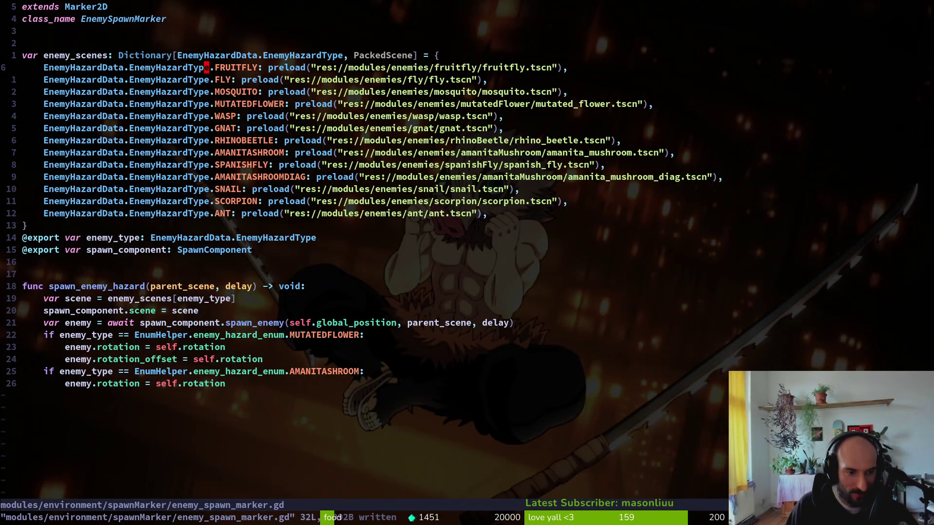
Replace EnumHelper.enemy_hazard_enum with EnemyHazardData.EnemyHazardType in the MUTATEDFLOWER check on line 28
{"action": "key", "text": "2"}
{"action": "key", "text": "2"}
{"action": "key", "text": "j"}
{"action": "key", "text": "b"}
{"action": "key", "text": "b"}
{"action": "key", "text": "b"}
{"action": "key", "text": "v"}
{"action": "key", "text": "w"}
{"action": "key", "text": "w"}
{"action": "key", "text": "w"}
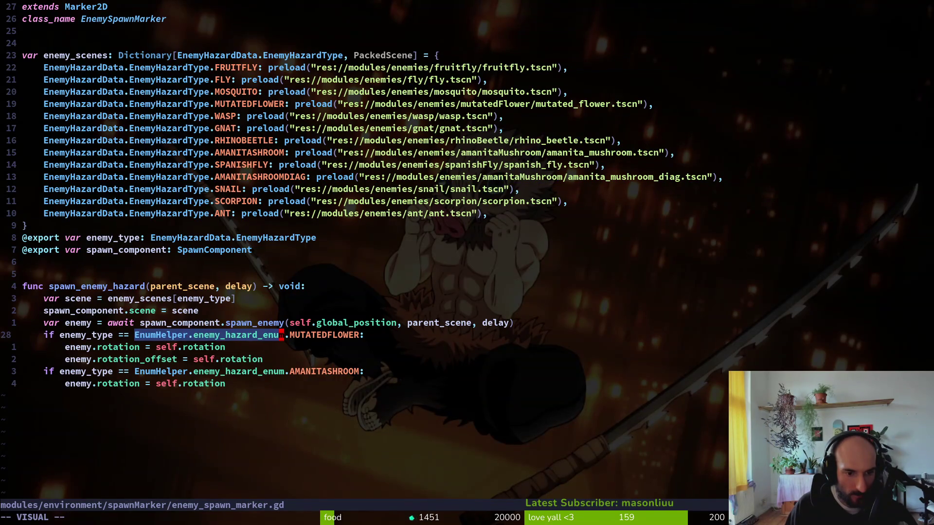
{"action": "type", "text": "cEnemyHazardData.E"}
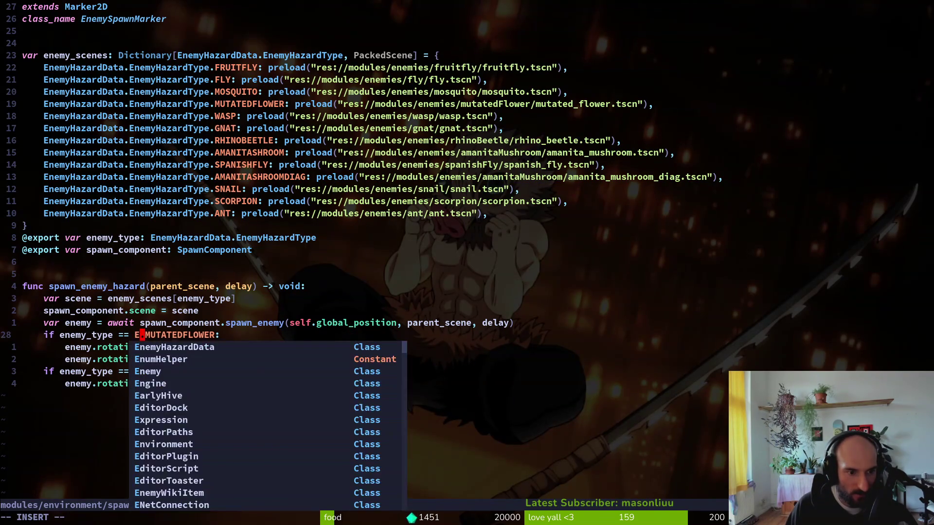
{"action": "type", "text": "nemyHazardType"}
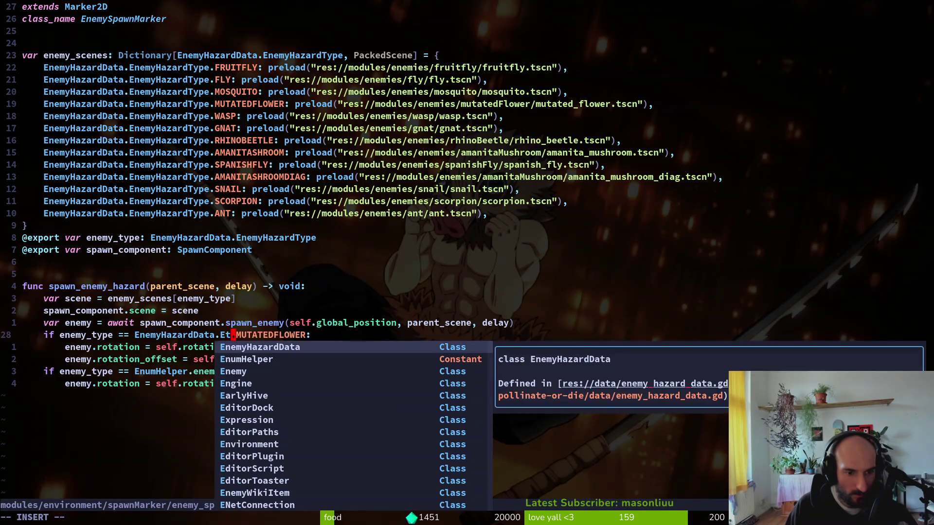
{"action": "key", "text": "Escape"}
Paste EnemyHazardData.EnemyHazardType over the old enum in the AMANITASHROOM check and save
{"action": "key", "text": "b"}
{"action": "key", "text": "b"}
{"action": "key", "text": "v"}
{"action": "key", "text": "w"}
{"action": "key", "text": "w"}
{"action": "key", "text": "w"}
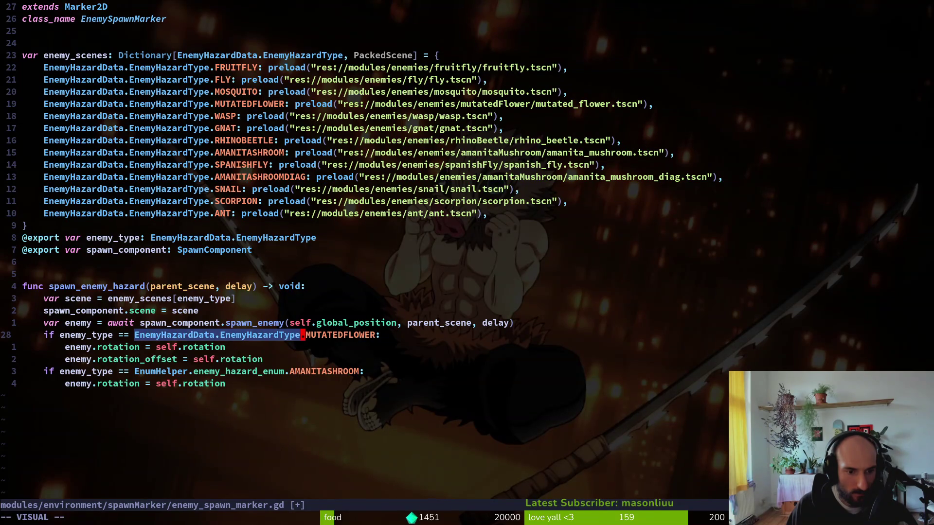
{"action": "key", "text": "y"}
{"action": "key", "text": "j"}
{"action": "key", "text": "j"}
{"action": "key", "text": "j"}
{"action": "key", "text": "v"}
{"action": "key", "text": "w"}
{"action": "key", "text": "w"}
{"action": "key", "text": "w"}
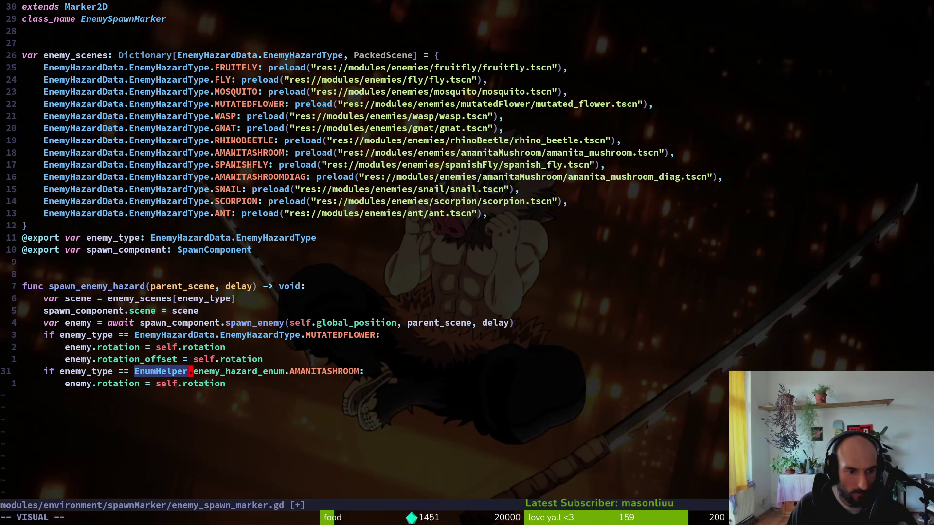
{"action": "type", "text": "p"}
{"action": "type", "text": ":w"}
{"action": "key", "text": "Return"}
Write and quit enemy_spawn_marker.gd, then relaunch the game with F5
{"action": "type", "text": ":wq"}
{"action": "key", "text": "Return"}
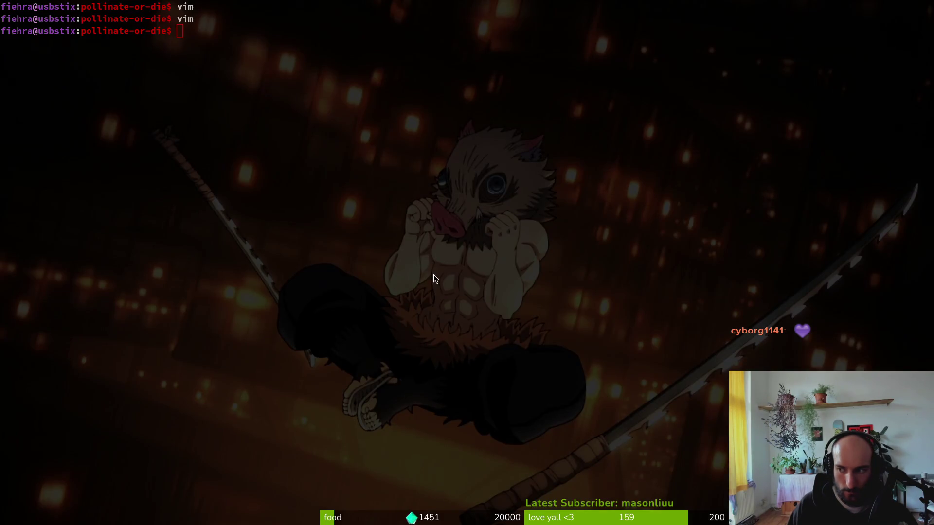
{"action": "key", "text": "F5"}
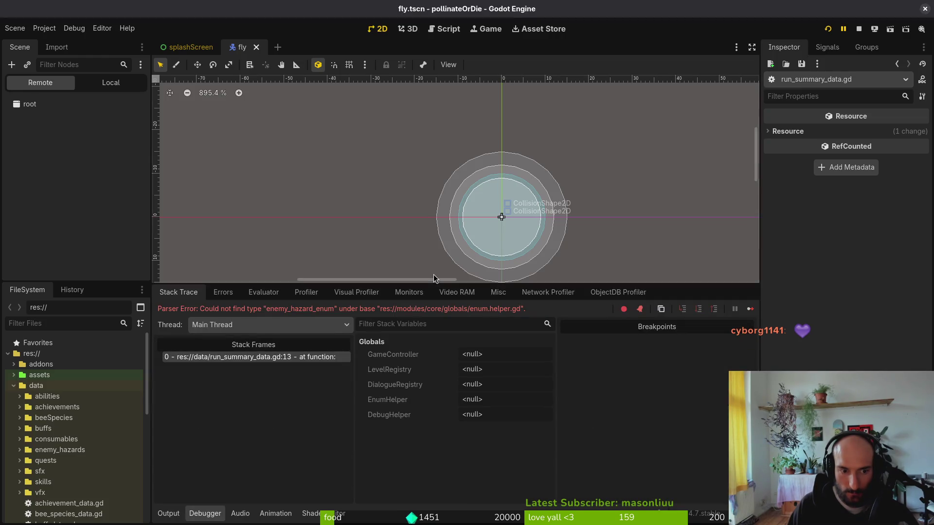
Launch Vim in the project folder and open run_summary.gd at the killer_data line
{"action": "key", "text": "alt+Tab"}
{"action": "type", "text": "vim"}
{"action": "key", "text": "Return"}
{"action": "key", "text": "ctrl+p"}
{"action": "type", "text": "runsum"}
{"action": "key", "text": "Up"}
{"action": "key", "text": "Up"}
{"action": "key", "text": "Return"}
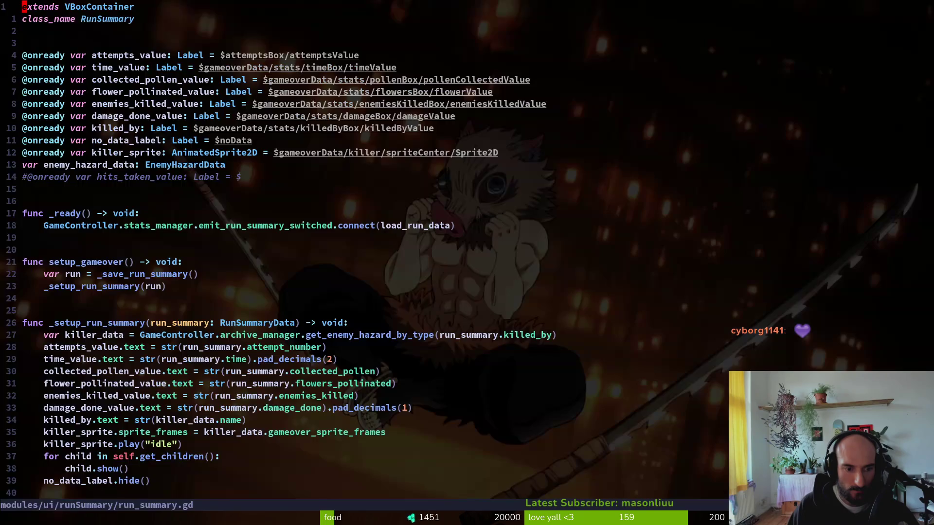
{"action": "key", "text": "ctrl+p"}
{"action": "type", "text": "ru"}
{"action": "key", "text": "Escape"}
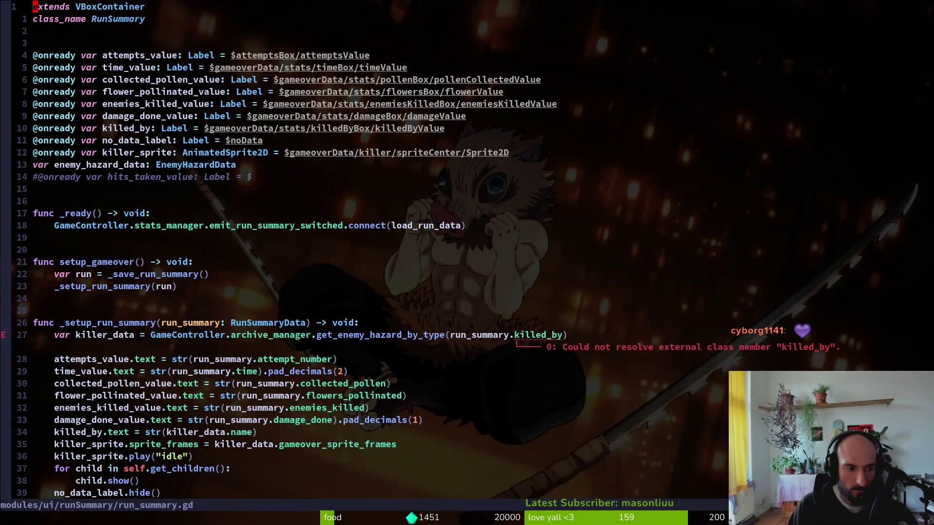
{"action": "key", "text": "2"}
{"action": "key", "text": "7"}
{"action": "key", "text": "j"}
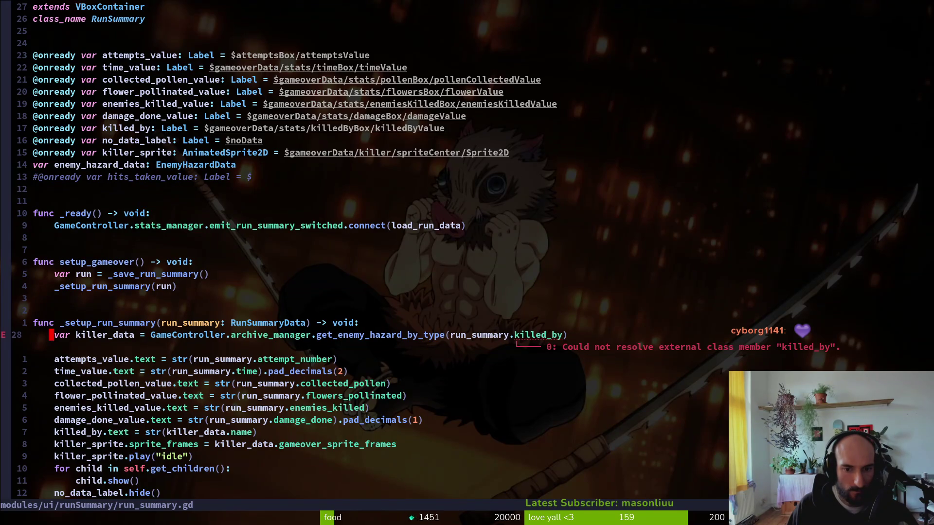
In run_summary_data.gd, retype the killed_by export as EnemyHazardData.EnemyHazardType
{"action": "key", "text": "ctrl+p"}
{"action": "type", "text": "runsum"}
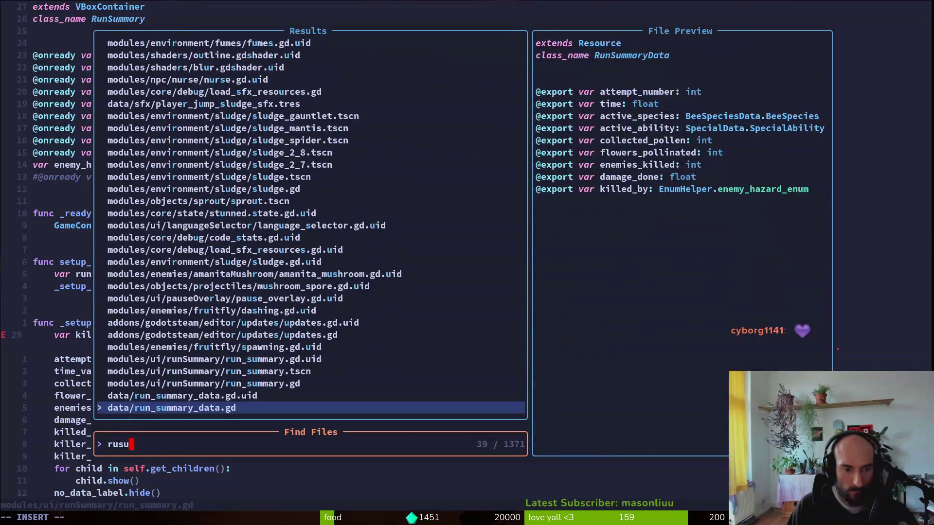
{"action": "key", "text": "Return"}
{"action": "key", "text": "G"}
{"action": "key", "text": "dollar"}
{"action": "key", "text": "b"}
{"action": "key", "text": "b"}
{"action": "key", "text": "b"}
{"action": "key", "text": "v"}
{"action": "key", "text": "dollar"}
{"action": "key", "text": "c"}
{"action": "type", "text": "EnemyHazardData.EnemyHazardType"}
{"action": "key", "text": "ctrl+Left"}
{"action": "key", "text": "ctrl+Left"}
{"action": "key", "text": "ctrl+Left"}
{"action": "key", "text": "Escape"}
Save and quit run_summary_data.gd, resume the game, then relaunch Vim
{"action": "type", "text": ":w"}
{"action": "key", "text": "Return"}
{"action": "type", "text": ":q"}
{"action": "key", "text": "Return"}
{"action": "key", "text": "alt+Tab"}
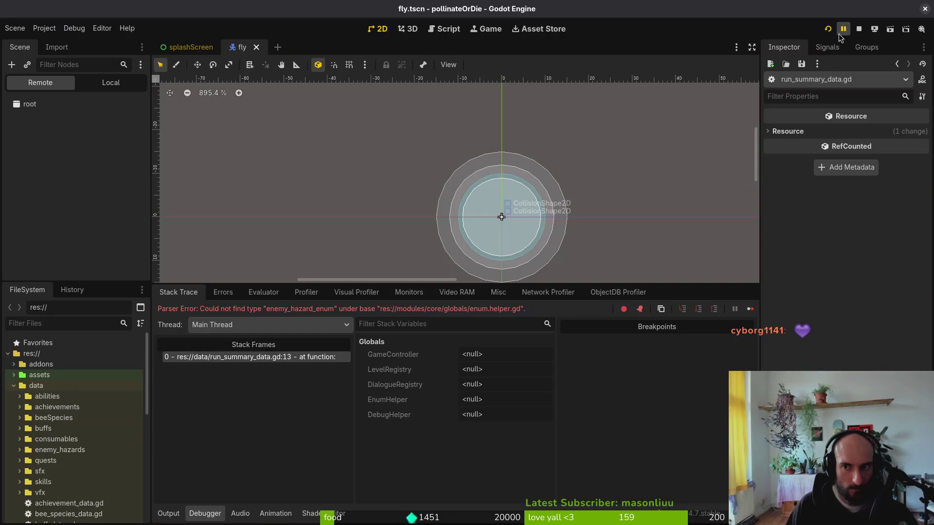
{"action": "left_click", "coordinate": [842, 30]}
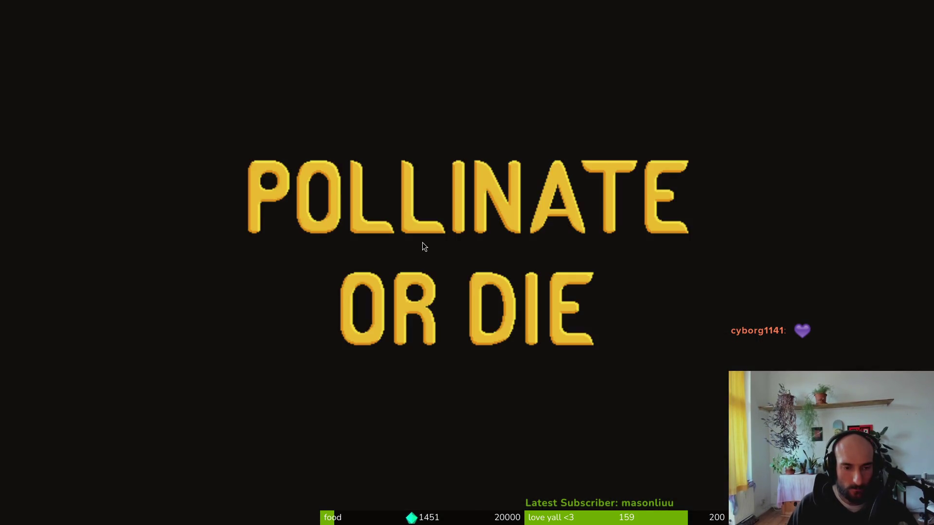
{"action": "type", "text": "vim"}
{"action": "key", "text": "Return"}
{"action": "key", "text": "space"}
Find 'statmana' to open statistics.manager.gd at the killed_by line
{"action": "key", "text": "f"}
{"action": "key", "text": "f"}
{"action": "type", "text": "sta"}
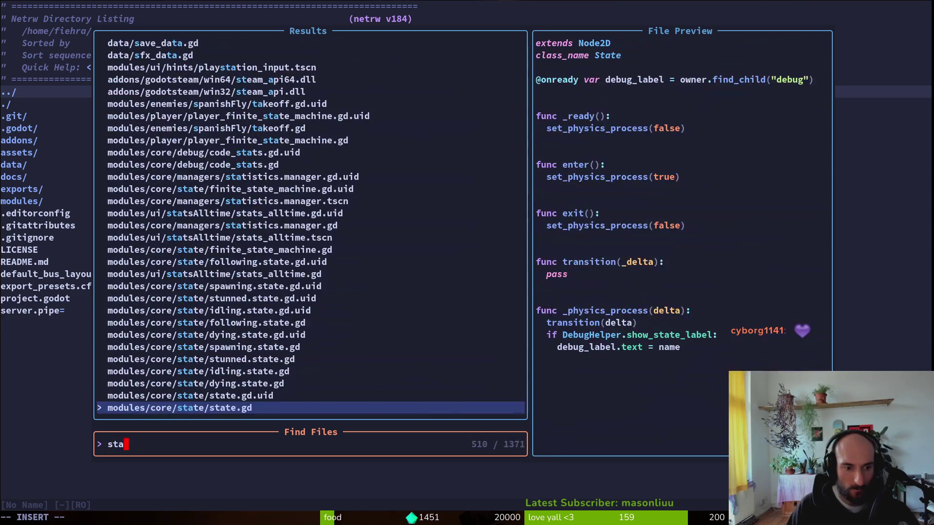
{"action": "type", "text": "tmana"}
{"action": "key", "text": "Return"}
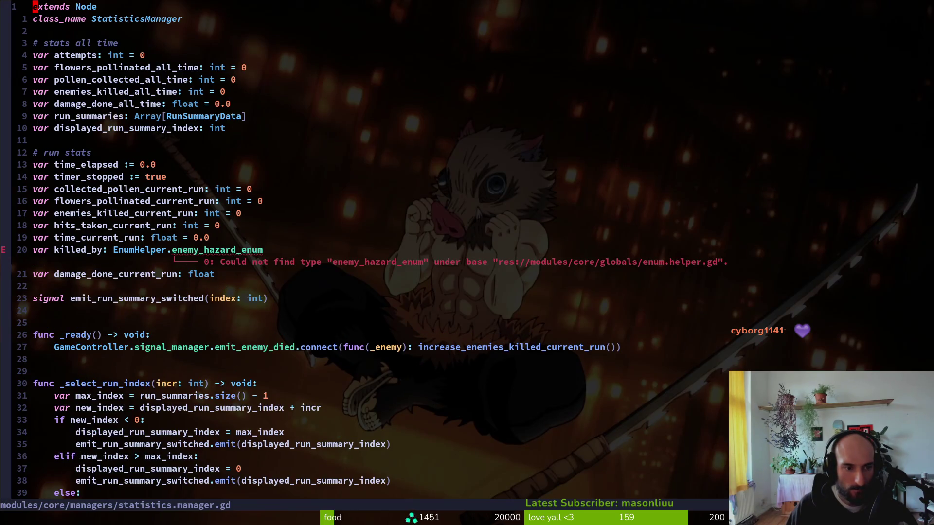
{"action": "key", "text": "2"}
{"action": "key", "text": "0"}
{"action": "key", "text": "j"}
Change killed_by's type from EnumHelper.enemy_hazard_enum to EnemyHazardData.EnemyHazardType
{"action": "key", "text": "dollar"}
{"action": "key", "text": "b"}
{"action": "key", "text": "b"}
{"action": "key", "text": "b"}
{"action": "key", "text": "v"}
{"action": "key", "text": "w"}
{"action": "key", "text": "w"}
{"action": "key", "text": "w"}
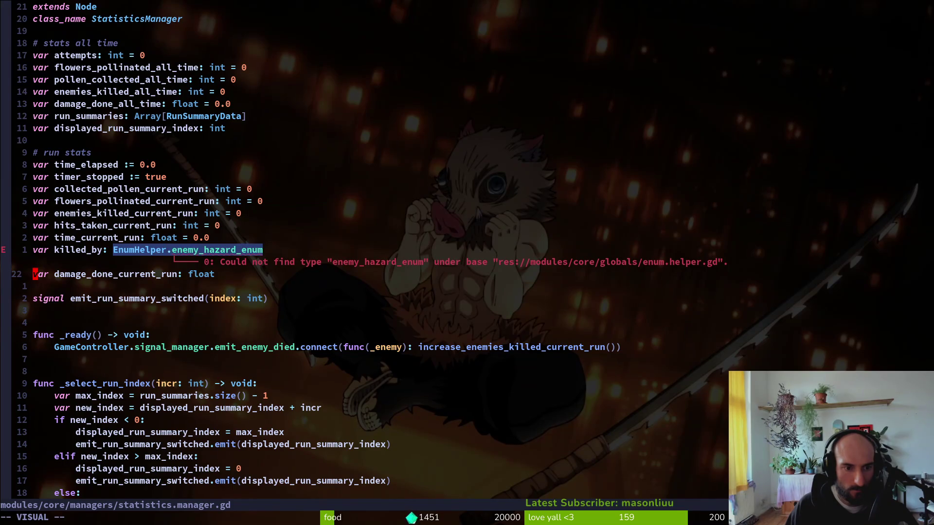
{"action": "key", "text": "BackSpace"}
{"action": "type", "text": "cEnemyHazardData.EnemyHazardType"}
{"action": "key", "text": "ctrl+Left"}
{"action": "key", "text": "ctrl+Left"}
{"action": "key", "text": "Escape"}
Save statistics.manager.gd and run the game with F5 to test
{"action": "type", "text": ":w"}
{"action": "key", "text": "Return"}
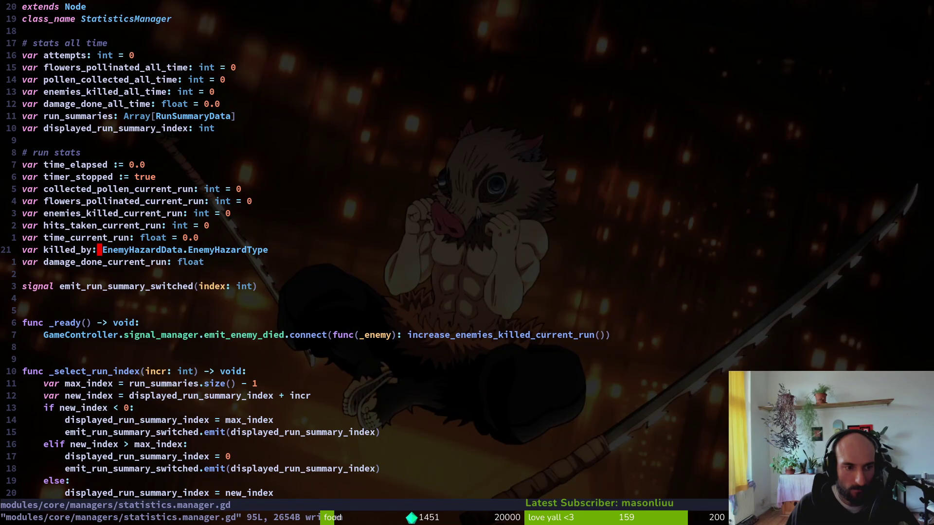
{"action": "key", "text": "ctrl+d"}
{"action": "key", "text": "ctrl+d"}
{"action": "key", "text": "ctrl+d"}
{"action": "key", "text": "ctrl+d"}
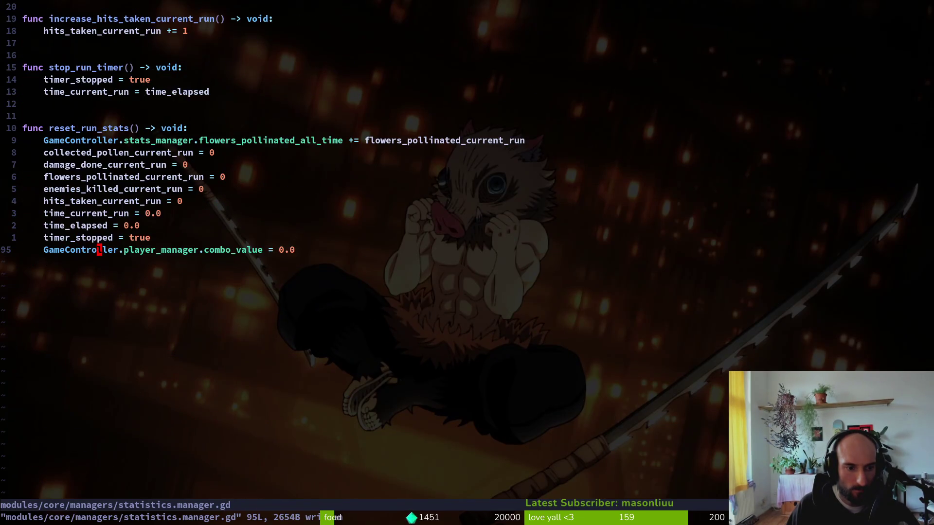
{"action": "key", "text": "k"}
{"action": "key", "text": "k"}
{"action": "key", "text": "k"}
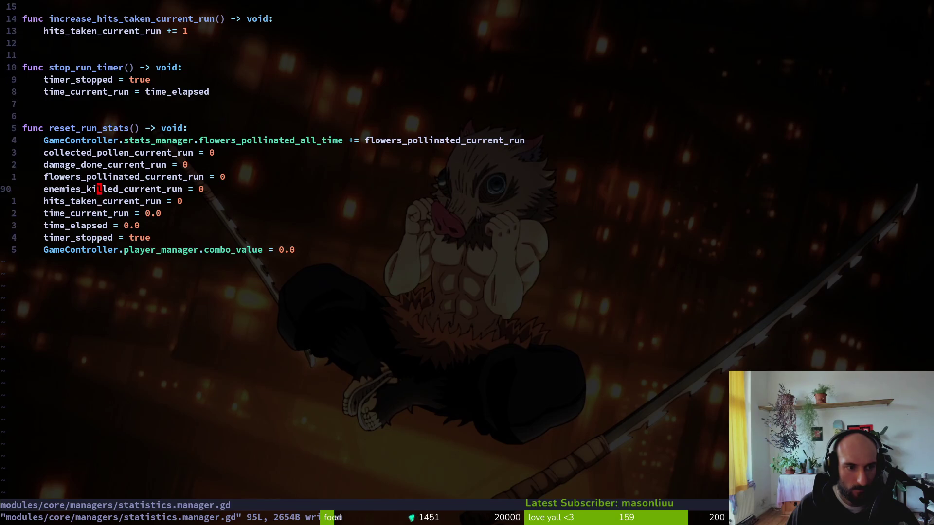
{"action": "key", "text": "F5"}
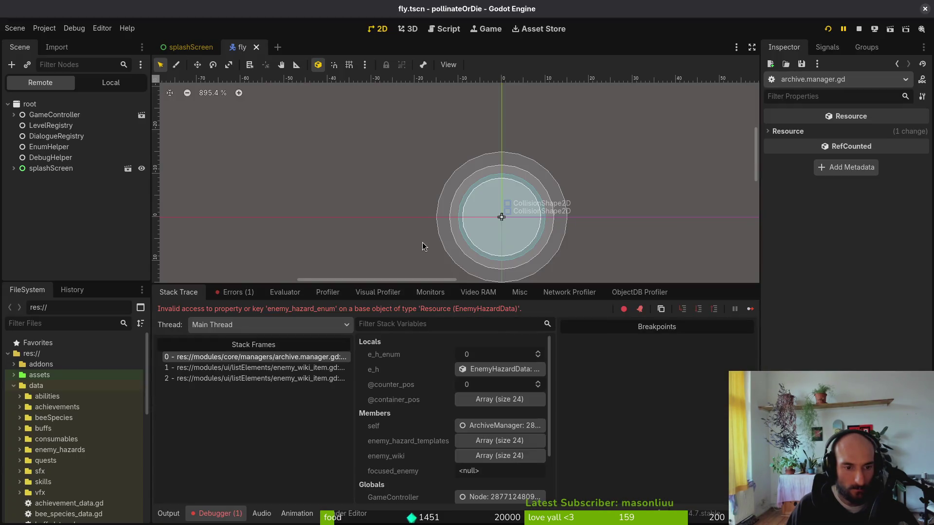
Open enemy_wiki_item.gd with the Telescope file finder
{"action": "key", "text": "alt+Tab"}
{"action": "key", "text": "space"}
{"action": "key", "text": "f"}
{"action": "key", "text": "f"}
{"action": "type", "text": "enewiki"}
{"action": "key", "text": "Return"}
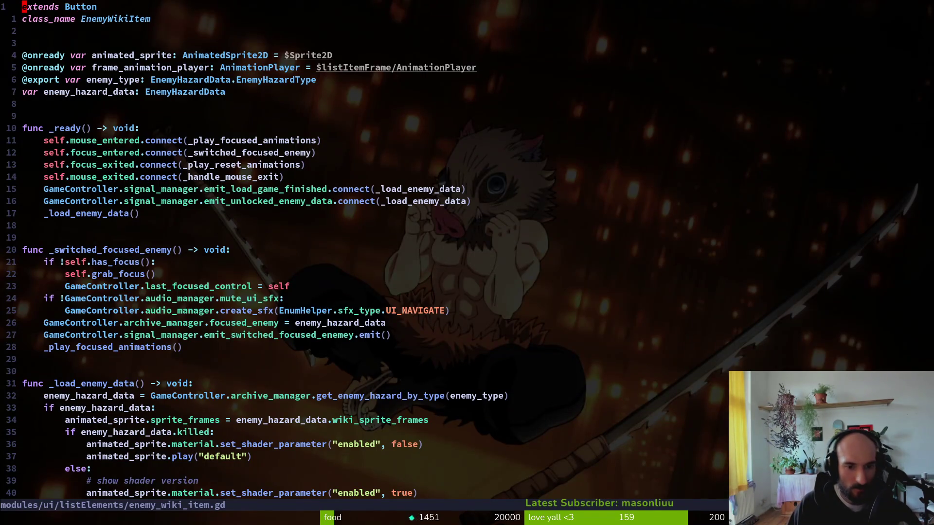
Open archive.manager.gd, then go back to review the enemy_hazard_data code in enemy_wiki_item.gd
{"action": "key", "text": "space"}
{"action": "key", "text": "f"}
{"action": "key", "text": "f"}
{"action": "type", "text": "ar"}
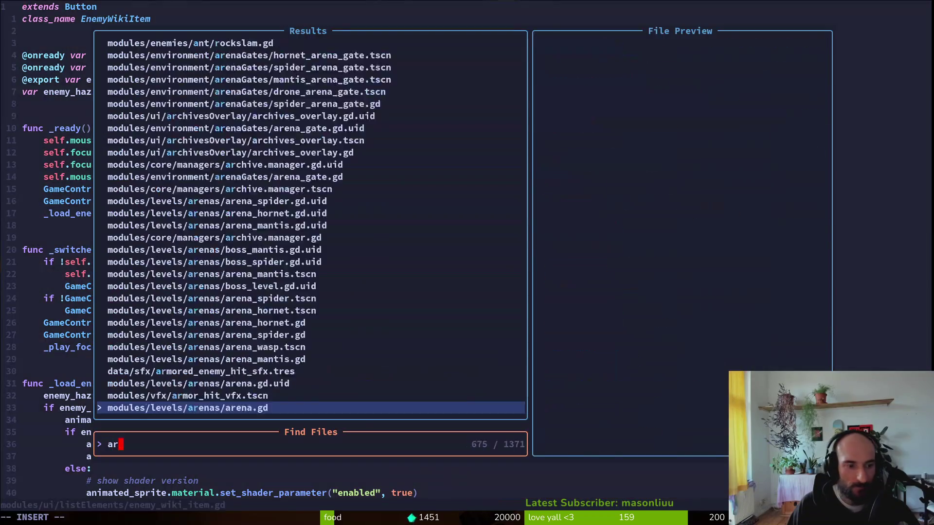
{"action": "type", "text": "chmana"}
{"action": "key", "text": "Return"}
{"action": "key", "text": "j"}
{"action": "key", "text": "j"}
{"action": "key", "text": "j"}
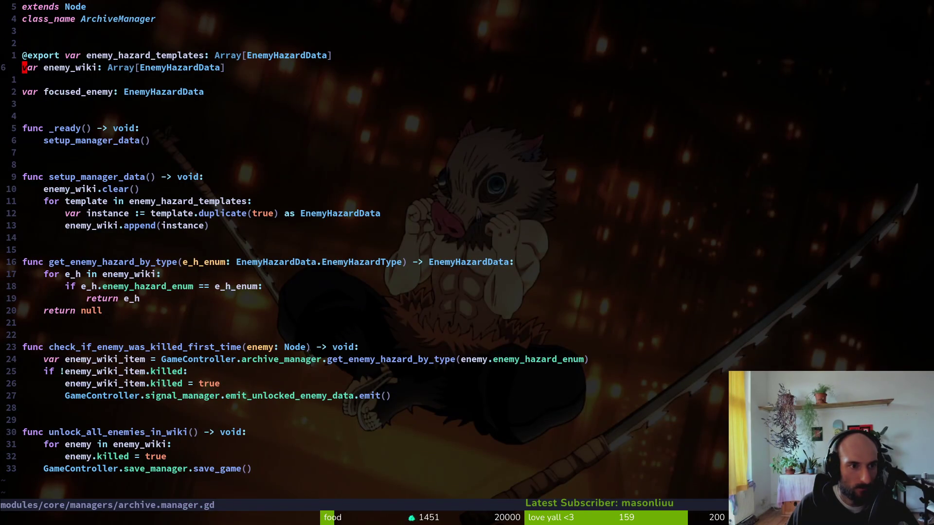
{"action": "key", "text": "ctrl+o"}
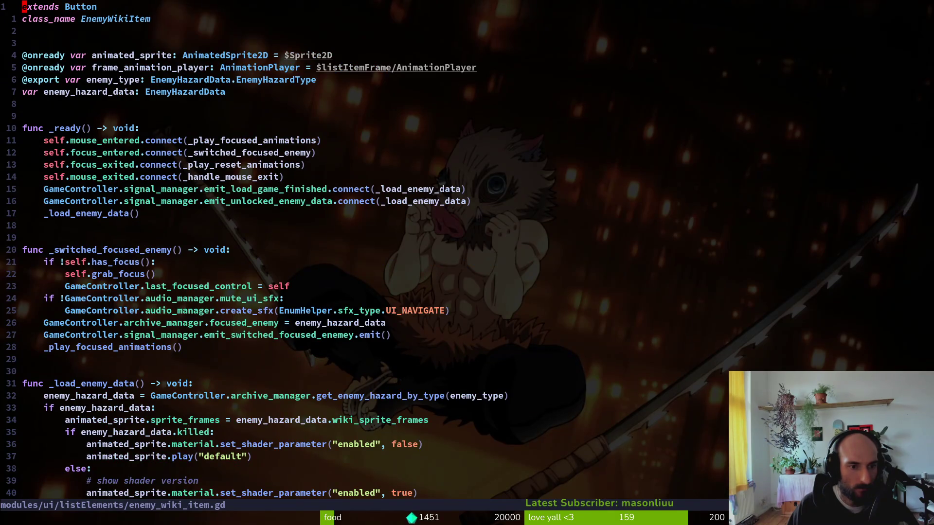
{"action": "key", "text": "7"}
{"action": "key", "text": "j"}
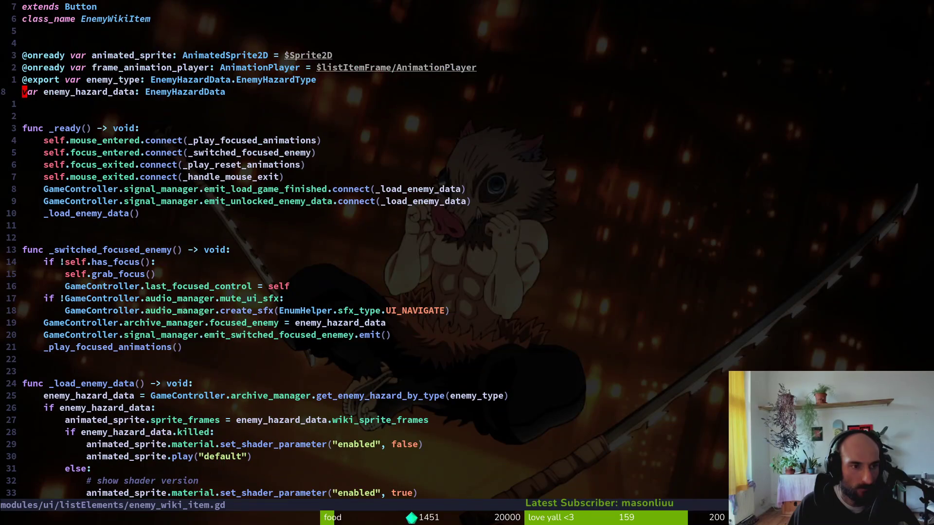
{"action": "key", "text": "ctrl+d"}
{"action": "key", "text": "ctrl+d"}
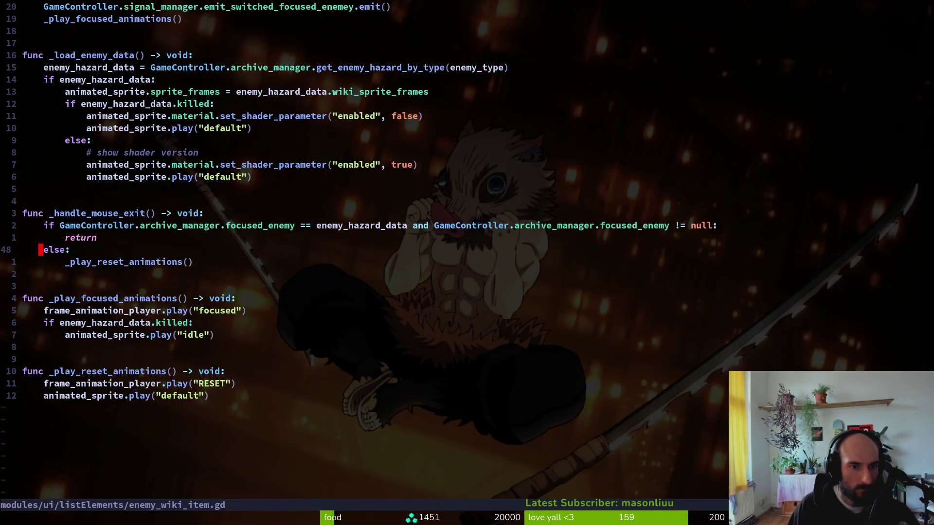
{"action": "key", "text": "ctrl+u"}
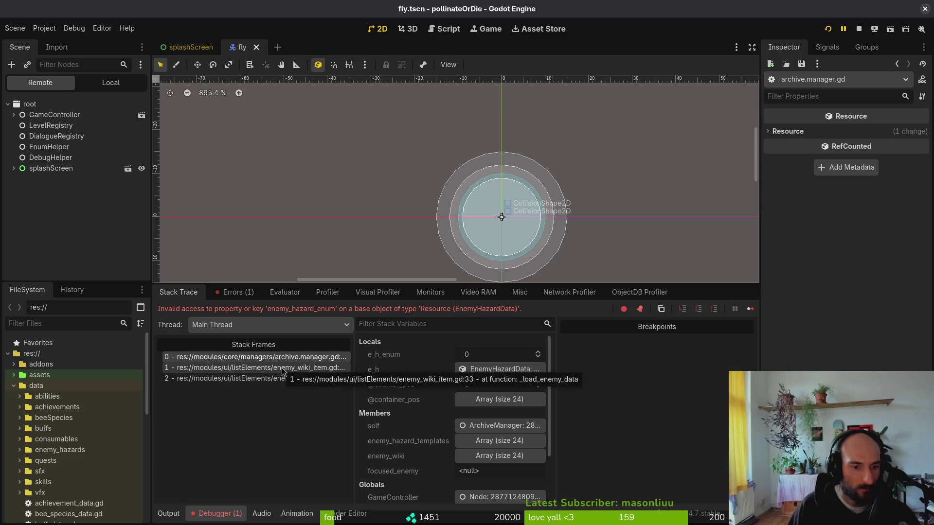
Reopen archive.manager.gd and go to the enemy comparison on line 18
{"action": "key", "text": "alt+Tab"}
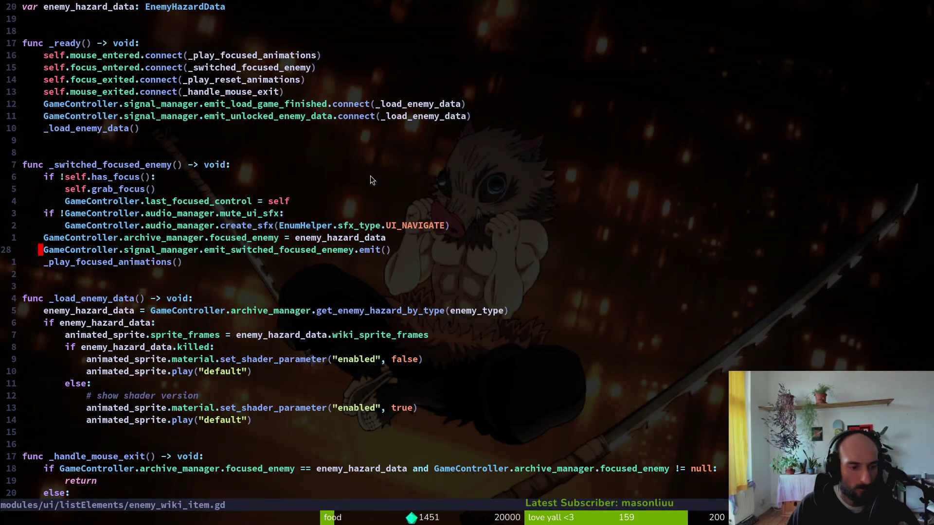
{"action": "key", "text": "space"}
{"action": "key", "text": "f"}
{"action": "key", "text": "f"}
{"action": "type", "text": "archma"}
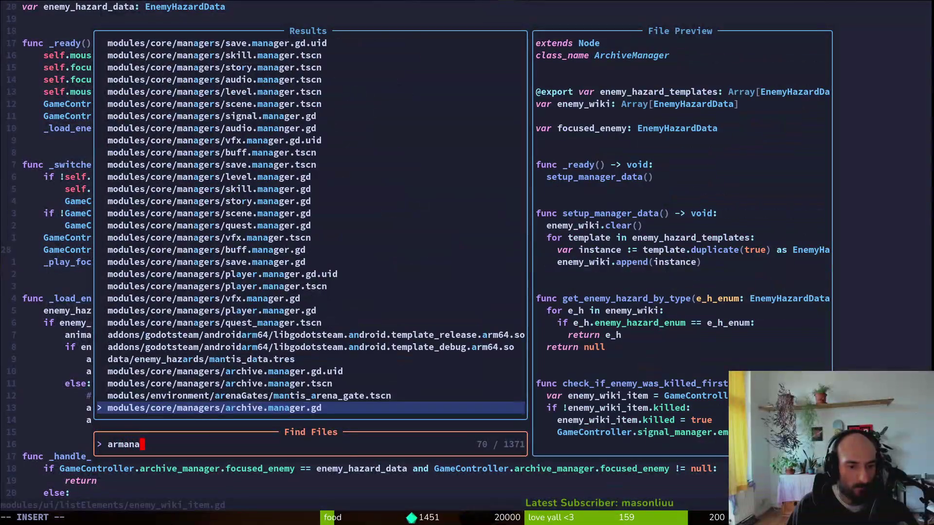
{"action": "key", "text": "Return"}
{"action": "key", "text": "1"}
{"action": "key", "text": "8"}
{"action": "key", "text": "j"}
{"action": "key", "text": "shift+v"}
{"action": "key", "text": "y"}
Delete the old enemy_hazard_enum property from the comparison
{"action": "key", "text": "w"}
{"action": "key", "text": "w"}
{"action": "key", "text": "w"}
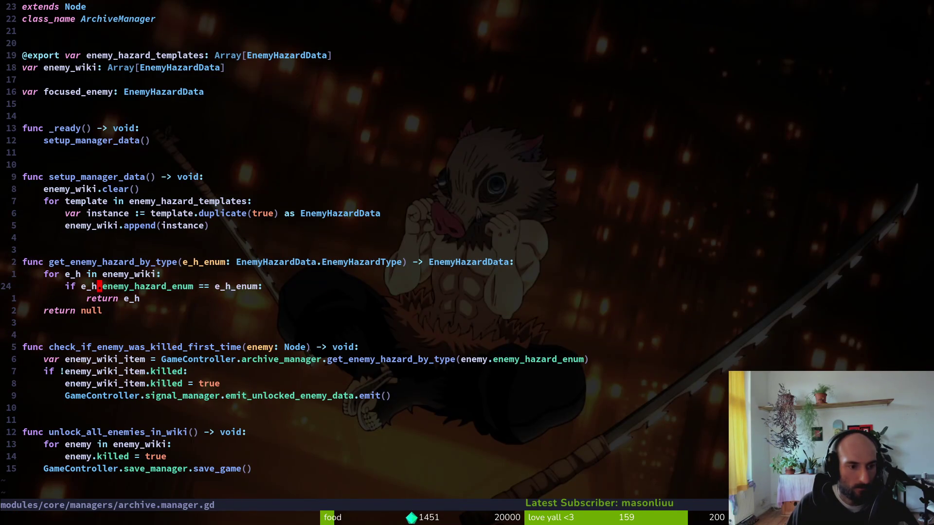
{"action": "key", "text": "c"}
{"action": "key", "text": "w"}
{"action": "key", "text": "Escape"}
Rename the function's parameter to enemy_type
{"action": "key", "text": "k"}
{"action": "key", "text": "k"}
{"action": "key", "text": "f"}
{"action": "key", "text": "parenleft"}
{"action": "type", "text": "cwenemy_"}
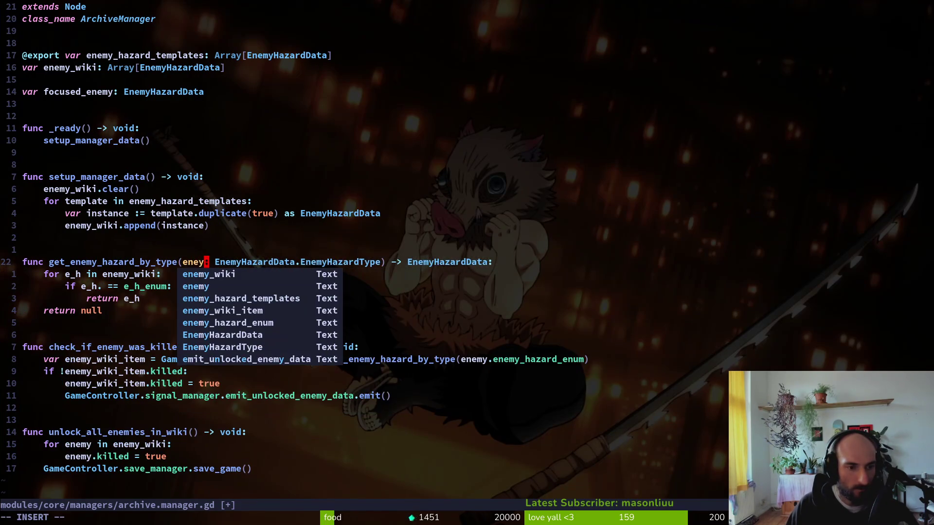
{"action": "type", "text": "type"}
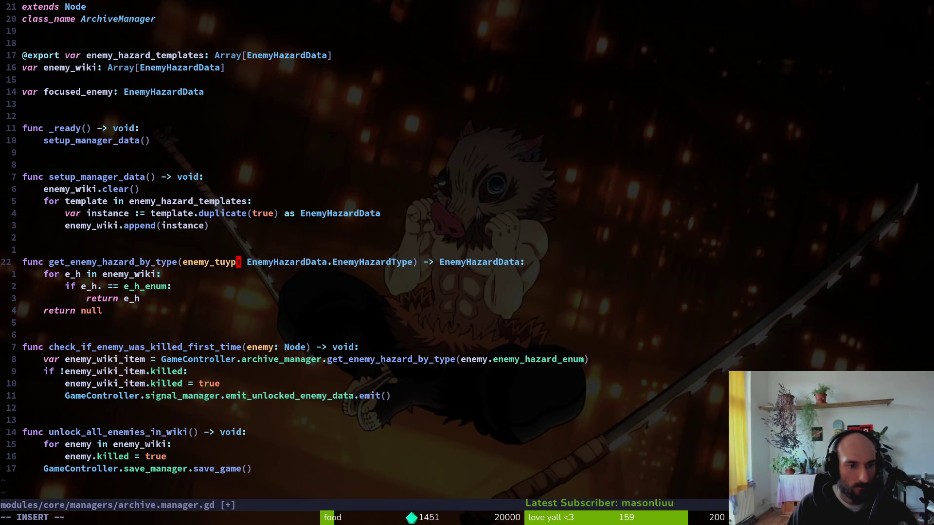
{"action": "key", "text": "Escape"}
{"action": "key", "text": "j"}
{"action": "key", "text": "j"}
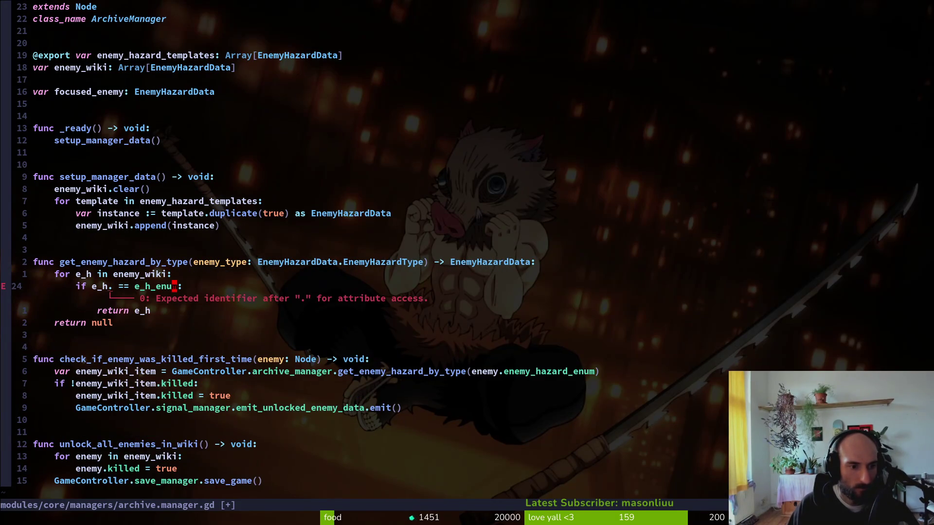
{"action": "key", "text": "u"}
{"action": "key", "text": "ctrl+r"}
{"action": "key", "text": "ctrl+r"}
Change the comparison to e_h.enemy_hazard_type == enemy_type and save the file
{"action": "key", "text": "j"}
{"action": "key", "text": "j"}
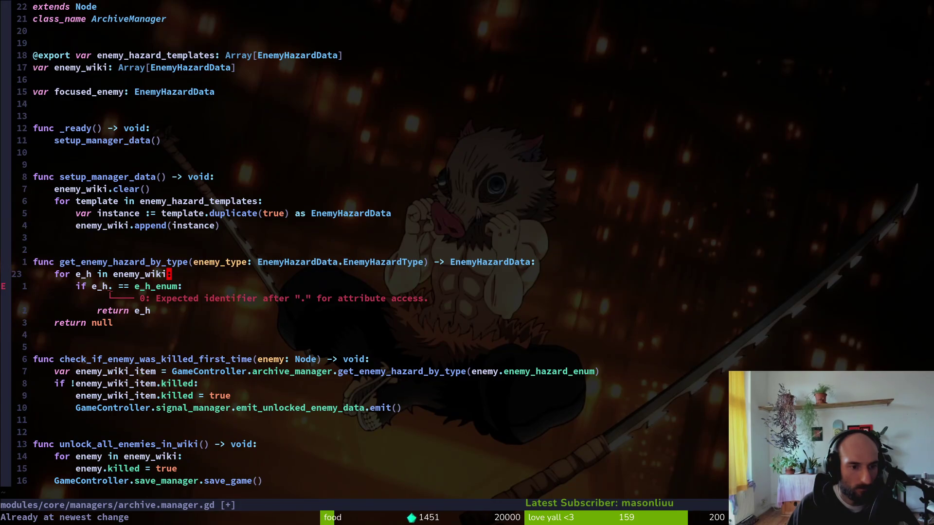
{"action": "key", "text": "b"}
{"action": "key", "text": "b"}
{"action": "key", "text": "b"}
{"action": "type", "text": "aene"}
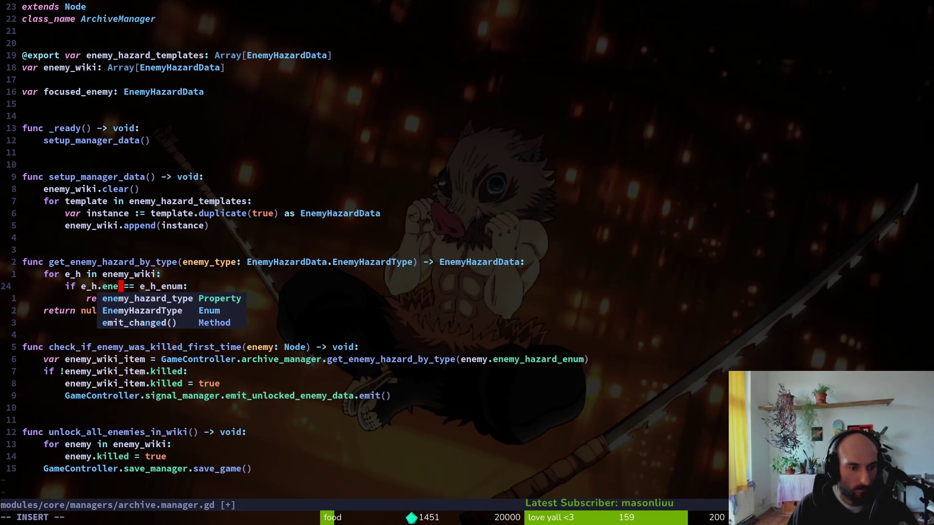
{"action": "key", "text": "Return"}
{"action": "key", "text": "Escape"}
{"action": "key", "text": "w"}
{"action": "key", "text": "w"}
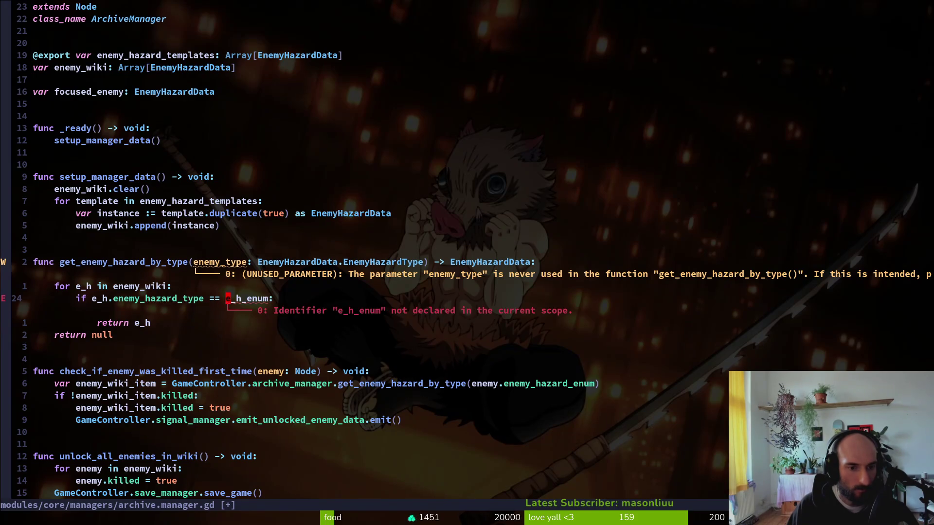
{"action": "type", "text": "cwenemy_type"}
{"action": "key", "text": "Escape"}
{"action": "type", "text": ":w"}
{"action": "key", "text": "Return"}
Save and quit Vim with :wq, then run the game to test the fix
{"action": "key", "text": "j"}
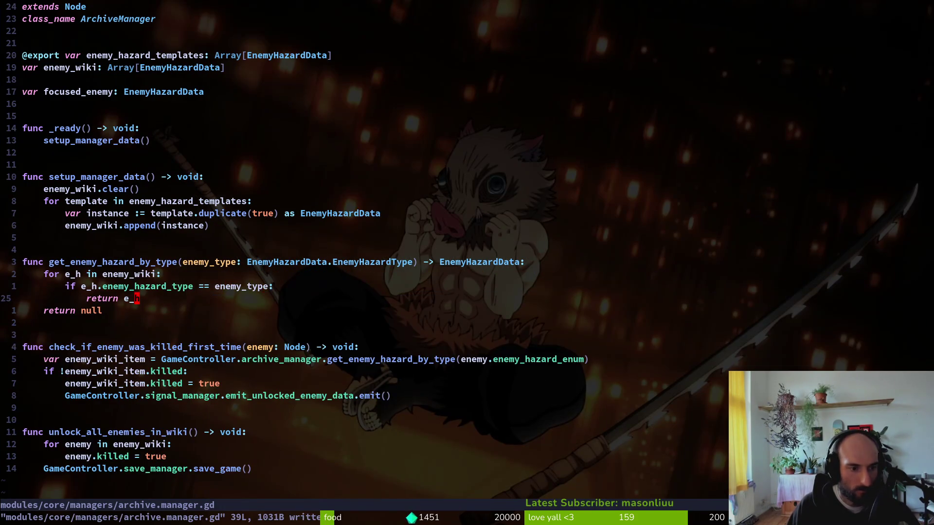
{"action": "key", "text": "k"}
{"action": "key", "text": "k"}
{"action": "key", "text": "j"}
{"action": "key", "text": "k"}
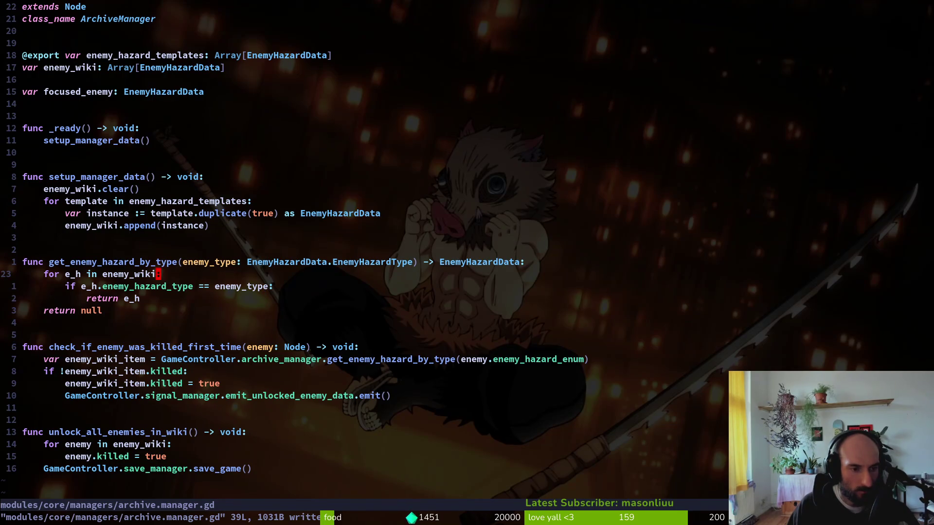
{"action": "type", "text": ":wq"}
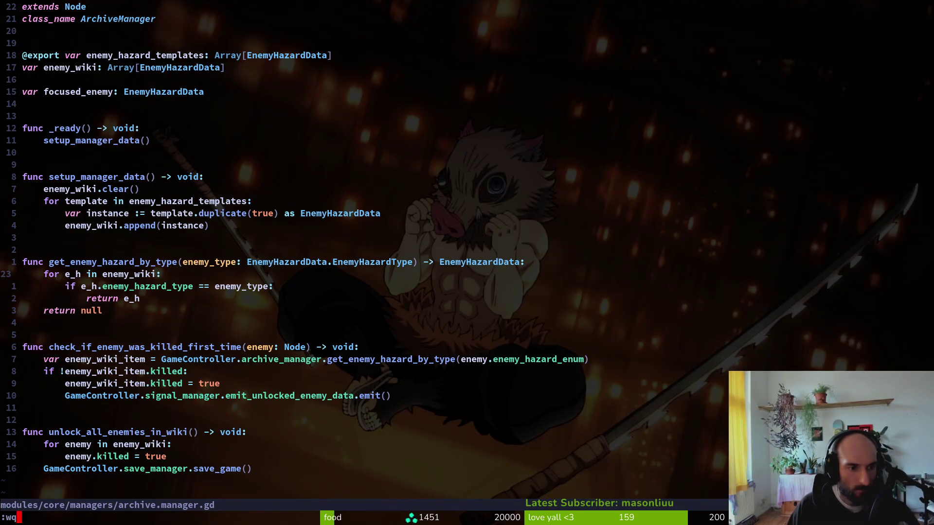
{"action": "key", "text": "Return"}
{"action": "key", "text": "F5"}
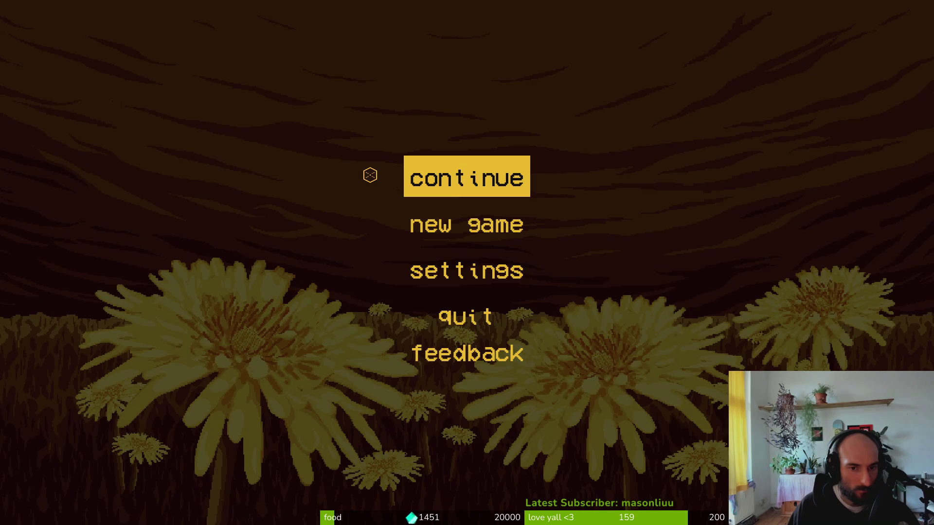
Continue the saved game, walk the bee to the cave floor, quit, and open Project Settings
{"action": "key", "text": "Return"}
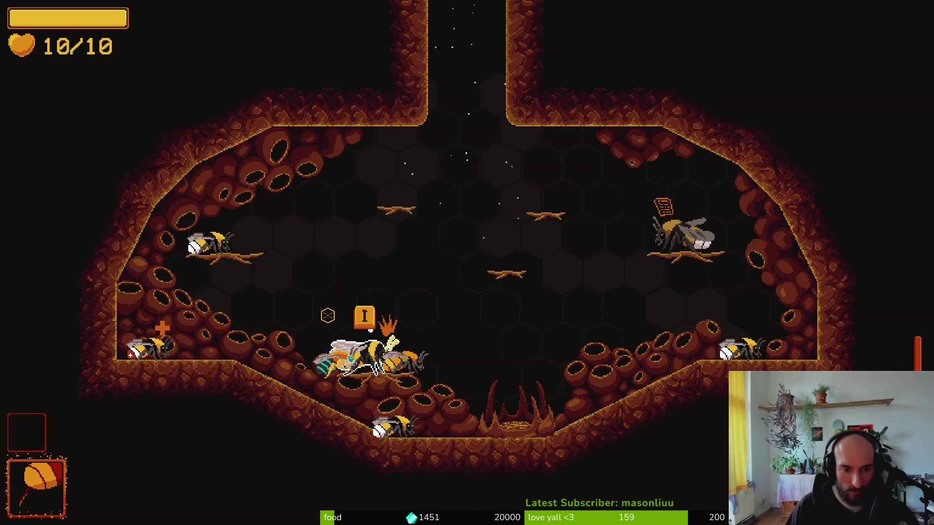
{"action": "key", "text": "d"}
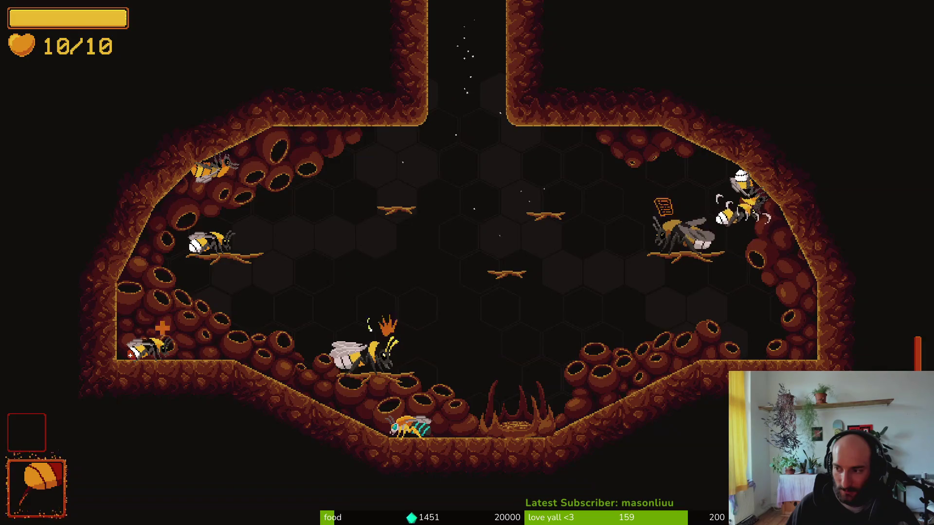
{"action": "key", "text": "F8"}
{"action": "left_click", "coordinate": [44, 29]}
{"action": "left_click", "coordinate": [73, 40]}
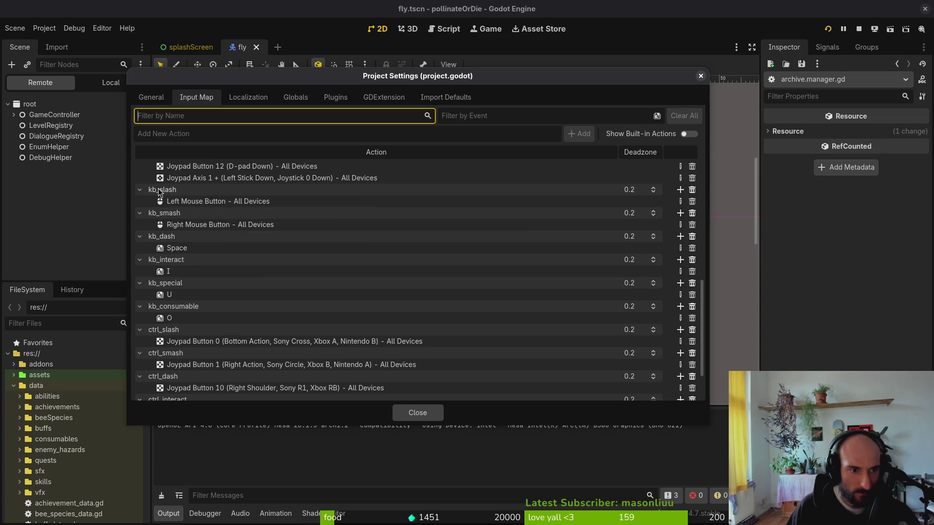
Close Project Settings, rerun and continue the game, then quit it from the pause menu
{"action": "left_click", "coordinate": [431, 415]}
{"action": "left_click", "coordinate": [858, 29]}
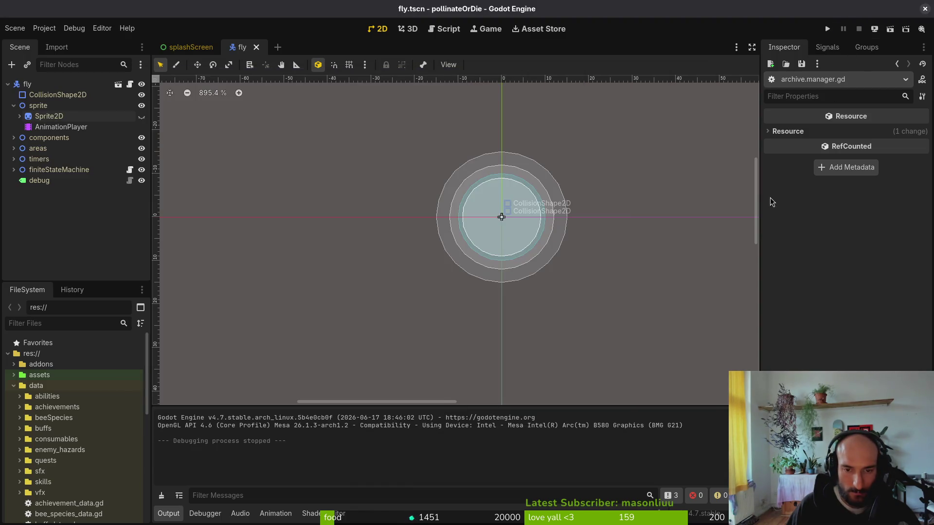
{"action": "left_click", "coordinate": [828, 29]}
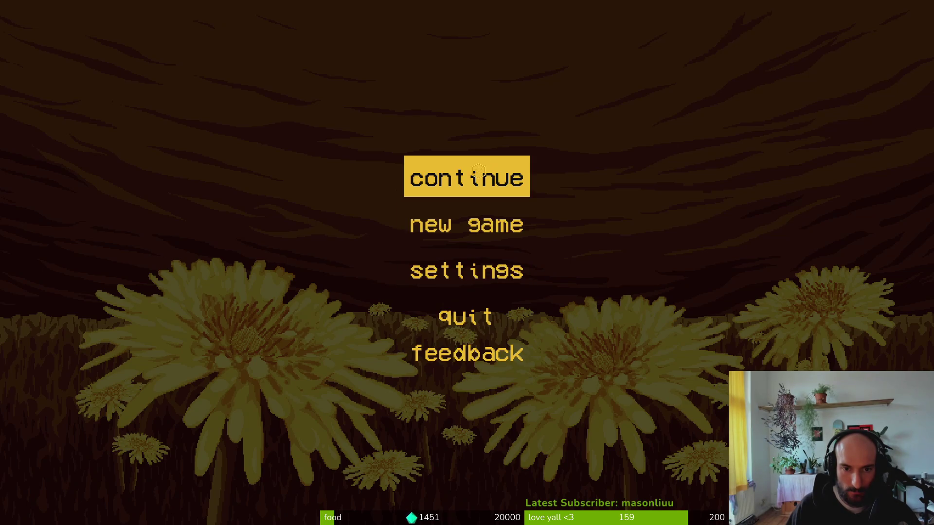
{"action": "left_click", "coordinate": [482, 177]}
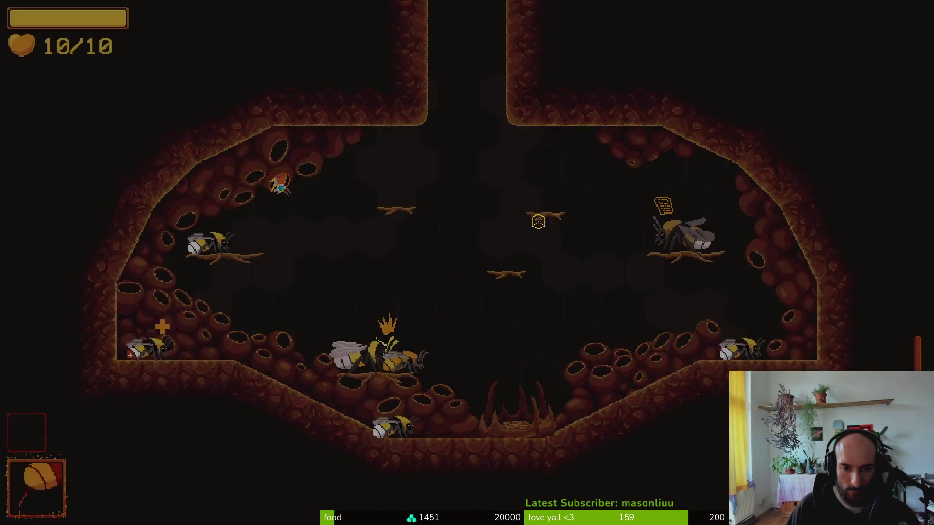
{"action": "key", "text": "Escape"}
{"action": "left_click", "coordinate": [467, 316]}
{"action": "left_click", "coordinate": [421, 307]}
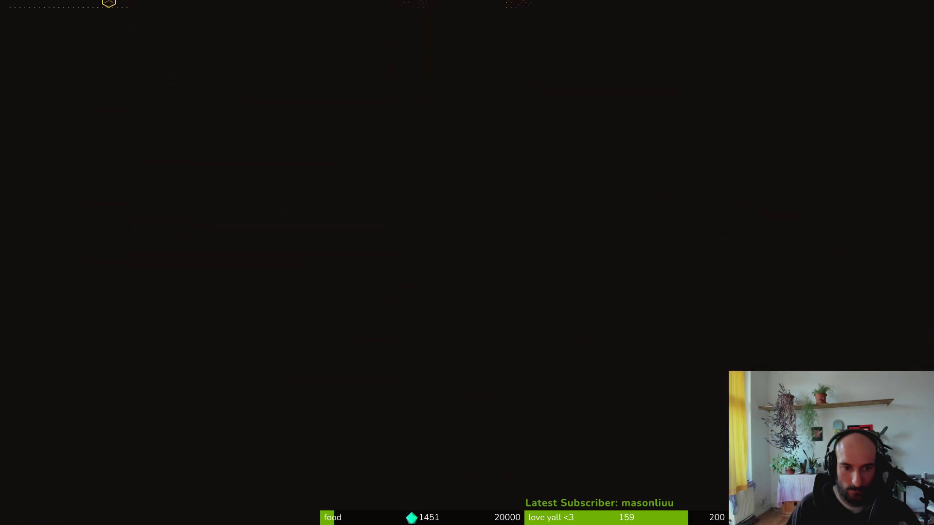
{"action": "left_click", "coordinate": [467, 316]}
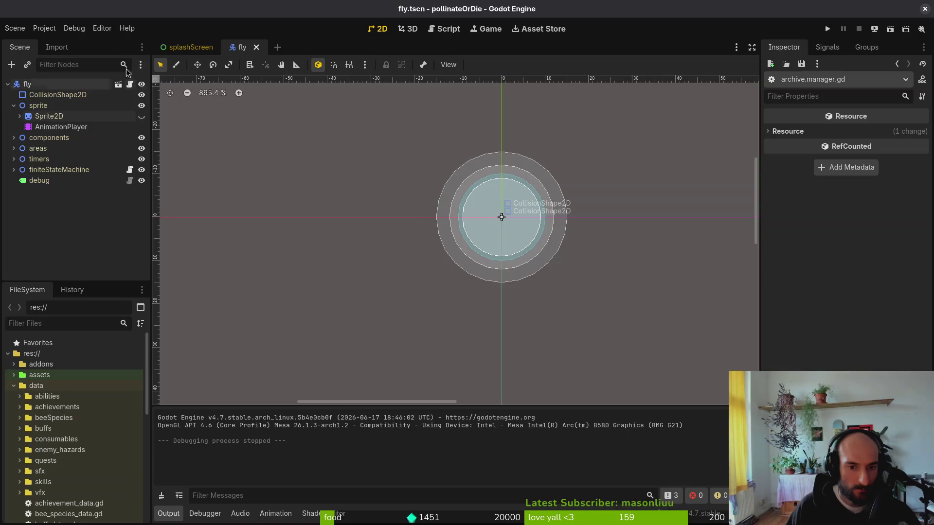
Delete everything in the project's user data folder and run the project again
{"action": "left_click", "coordinate": [44, 28]}
{"action": "left_click", "coordinate": [84, 122]}
{"action": "key", "text": "ctrl+a"}
{"action": "key", "text": "Delete"}
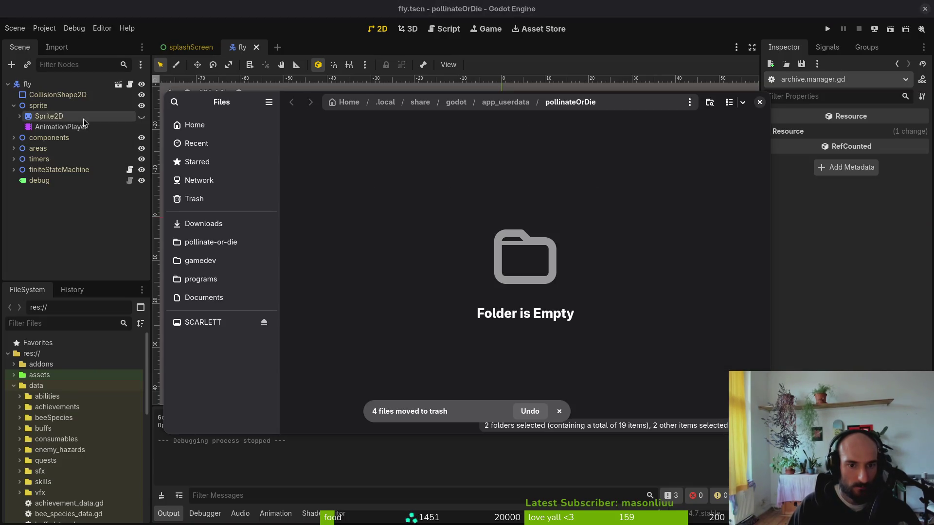
{"action": "key", "text": "ctrl+w"}
{"action": "left_click", "coordinate": [828, 28]}
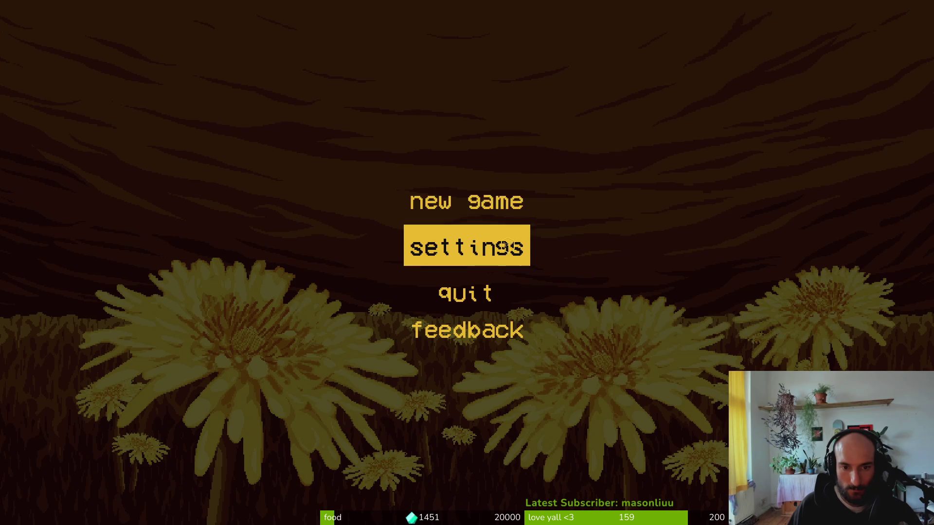
Start a new game past the intro dialogue, then launch Vim in the project terminal
{"action": "left_click", "coordinate": [501, 202]}
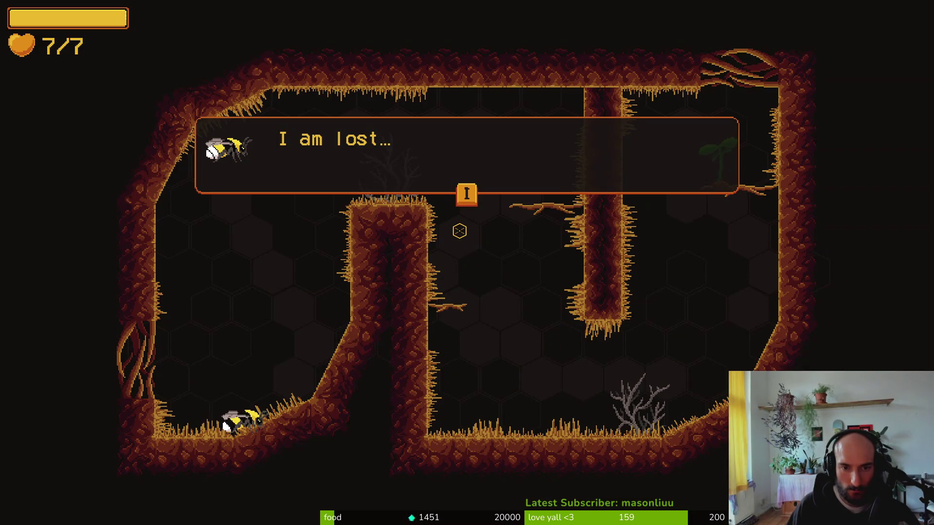
{"action": "key", "text": "i"}
{"action": "key", "text": "i"}
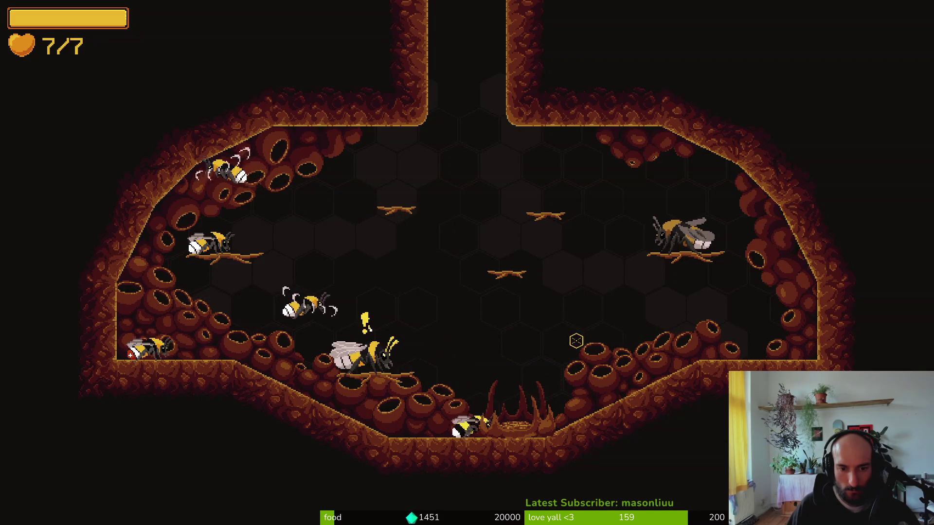
{"action": "key", "text": "alt+Tab"}
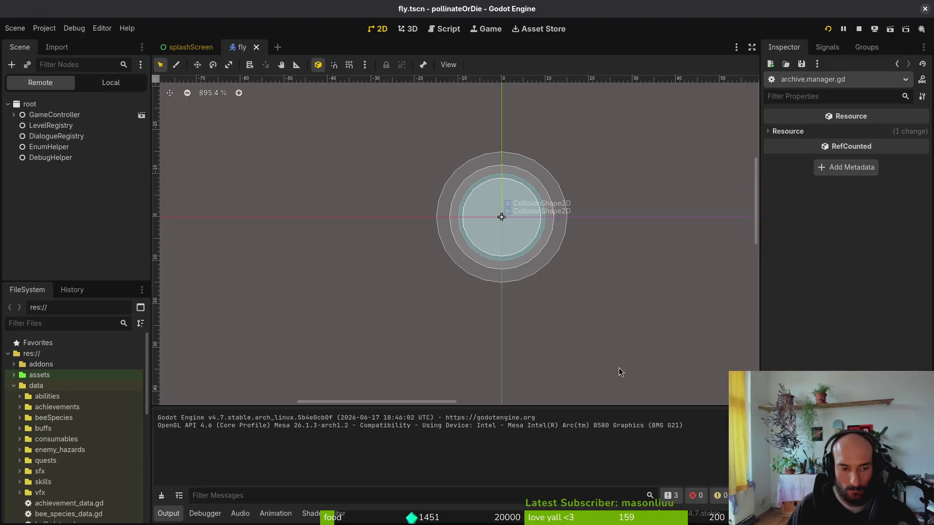
{"action": "key", "text": "alt+Tab"}
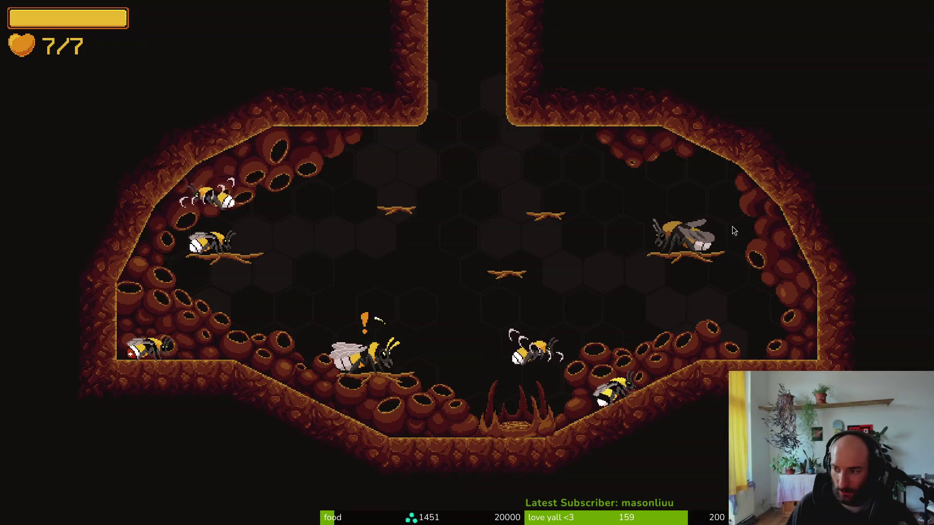
{"action": "key", "text": "alt+Tab"}
{"action": "key", "text": "Return"}
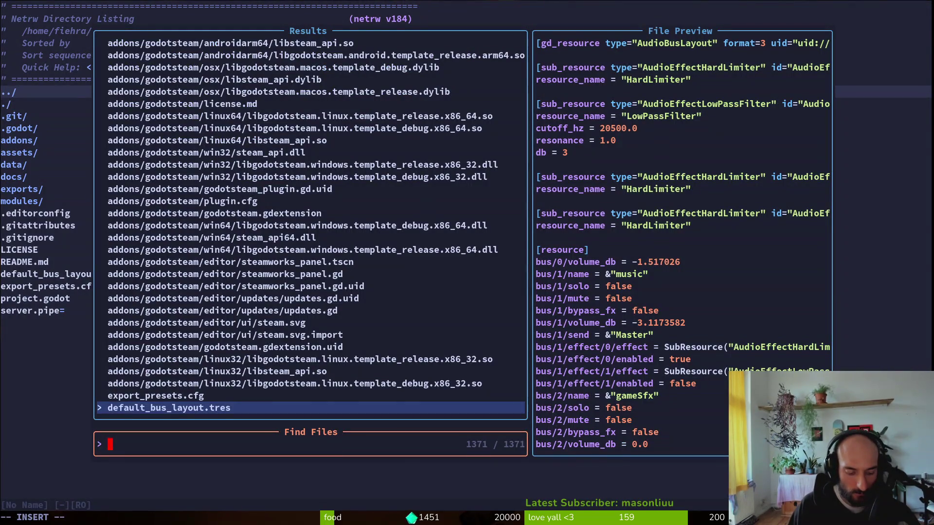
Open input_component.gd, try retyping the InputEvent type on line 15, undo it, and save
{"action": "type", "text": "in"}
{"action": "type", "text": "put_co"}
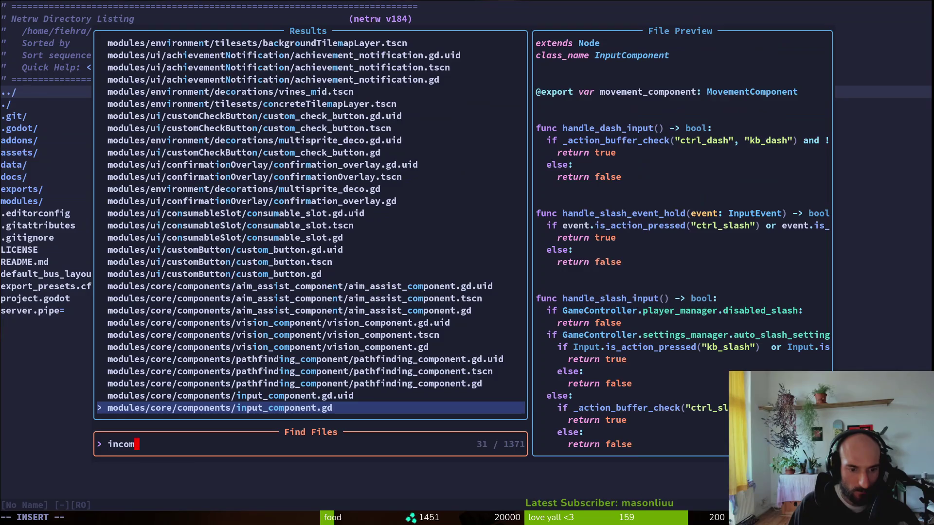
{"action": "key", "text": "Return"}
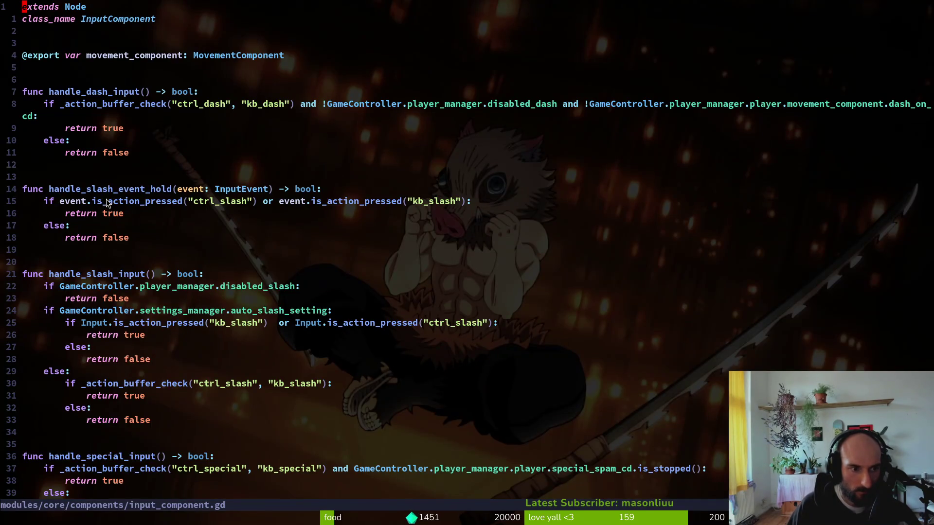
{"action": "left_click", "coordinate": [244, 190]}
{"action": "type", "text": "ciwMOU"}
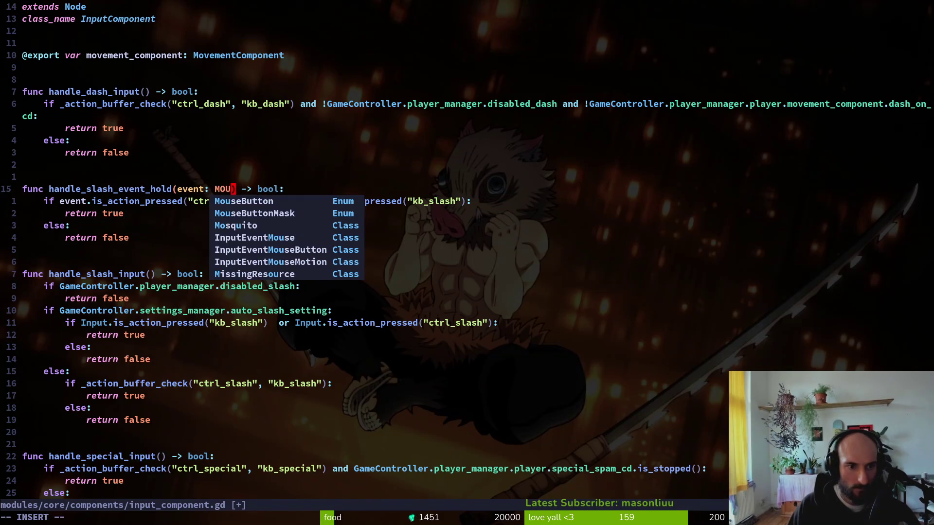
{"action": "key", "text": "BackSpace"}
{"action": "key", "text": "BackSpace"}
{"action": "key", "text": "BackSpace"}
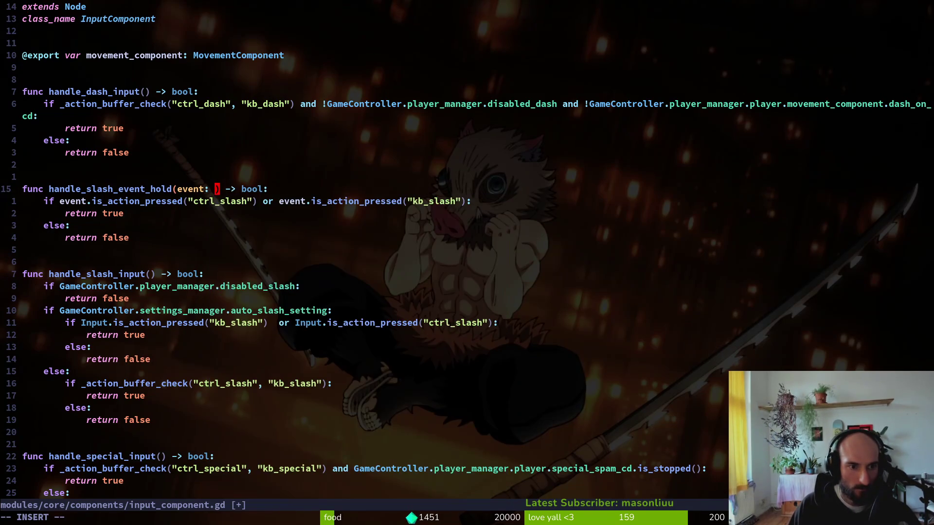
{"action": "type", "text": "u:w"}
{"action": "key", "text": "Return"}
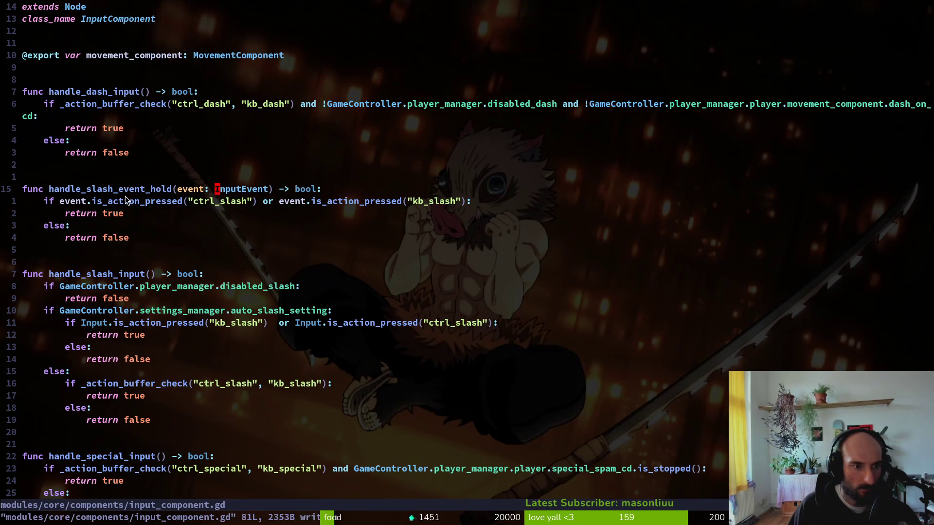
Add print_debug(event) below the handle_slash_event_hold header and save
{"action": "type", "text": "opr"}
{"action": "key", "text": "Return"}
{"action": "type", "text": "print_debug(ev"}
{"action": "key", "text": "Tab"}
{"action": "key", "text": "Escape"}
{"action": "type", "text": ":w"}
{"action": "key", "text": "Return"}
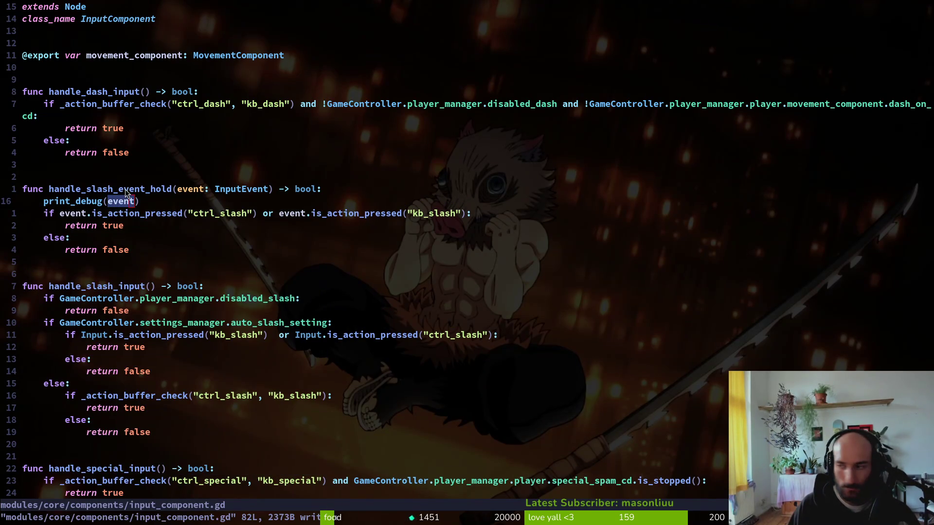
{"action": "key", "text": "alt+Tab"}
{"action": "key", "text": "alt+Tab"}
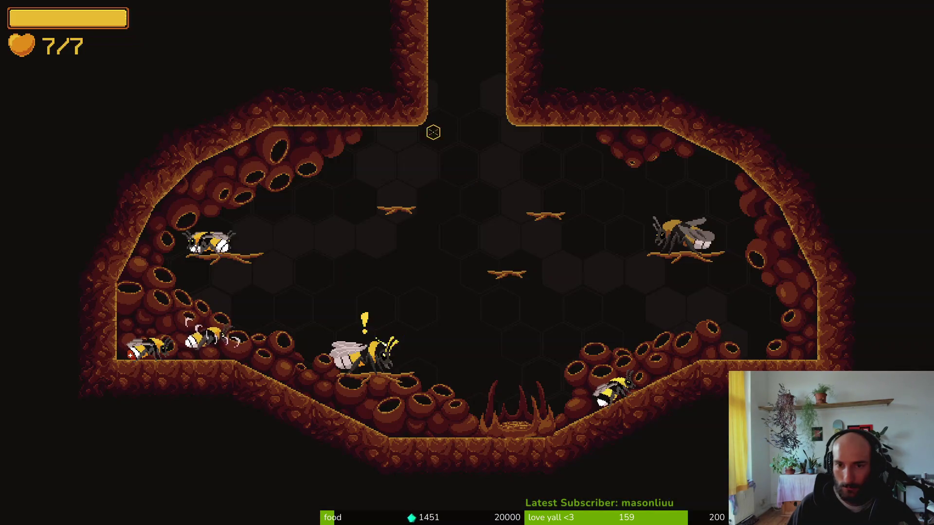
Quit the running game to the main menu and back to the editor
{"action": "key", "text": "Escape"}
{"action": "left_click", "coordinate": [465, 302]}
{"action": "left_click", "coordinate": [406, 288]}
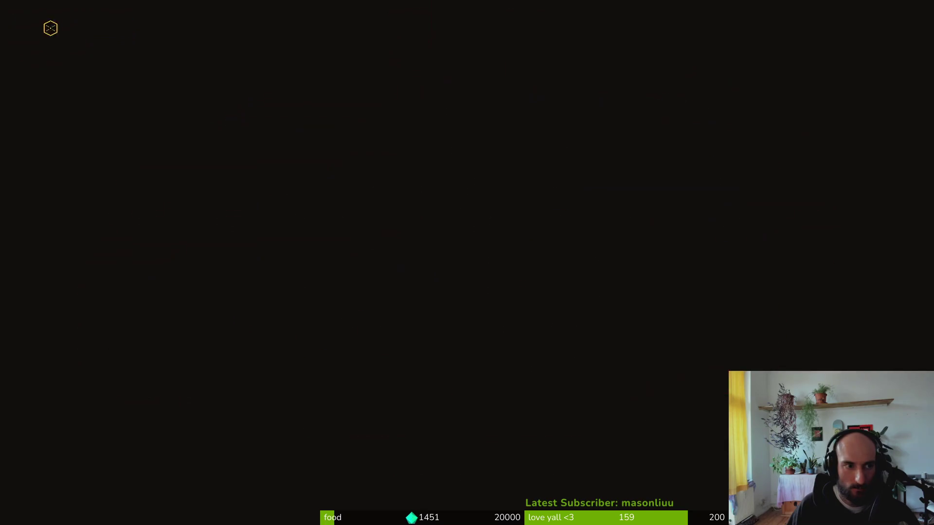
{"action": "left_click", "coordinate": [471, 314]}
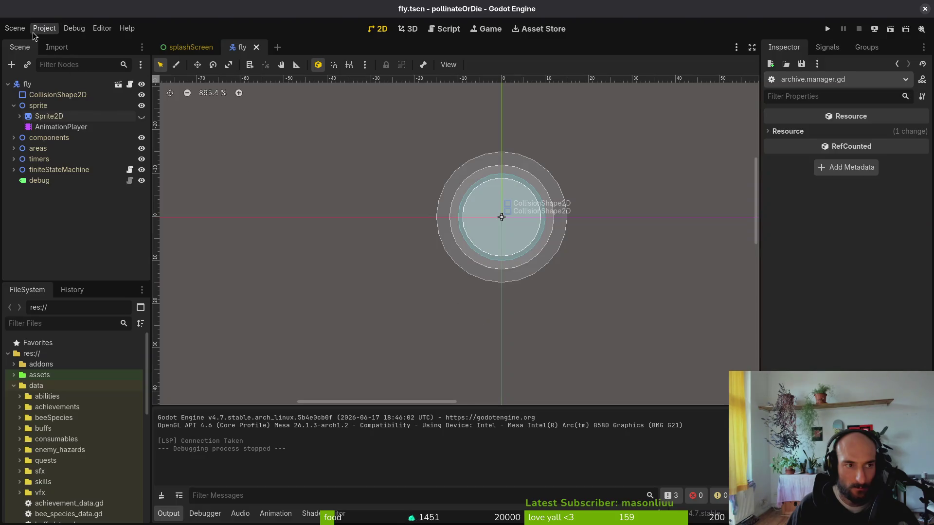
Look through Project Settings and the user data folder, then close both
{"action": "left_click", "coordinate": [44, 27]}
{"action": "left_click", "coordinate": [56, 39]}
{"action": "left_click", "coordinate": [148, 96]}
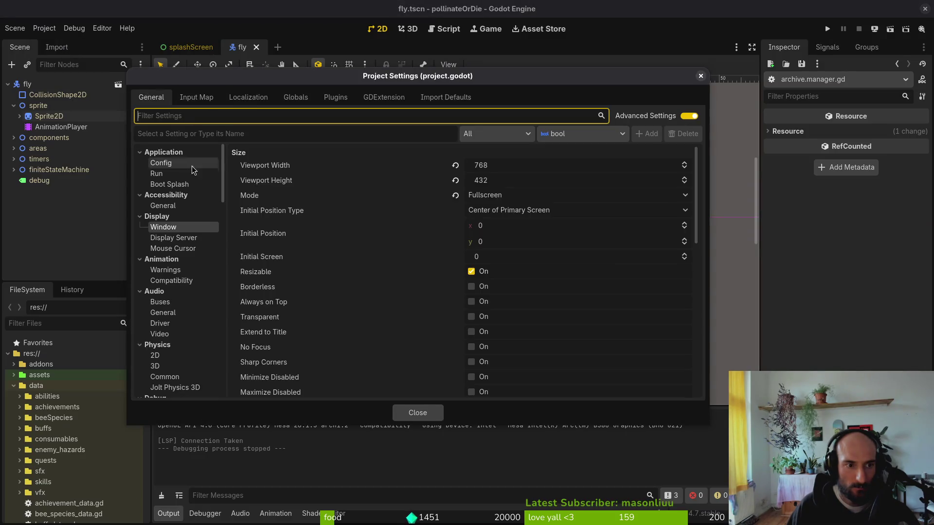
{"action": "key", "text": "Escape"}
{"action": "left_click", "coordinate": [45, 28]}
{"action": "left_click", "coordinate": [78, 119]}
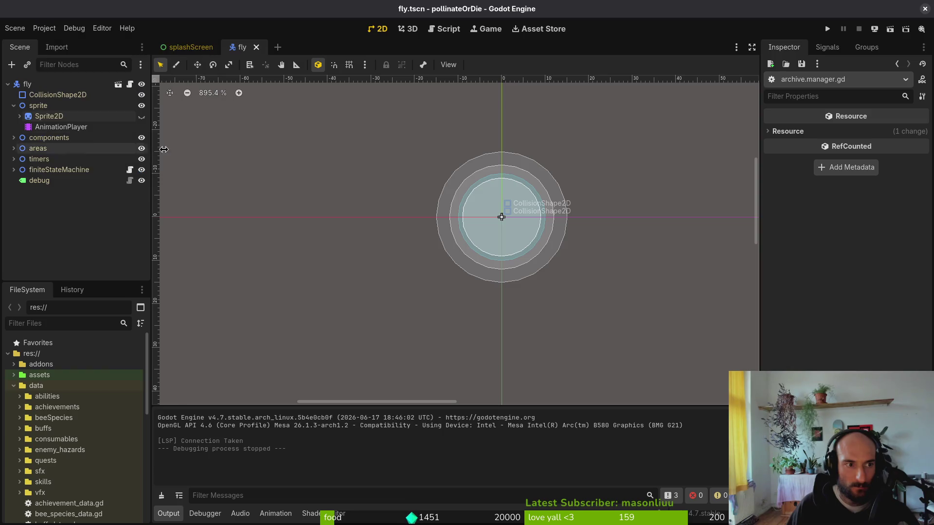
{"action": "key", "text": "ctrl+w"}
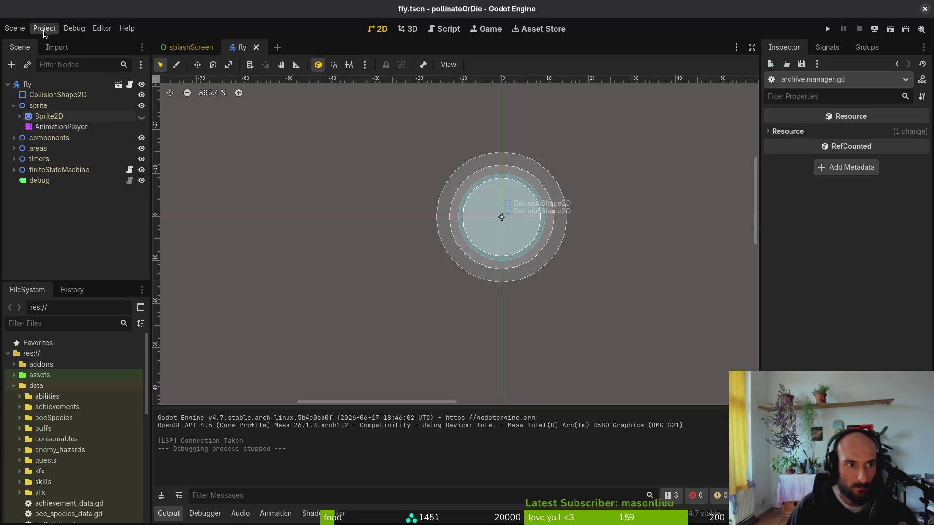
Reset the window Mode to Windowed in Project Settings, then test-run and close the game
{"action": "left_click", "coordinate": [44, 30]}
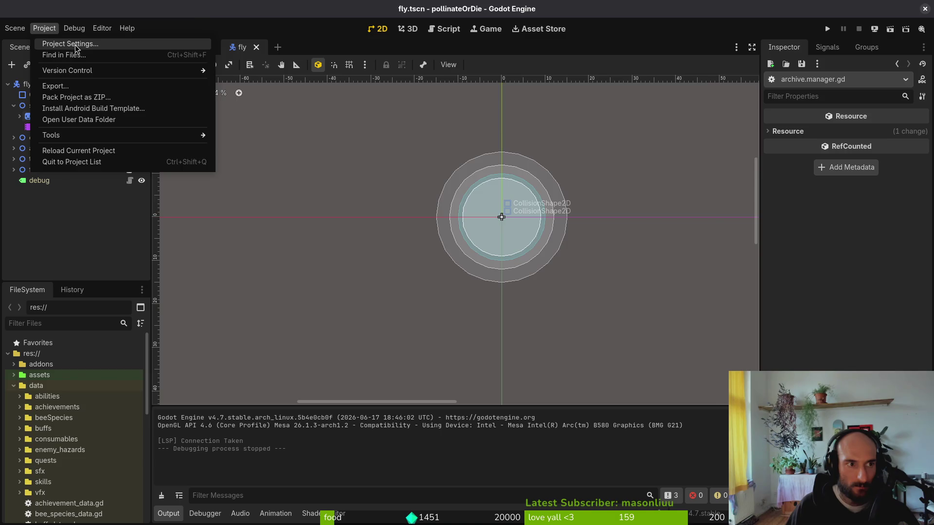
{"action": "left_click", "coordinate": [76, 48]}
{"action": "left_click", "coordinate": [455, 195]}
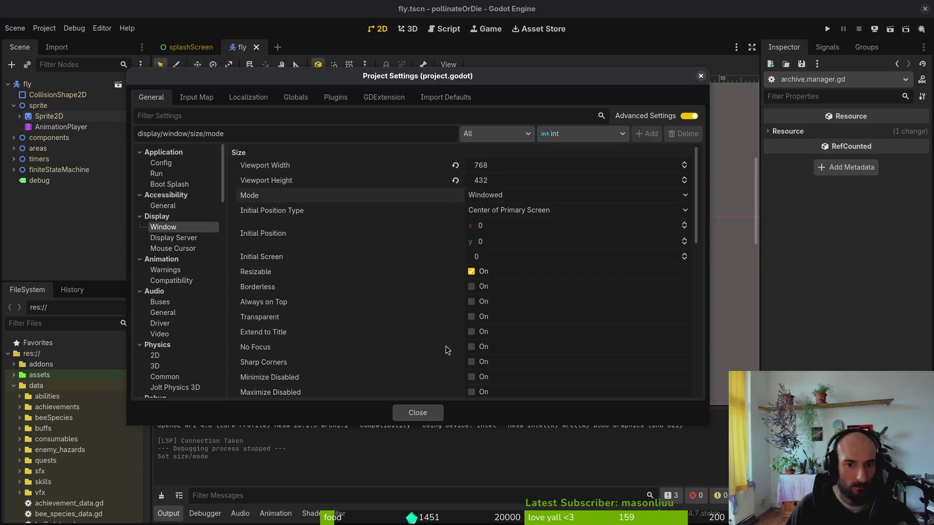
{"action": "left_click", "coordinate": [421, 418]}
{"action": "left_click", "coordinate": [827, 29]}
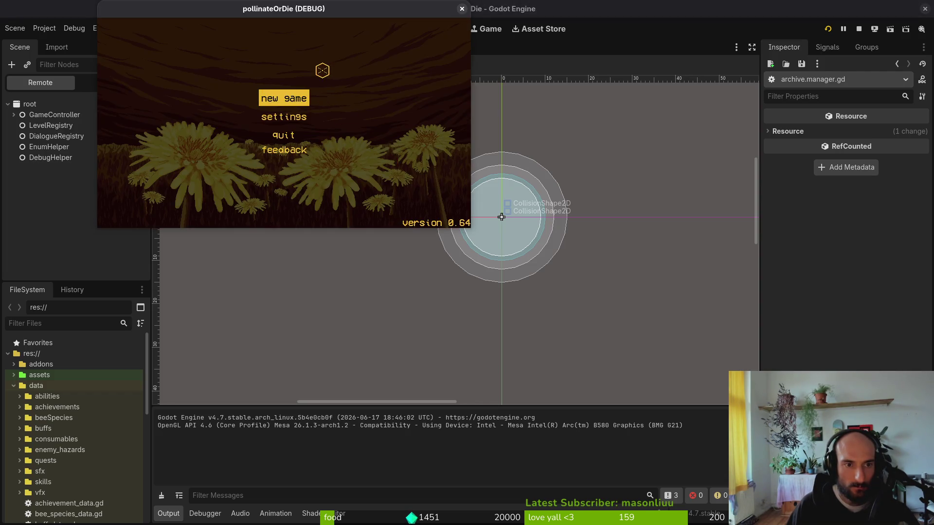
{"action": "left_click", "coordinate": [462, 9]}
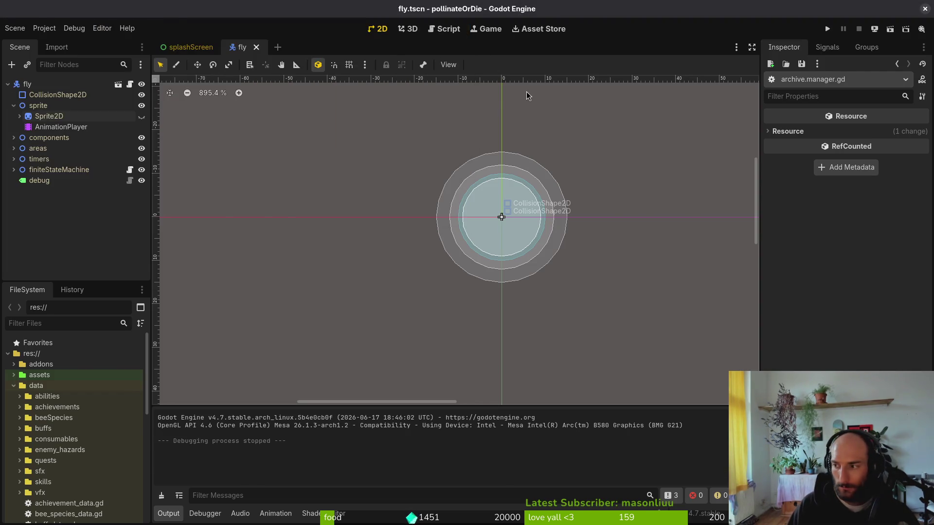
Change the true value in debug.helper.gd to false, then save and quit Vim
{"action": "key", "text": "alt+Tab"}
{"action": "key", "text": "space"}
{"action": "key", "text": "f"}
{"action": "key", "text": "f"}
{"action": "type", "text": "debug.helper"}
{"action": "key", "text": "Return"}
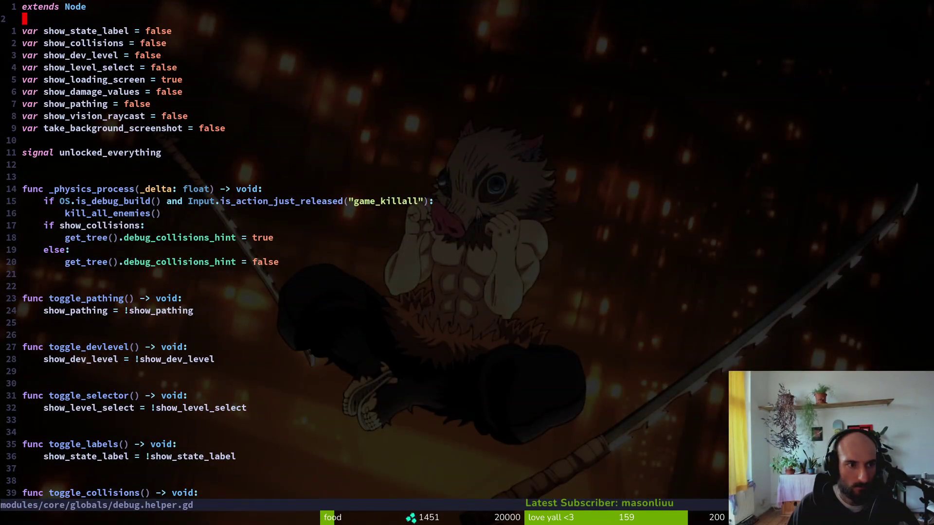
{"action": "type", "text": "ciwfalse"}
{"action": "key", "text": "Escape"}
{"action": "type", "text": ":Wq"}
{"action": "key", "text": "Return"}
{"action": "type", "text": ":wq"}
{"action": "key", "text": "Return"}
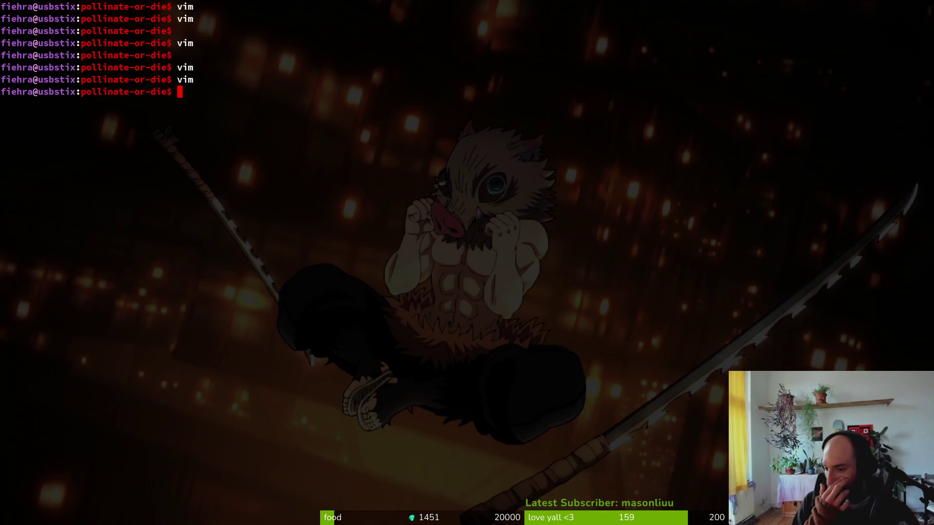
Run the project, start a new game past the forest intro, and briefly pause and resume
{"action": "key", "text": "super+1"}
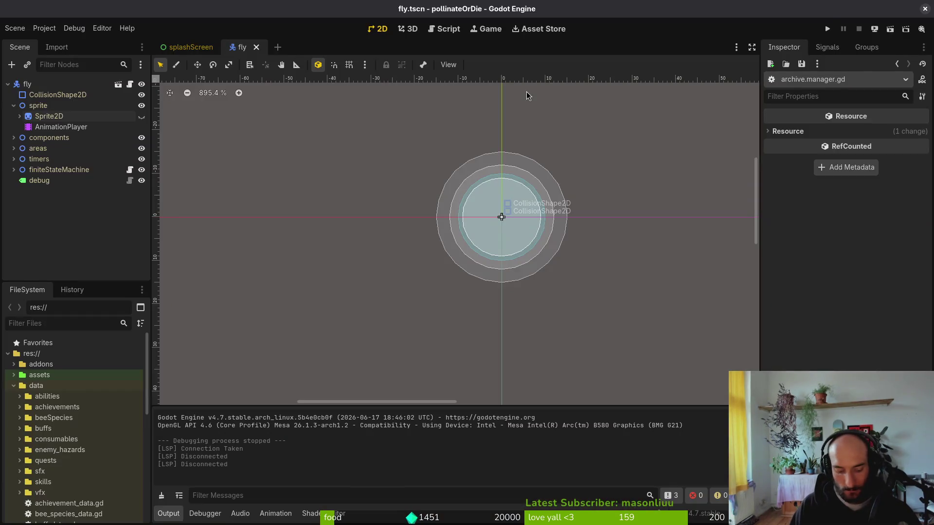
{"action": "key", "text": "F5"}
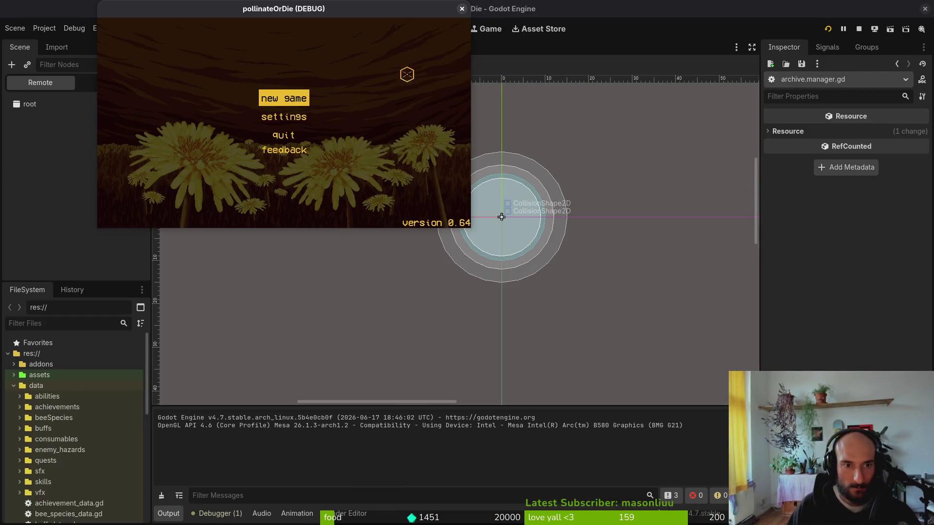
{"action": "key", "text": "Return"}
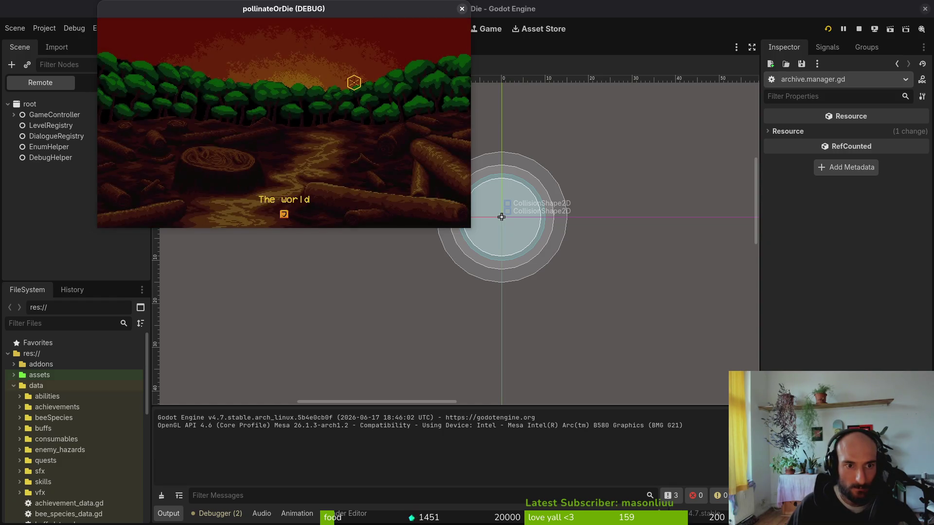
{"action": "key", "text": "Return"}
{"action": "key", "text": "Return"}
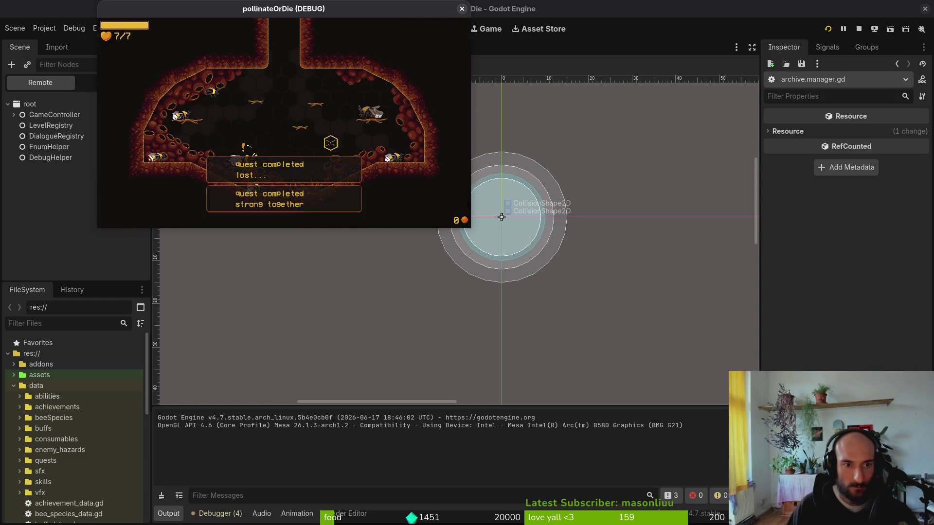
{"action": "key", "text": "Escape"}
{"action": "key", "text": "Escape"}
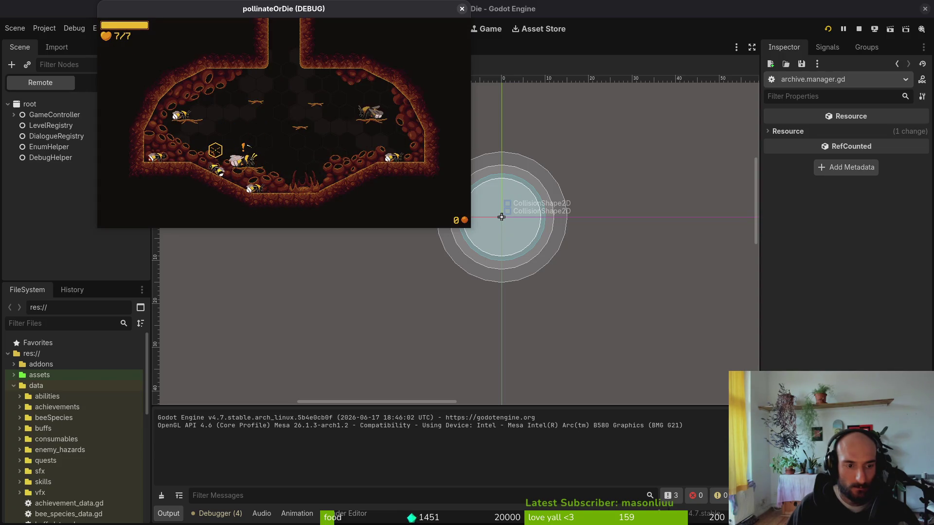
{"action": "key", "text": "super+2"}
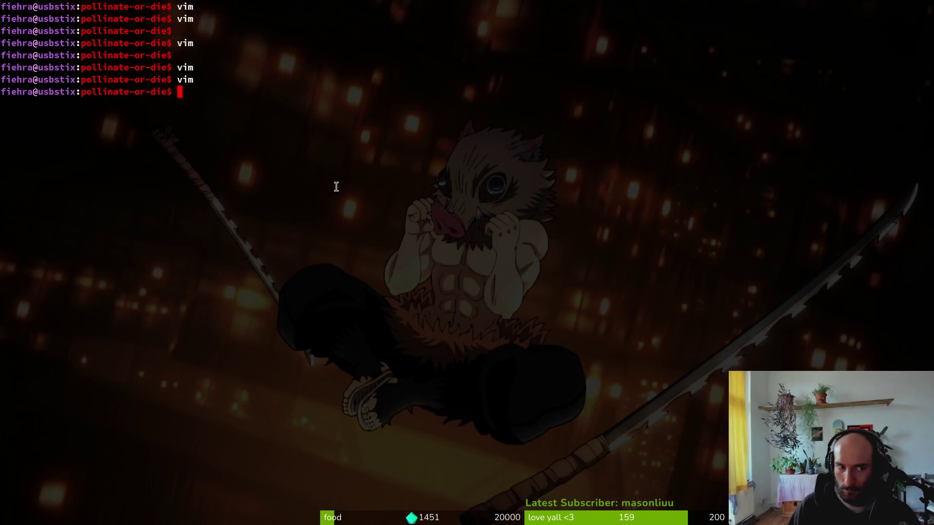
Start vim, open player_finite_state_machine.gd and read through its handle_dash_input code
{"action": "type", "text": "vim"}
{"action": "key", "text": "Return"}
{"action": "key", "text": "ctrl+p"}
{"action": "type", "text": "pfinit"}
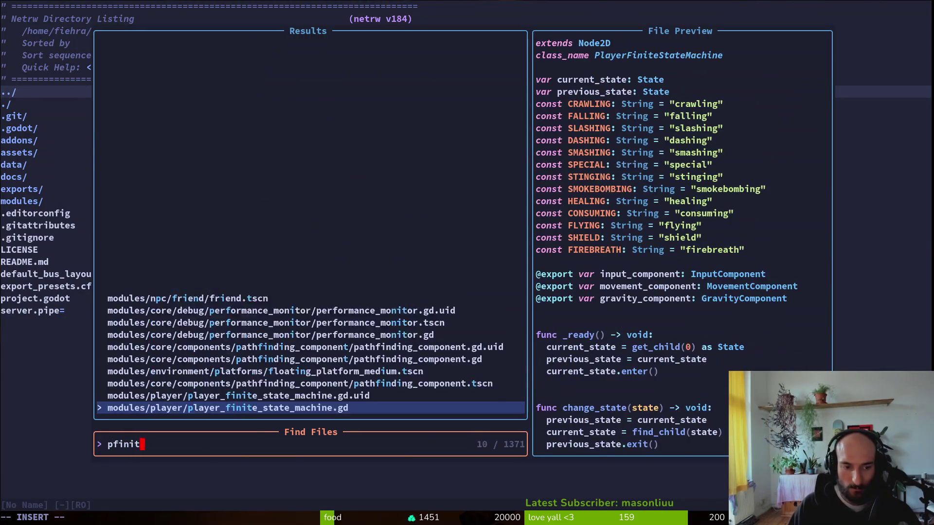
{"action": "key", "text": "Return"}
{"action": "key", "text": "2"}
{"action": "key", "text": "8"}
{"action": "key", "text": "j"}
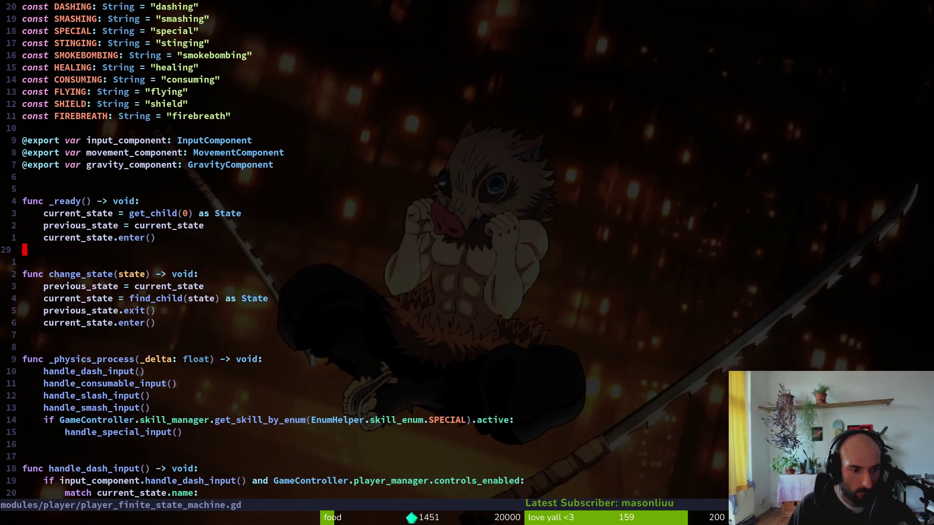
{"action": "key", "text": "ctrl+d"}
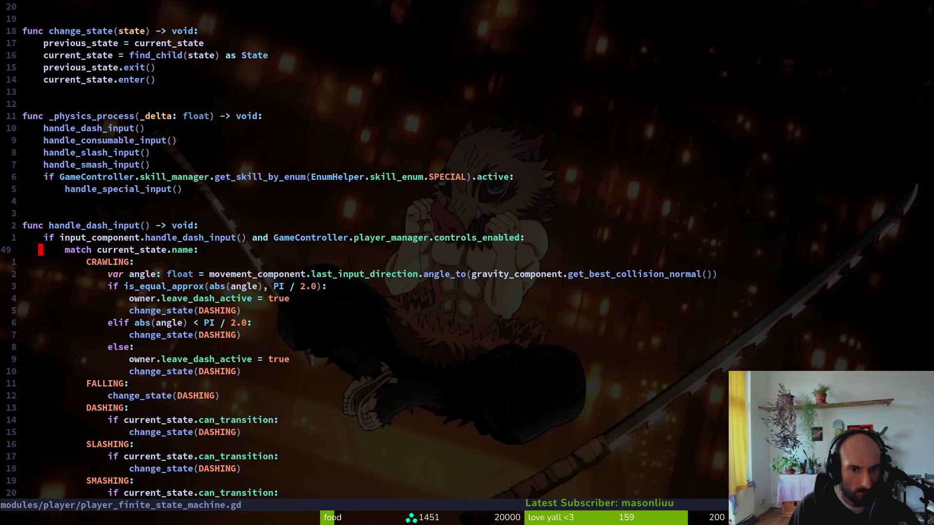
{"action": "key", "text": "ctrl+d"}
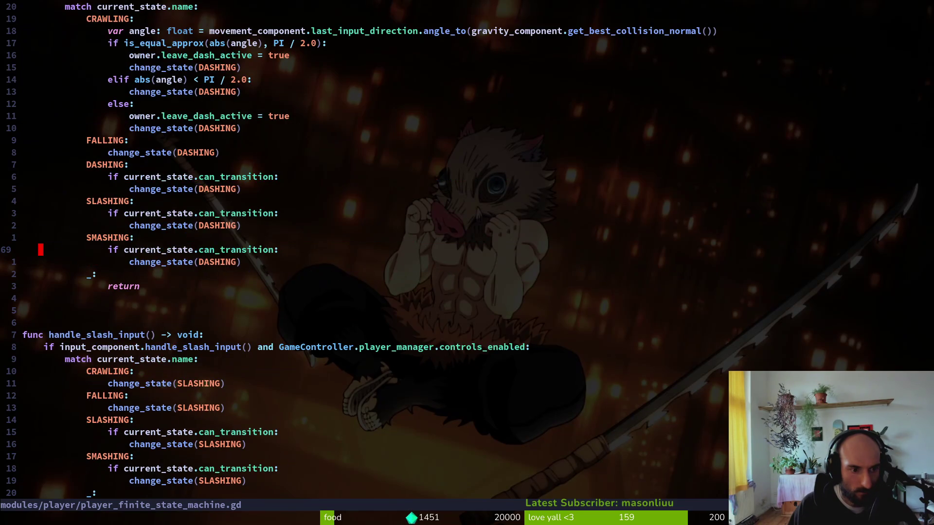
Open input_component.gd with the Telescope fuzzy finder
{"action": "key", "text": "ctrl+p"}
{"action": "type", "text": "incom"}
{"action": "key", "text": "Return"}
Cut the print_debug(event) line, paste it two lines lower and save
{"action": "key", "text": "j"}
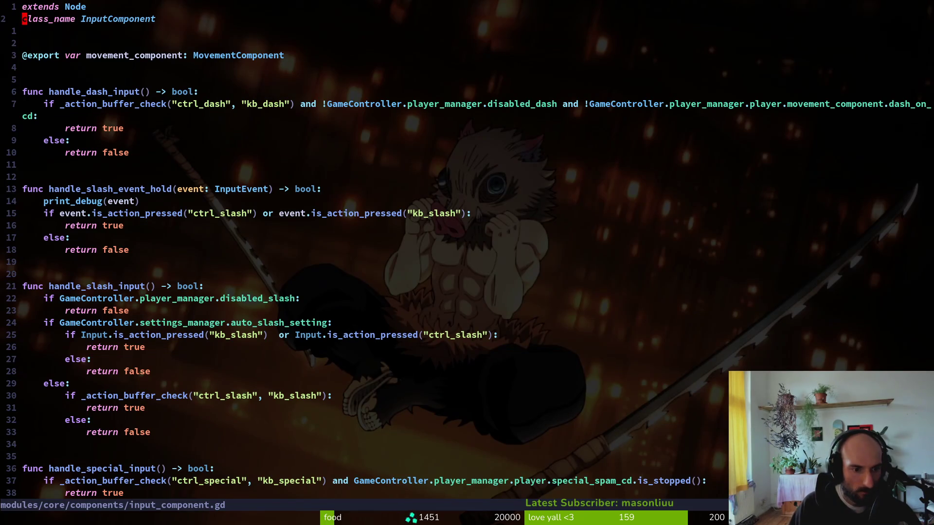
{"action": "key", "text": "j"}
{"action": "key", "text": "j"}
{"action": "key", "text": "j"}
{"action": "key", "text": "k"}
{"action": "key", "text": "shift+v"}
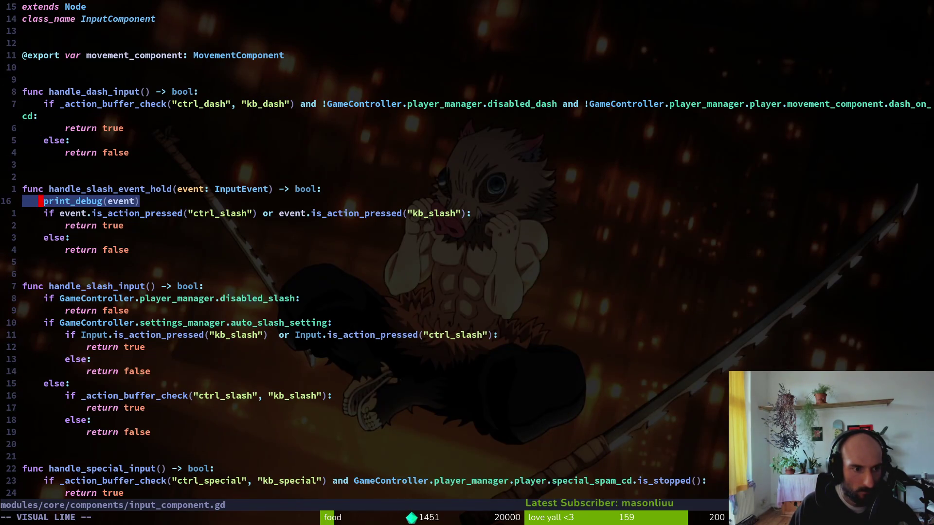
{"action": "type", "text": "djjp:w"}
{"action": "key", "text": "Return"}
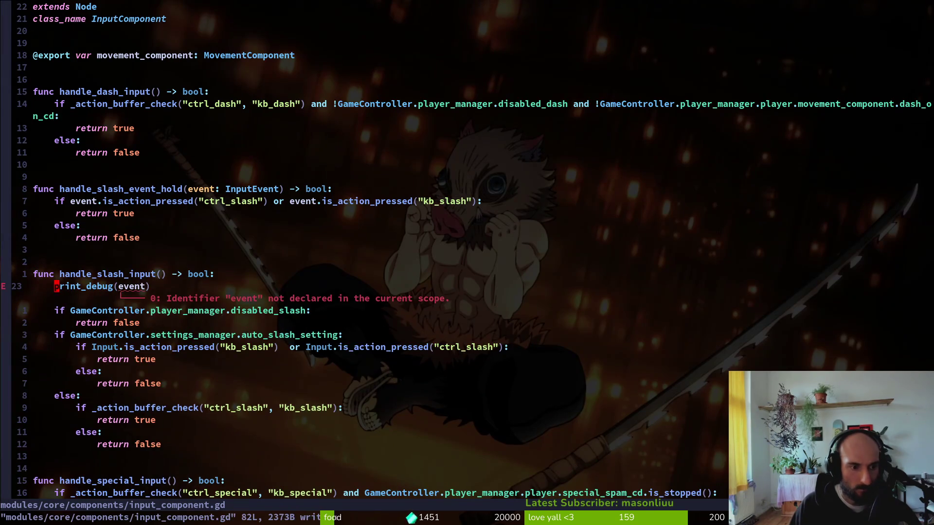
{"action": "key", "text": "w"}
{"action": "key", "text": "w"}
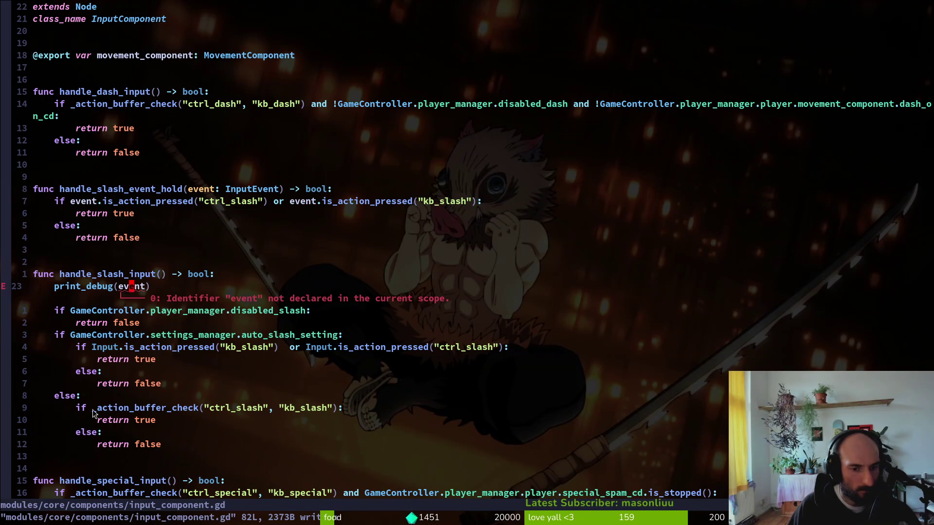
Delete the misplaced print_debug(event) line and save input_component.gd at 81 lines
{"action": "scroll", "coordinate": [257, 367], "scroll_direction": "down", "scroll_amount": 4}
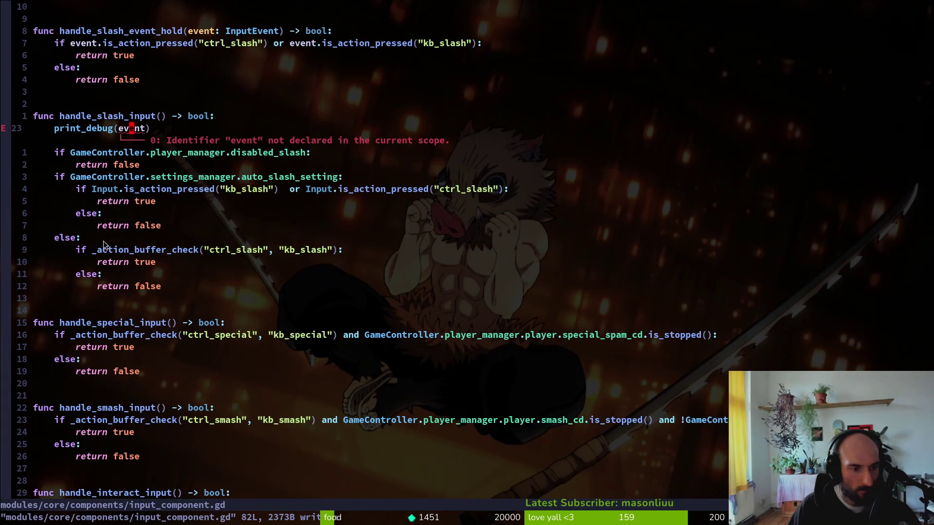
{"action": "scroll", "coordinate": [114, 231], "scroll_direction": "down", "scroll_amount": 5}
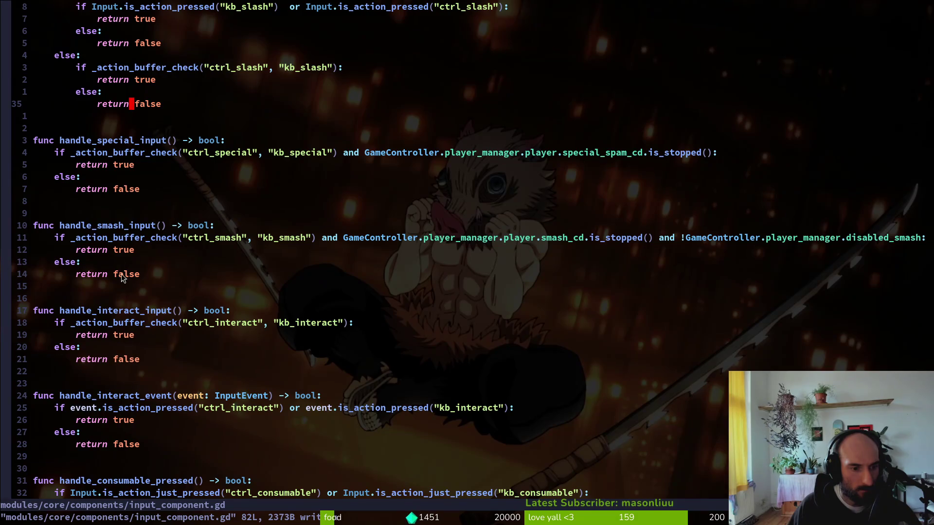
{"action": "scroll", "coordinate": [124, 287], "scroll_direction": "up", "scroll_amount": 4}
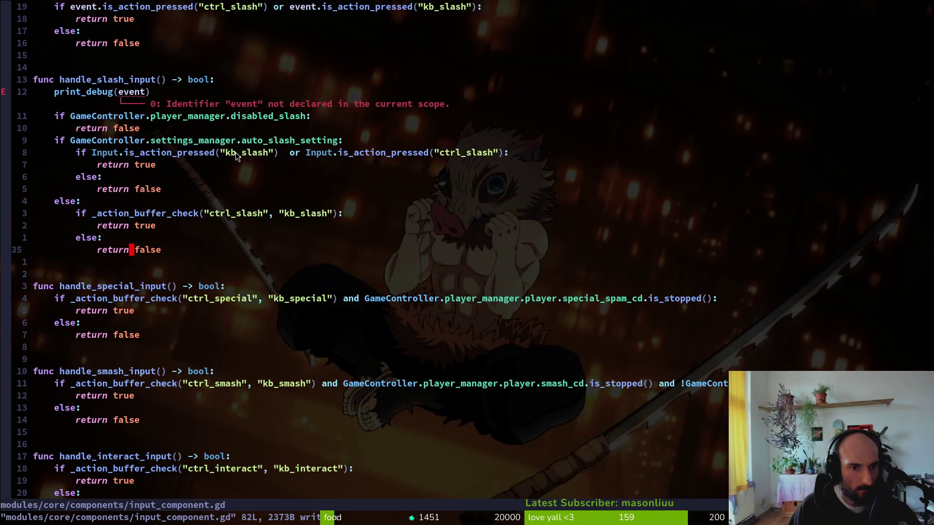
{"action": "scroll", "coordinate": [140, 244], "scroll_direction": "up", "scroll_amount": 4}
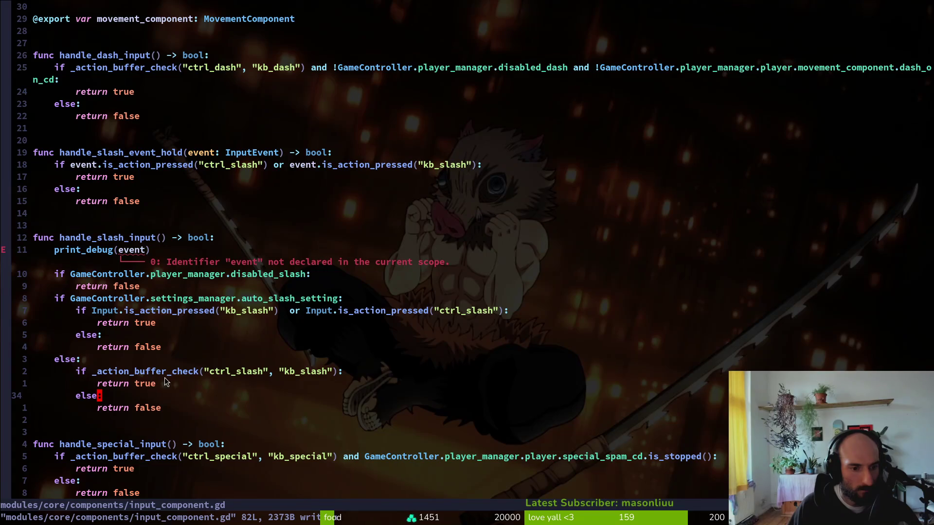
{"action": "scroll", "coordinate": [214, 388], "scroll_direction": "down", "scroll_amount": 4}
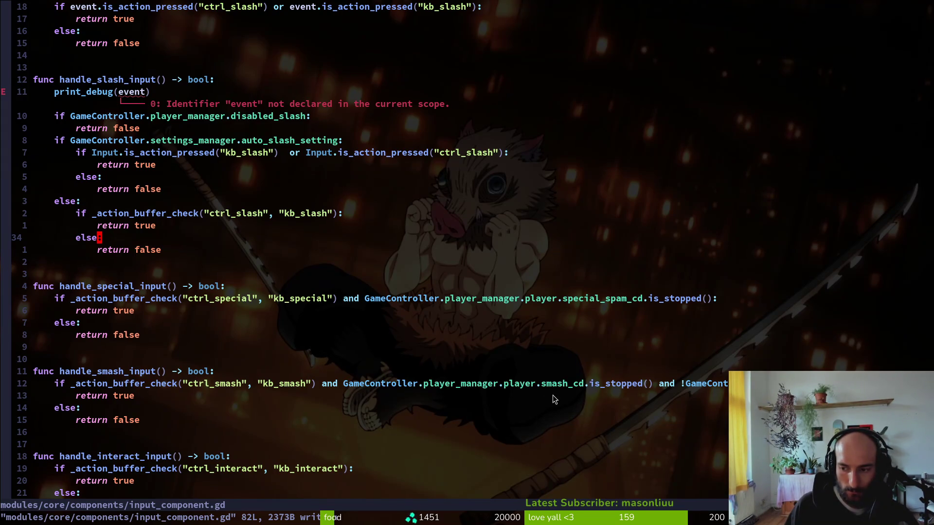
{"action": "scroll", "coordinate": [299, 373], "scroll_direction": "down", "scroll_amount": 2}
{"action": "scroll", "coordinate": [225, 342], "scroll_direction": "down", "scroll_amount": 2}
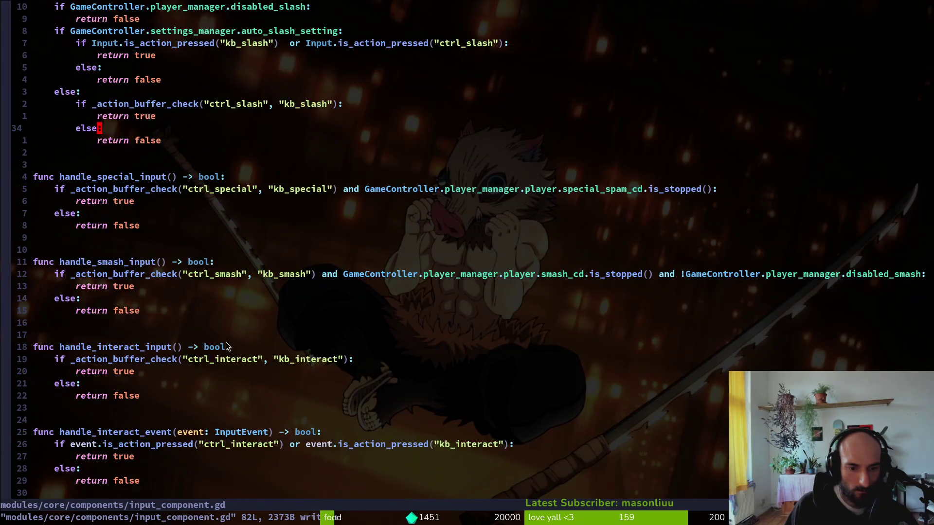
{"action": "scroll", "coordinate": [172, 411], "scroll_direction": "up", "scroll_amount": 8}
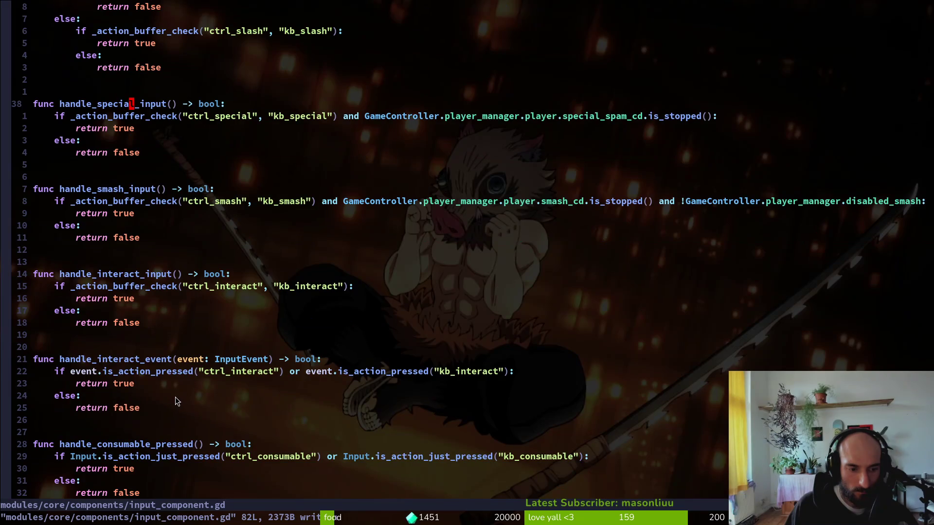
{"action": "left_click", "coordinate": [141, 257]}
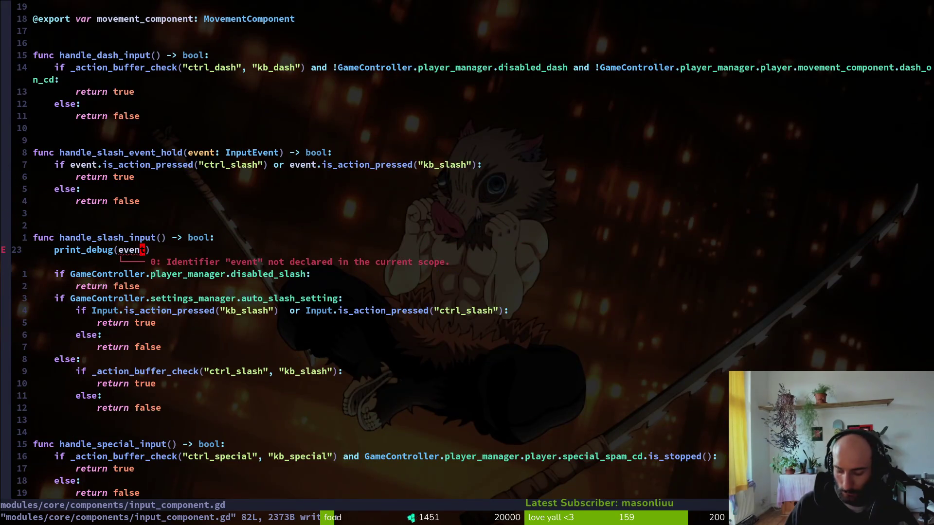
{"action": "key", "text": "d"}
{"action": "key", "text": "d"}
{"action": "type", "text": ":w"}
{"action": "key", "text": "Return"}
{"action": "key", "text": "g"}
{"action": "key", "text": "g"}
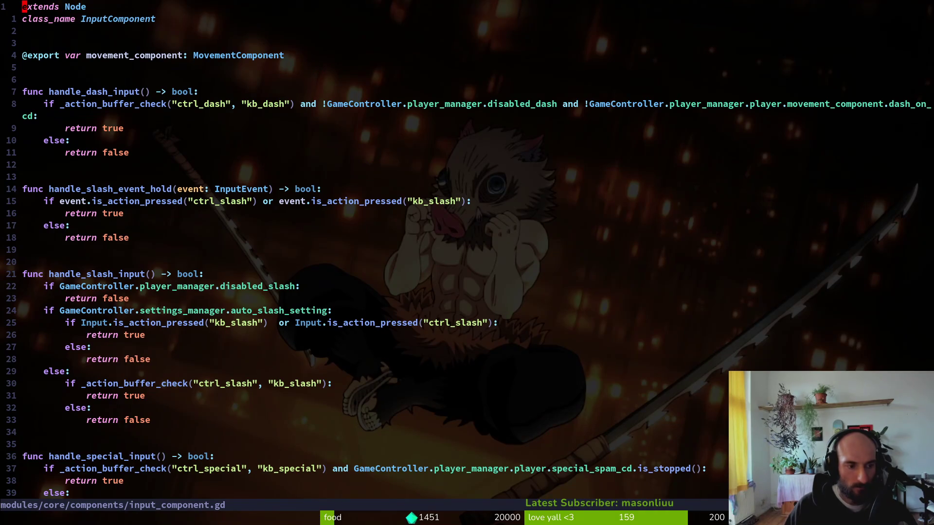
{"action": "type", "text": ":write"}
{"action": "key", "text": "Return"}
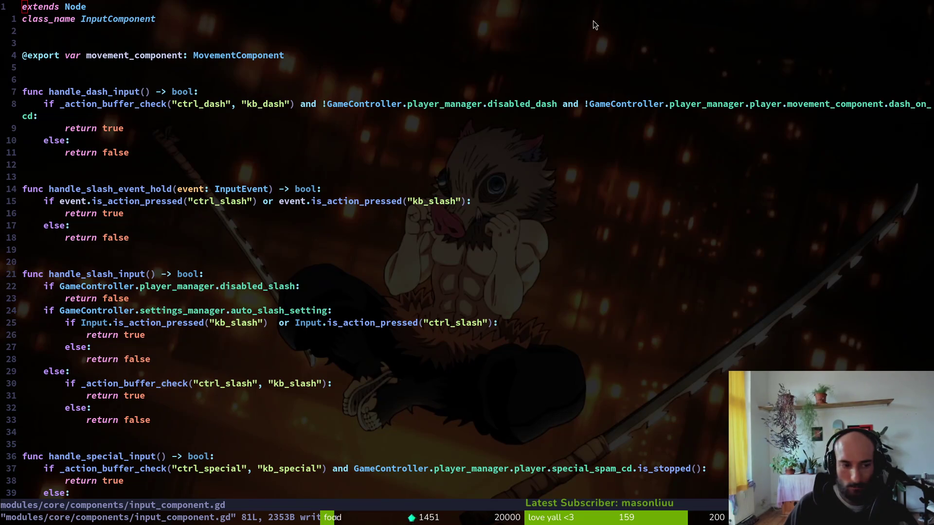
{"action": "key", "text": "ctrl+p"}
Open project.godot, yank all 280 lines, then jump back to input_component.gd
{"action": "type", "text": "porjs"}
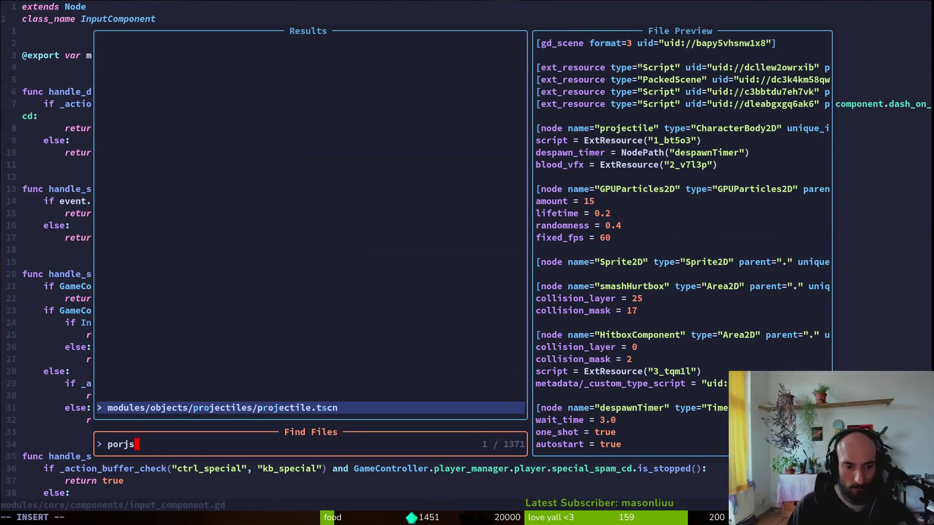
{"action": "key", "text": "Escape"}
{"action": "key", "text": "ctrl+p"}
{"action": "type", "text": "proj"}
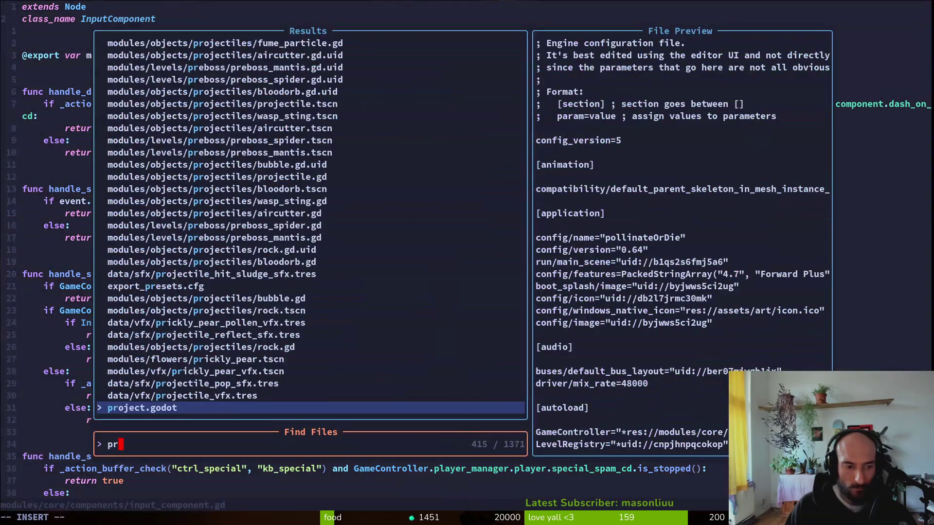
{"action": "key", "text": "Return"}
{"action": "key", "text": "V"}
{"action": "key", "text": "G"}
{"action": "key", "text": "y"}
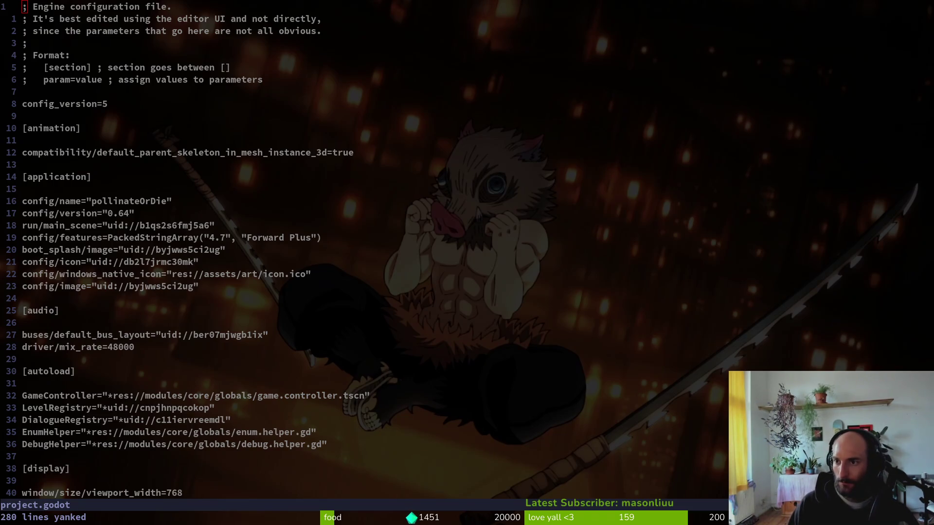
{"action": "left_click", "coordinate": [653, 297]}
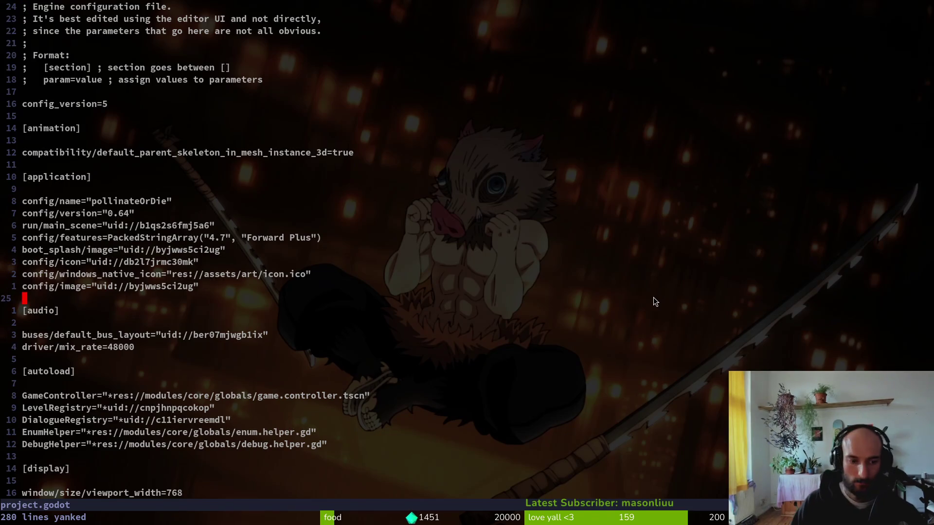
{"action": "key", "text": "ctrl+o"}
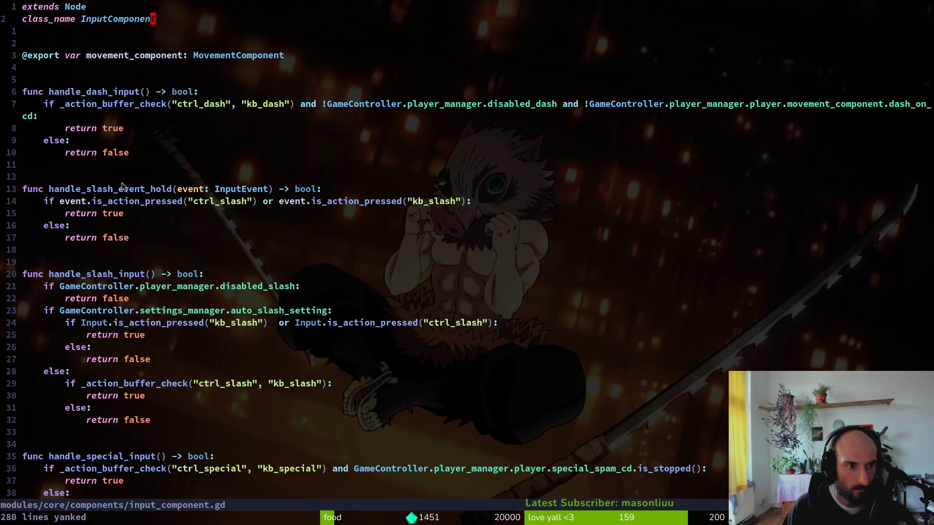
Restore the debug line, move it into handle_slash_input as print_debug("ads") and save
{"action": "scroll", "coordinate": [127, 228], "scroll_direction": "down", "scroll_amount": 4}
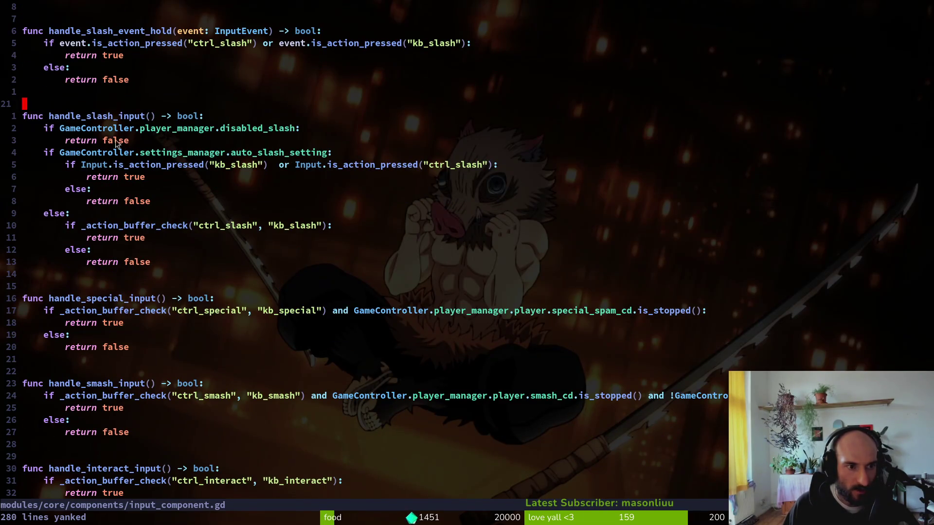
{"action": "left_click", "coordinate": [137, 165]}
{"action": "key", "text": "u"}
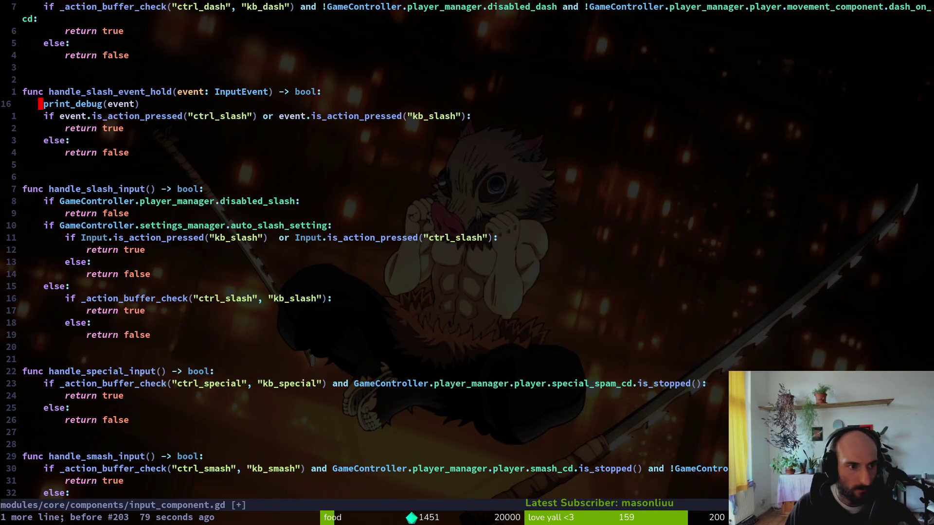
{"action": "key", "text": "V"}
{"action": "key", "text": "J"}
{"action": "key", "text": "J"}
{"action": "key", "text": "J"}
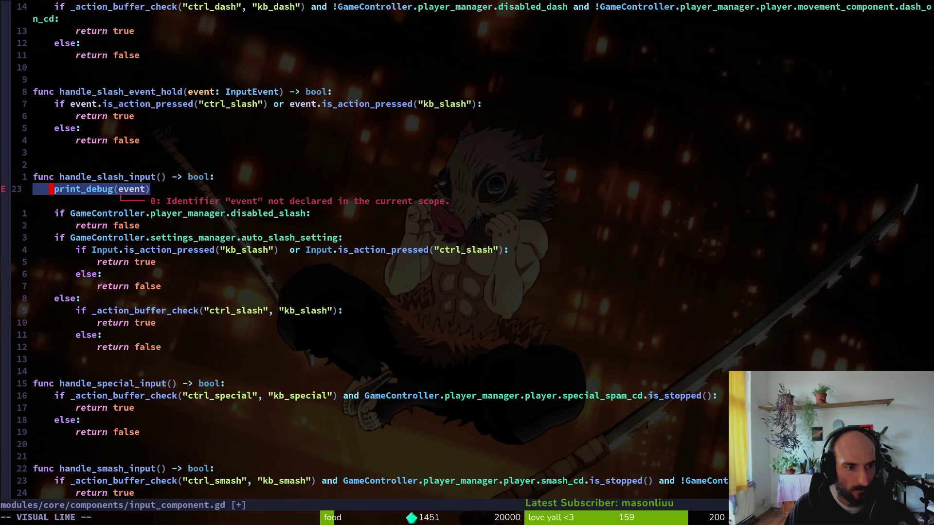
{"action": "key", "text": "Escape"}
{"action": "key", "text": "w"}
{"action": "key", "text": "w"}
{"action": "key", "text": "w"}
{"action": "type", "text": "ciw\"ads"}
{"action": "key", "text": "Escape"}
{"action": "type", "text": ":w"}
{"action": "key", "text": "Return"}
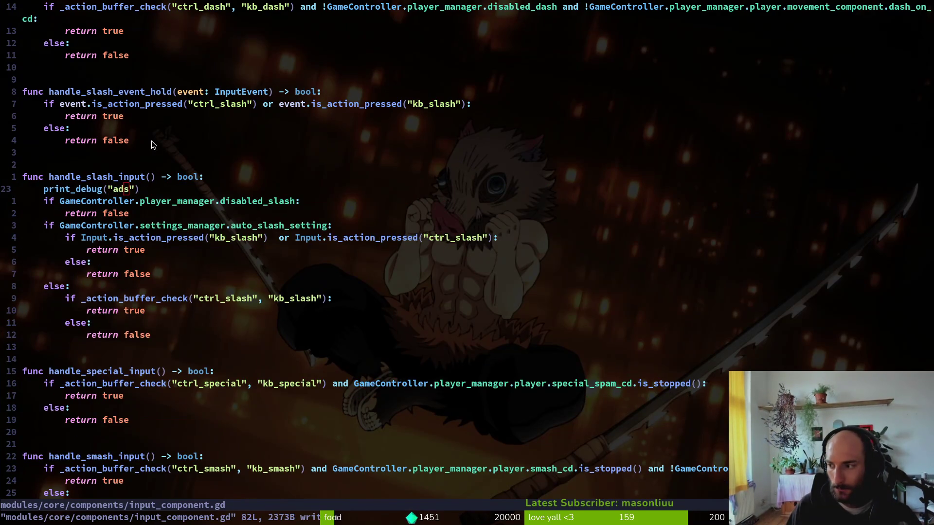
Move print_debug("ads") into the buffered-slash branch, indented just above return true
{"action": "key", "text": "alt+Tab"}
{"action": "key", "text": "alt+Tab"}
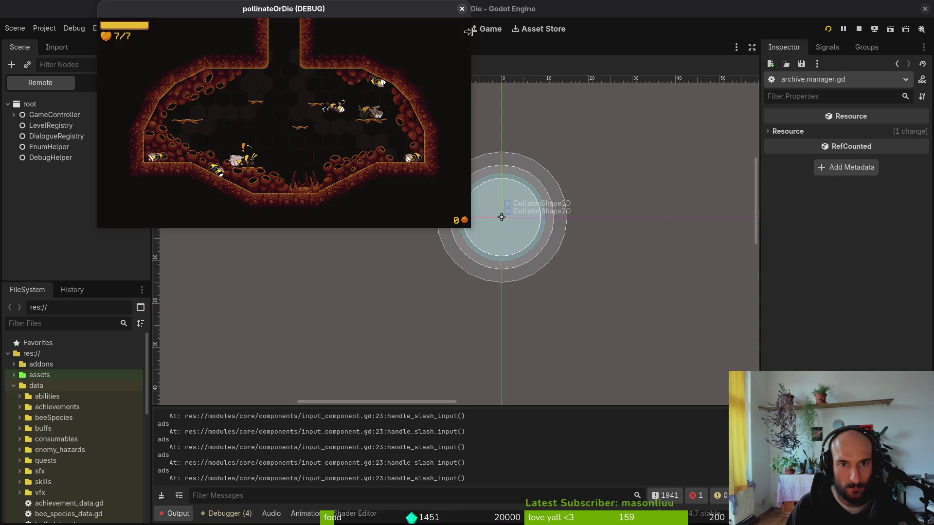
{"action": "key", "text": "alt+Tab"}
{"action": "key", "text": "shift+v"}
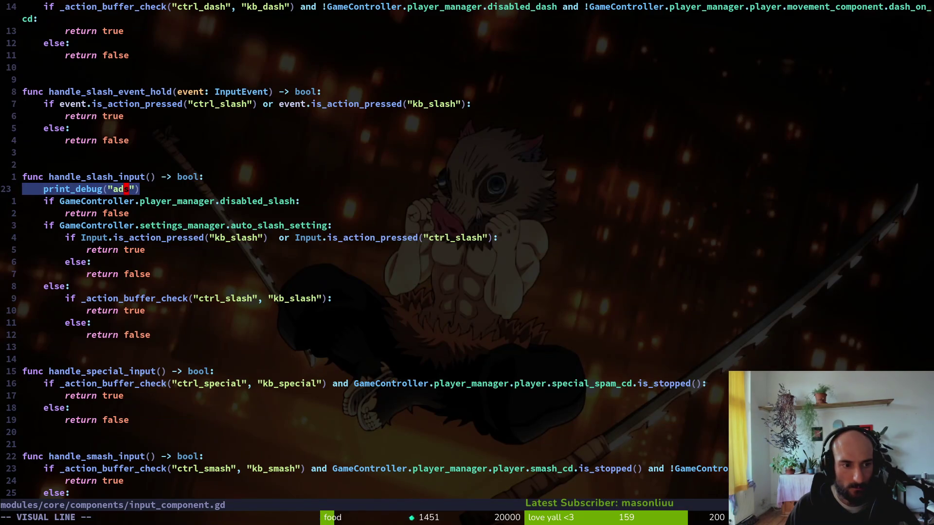
{"action": "key", "text": "J"}
{"action": "key", "text": "J"}
{"action": "key", "text": "J"}
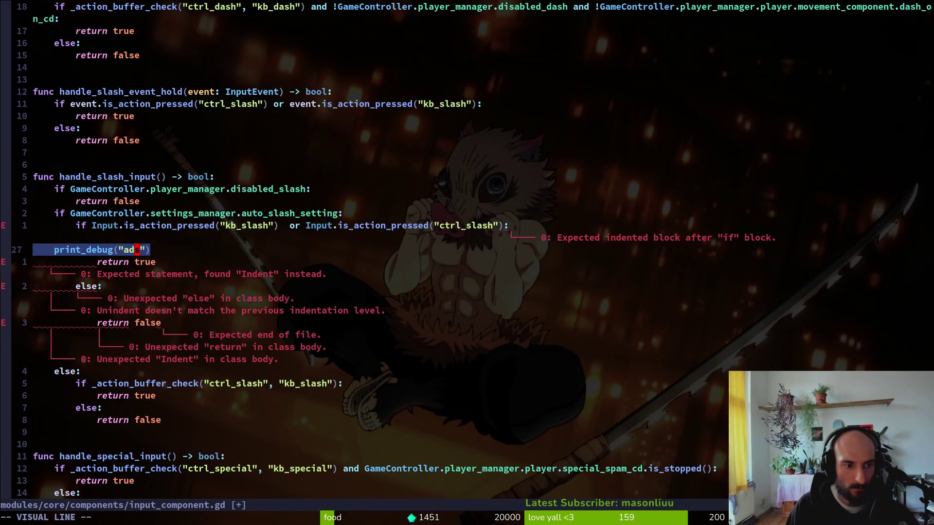
{"action": "key", "text": "J"}
{"action": "key", "text": "J"}
{"action": "key", "text": "J"}
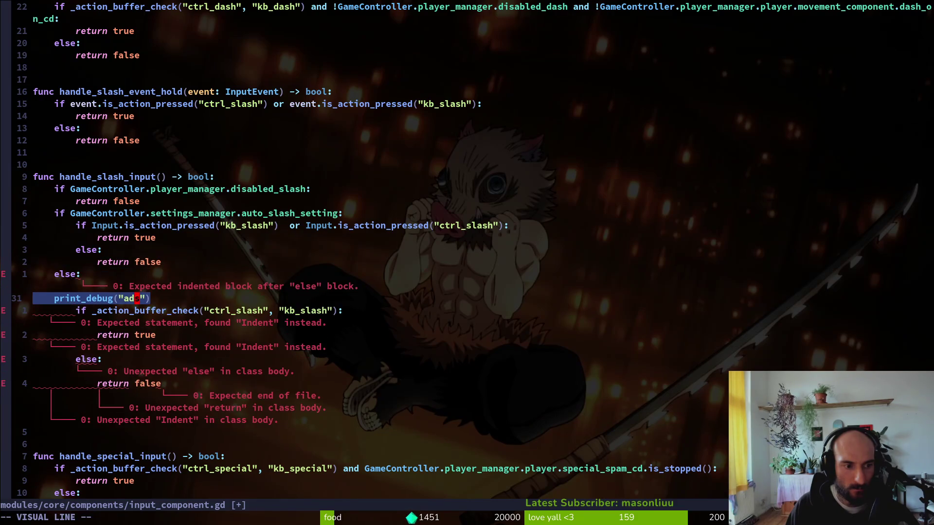
{"action": "key", "text": "greater"}
{"action": "key", "text": "shift+v"}
{"action": "key", "text": "J"}
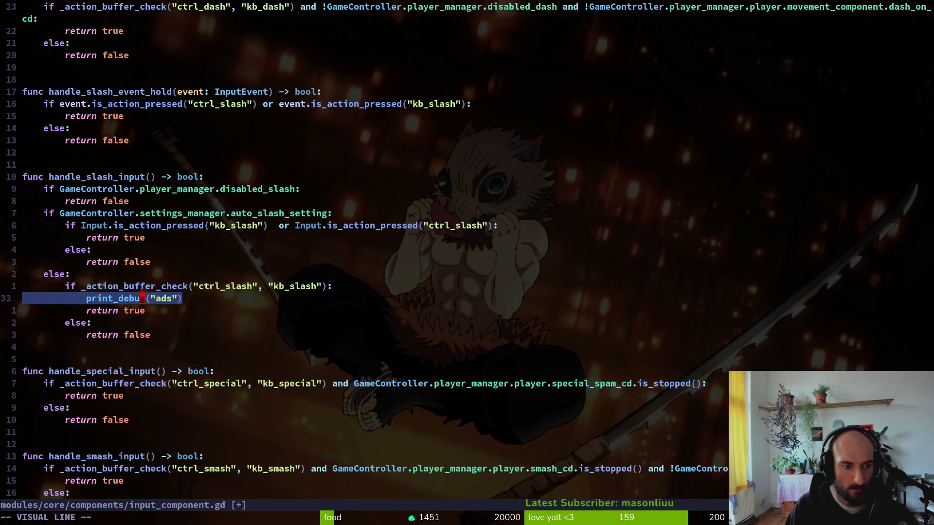
{"action": "key", "text": "greater"}
{"action": "key", "text": "greater"}
{"action": "key", "text": "shift+v"}
{"action": "key", "text": "less"}
Save input_component.gd at 82 lines and run the game in Godot with F5
{"action": "type", "text": ":w"}
{"action": "key", "text": "Return"}
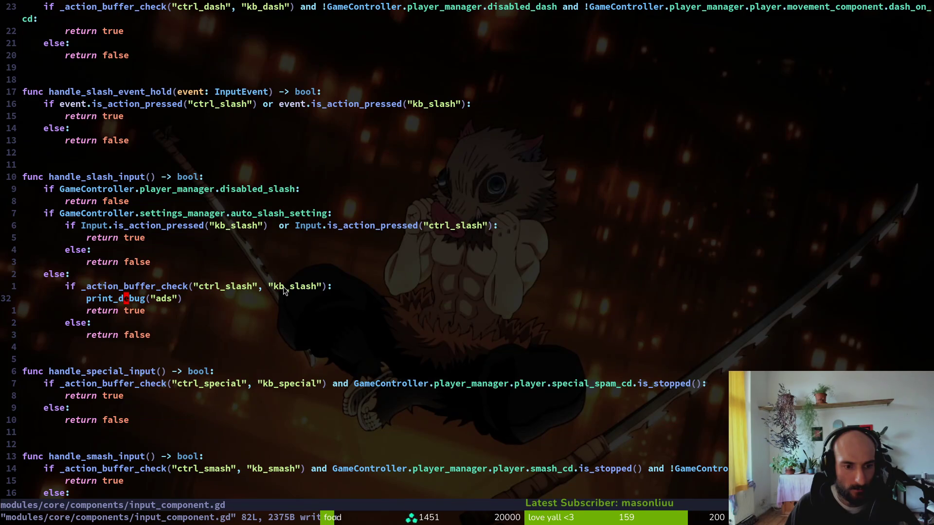
{"action": "key", "text": "alt+Tab"}
{"action": "key", "text": "F5"}
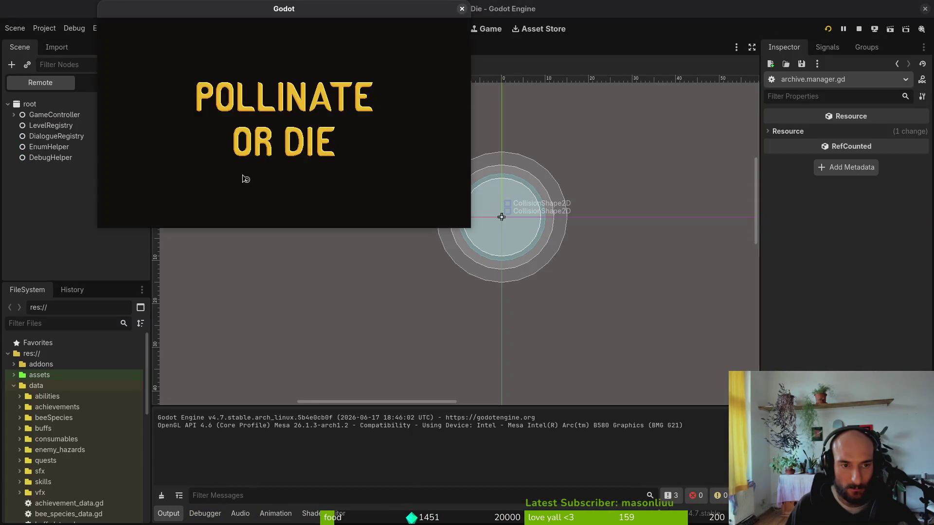
Continue the saved game from the main menu into the hive level and drag the game window aside
{"action": "key", "text": "Up"}
{"action": "key", "text": "Up"}
{"action": "key", "text": "Return"}
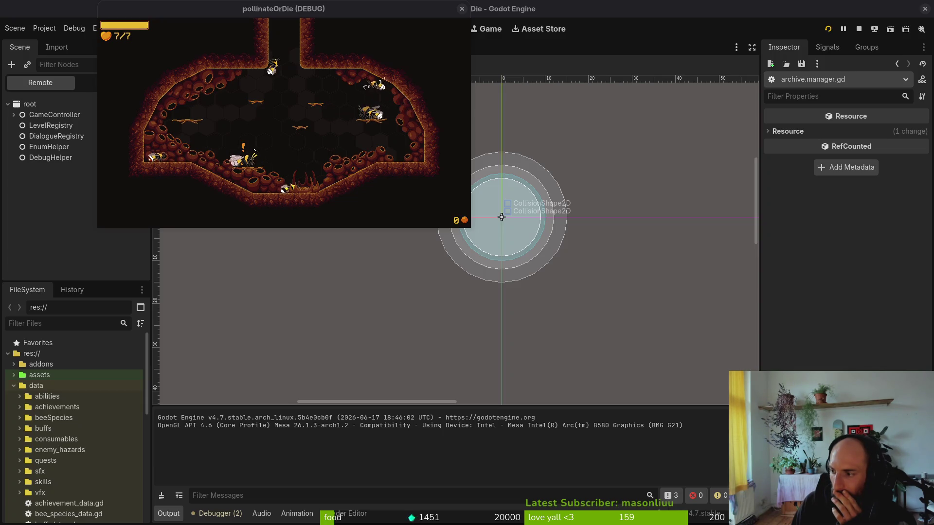
{"action": "left_click_drag", "start_coordinate": [194, 15], "coordinate": [363, 76]}
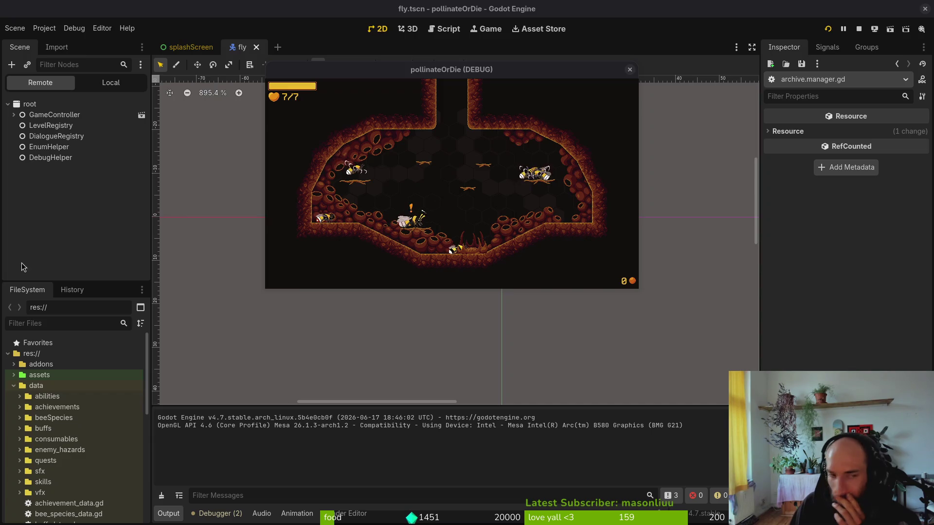
Quick-open game.controller.tscn and select its gui node
{"action": "left_click", "coordinate": [111, 83]}
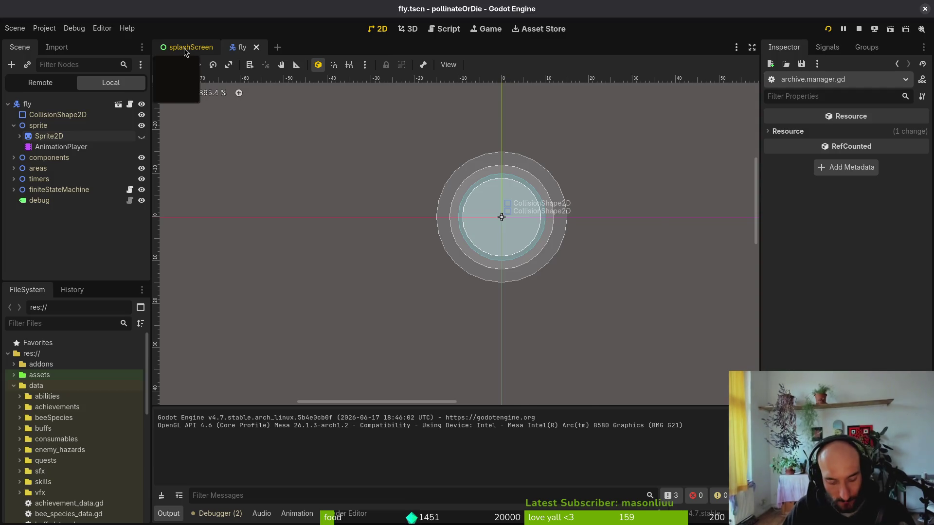
{"action": "key", "text": "shift+alt+o"}
{"action": "type", "text": "gacontr"}
{"action": "key", "text": "Down"}
{"action": "key", "text": "Return"}
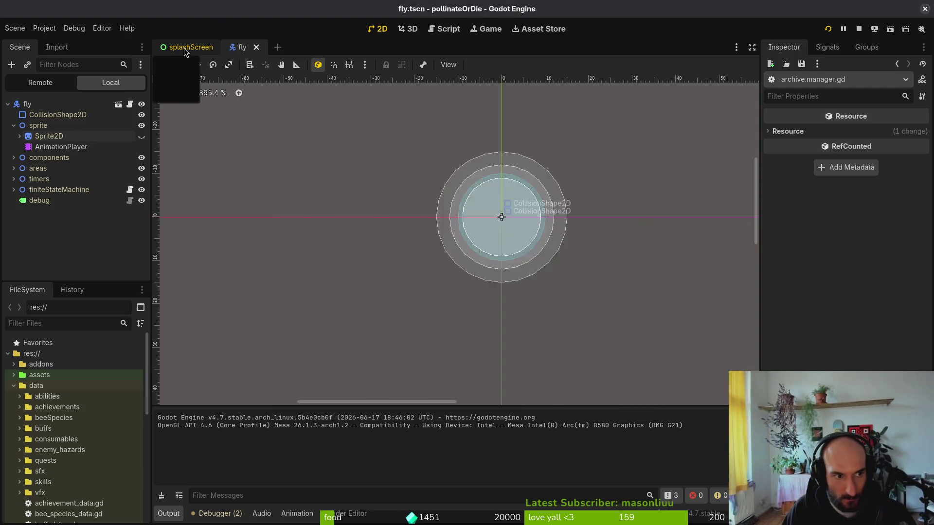
{"action": "left_click", "coordinate": [31, 137]}
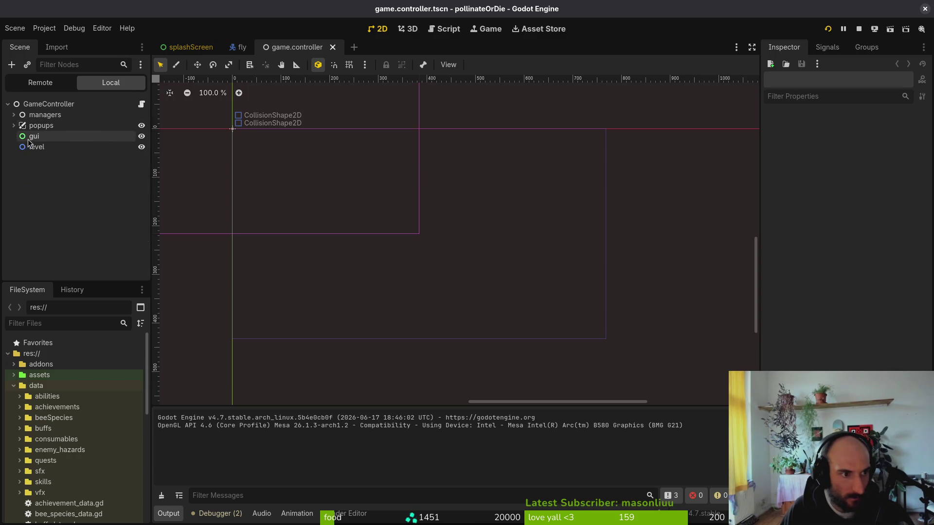
Open player.tscn, collapse the timers and finiteStateMachine groups, and select hud_overlay
{"action": "key", "text": "shift+alt+o"}
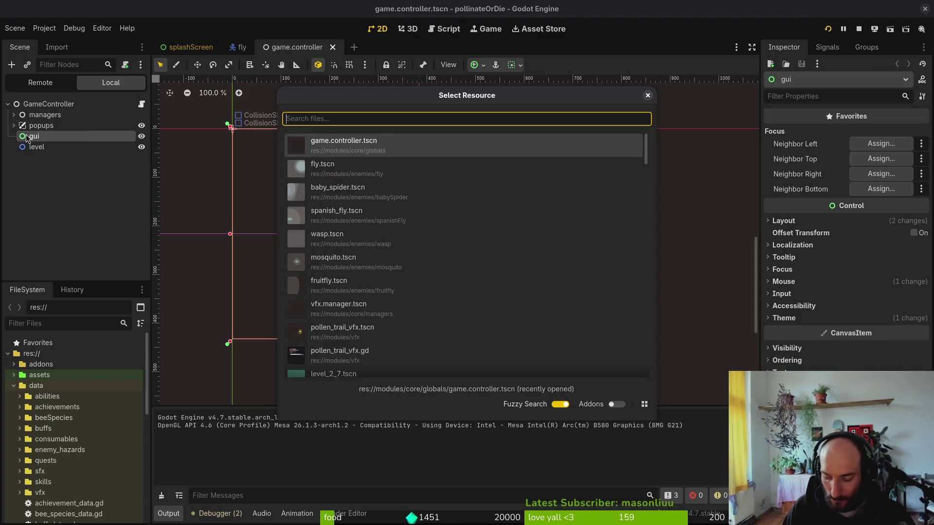
{"action": "type", "text": "play"}
{"action": "key", "text": "Return"}
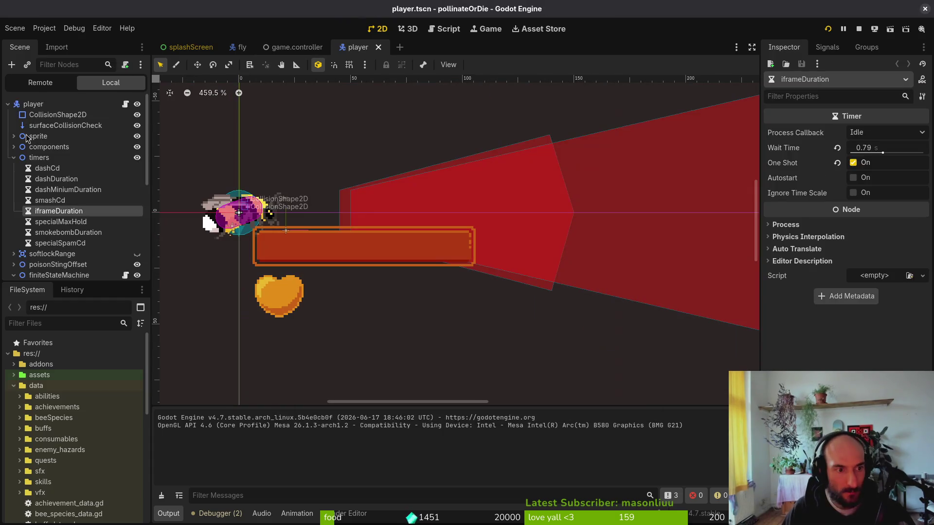
{"action": "left_click", "coordinate": [14, 157]}
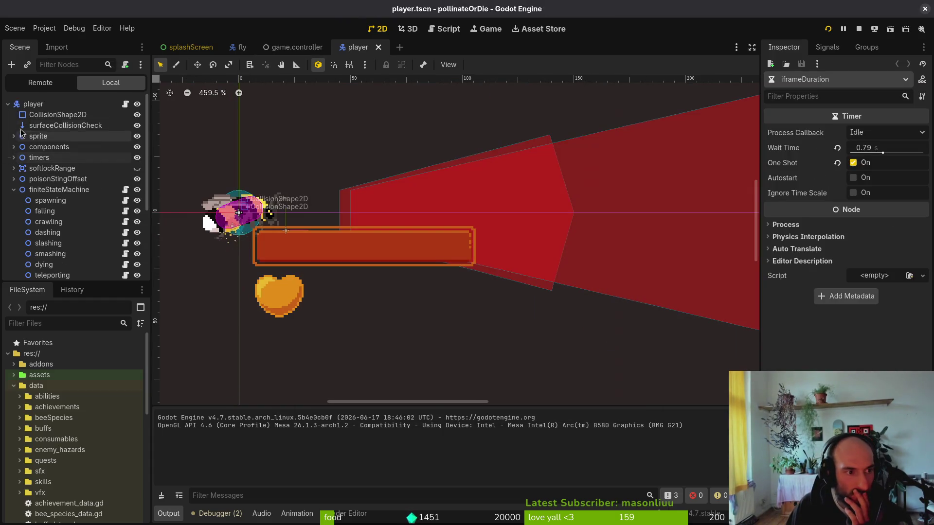
{"action": "left_click", "coordinate": [14, 190]}
{"action": "left_click", "coordinate": [44, 201]}
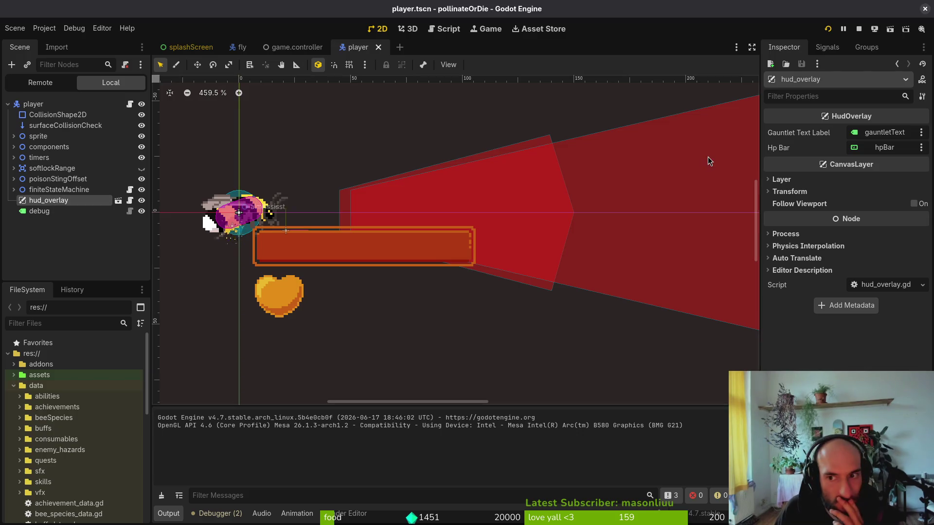
{"action": "right_click", "coordinate": [93, 203]}
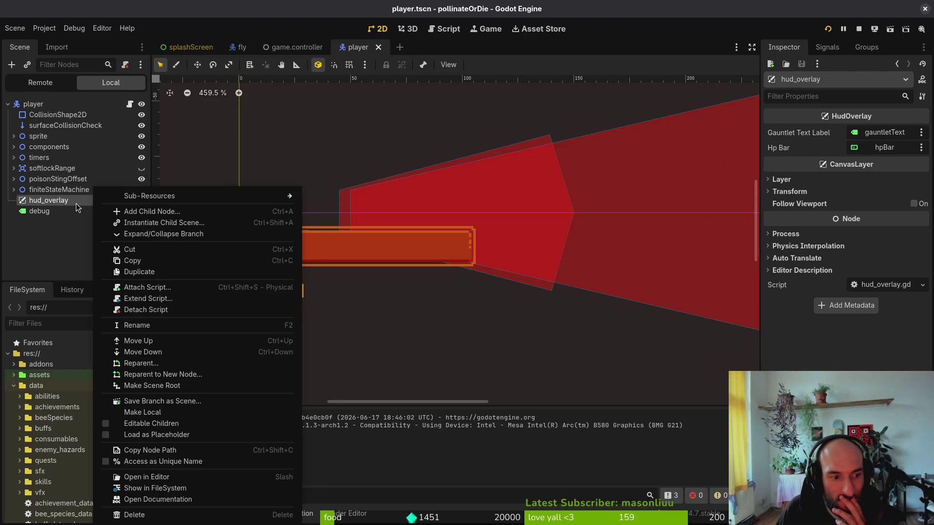
{"action": "left_click", "coordinate": [79, 204]}
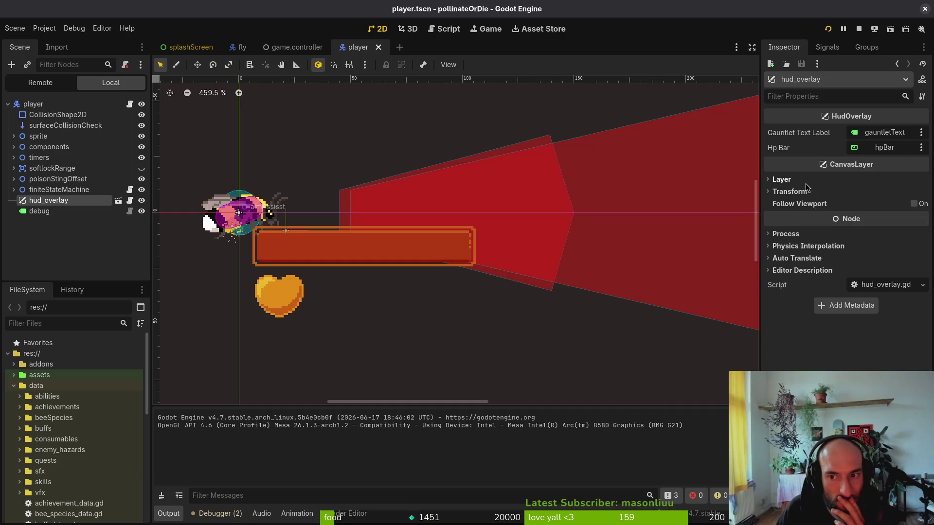
Open hud_overlay.tscn and inspect the hudOverlay root's Layer and Process settings
{"action": "key", "text": "shift+alt+o"}
{"action": "type", "text": "h"}
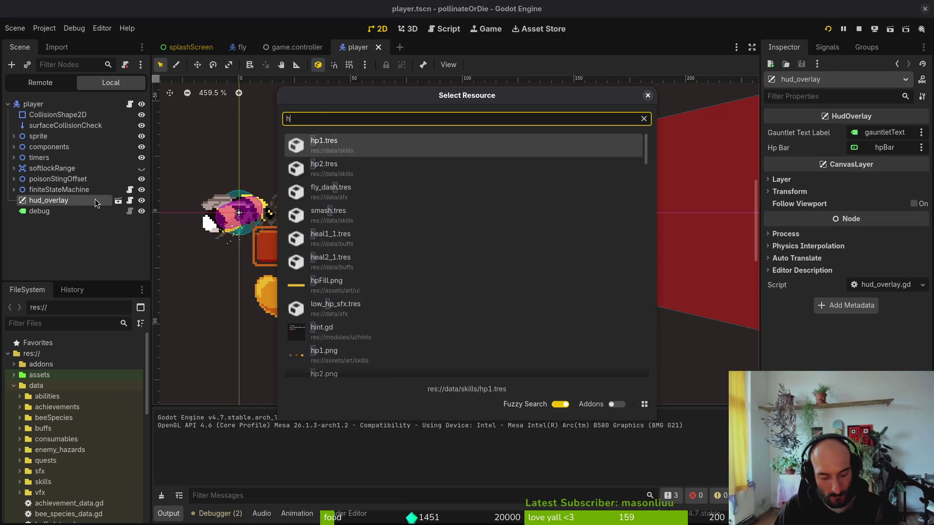
{"action": "type", "text": "ud_overlay"}
{"action": "key", "text": "Return"}
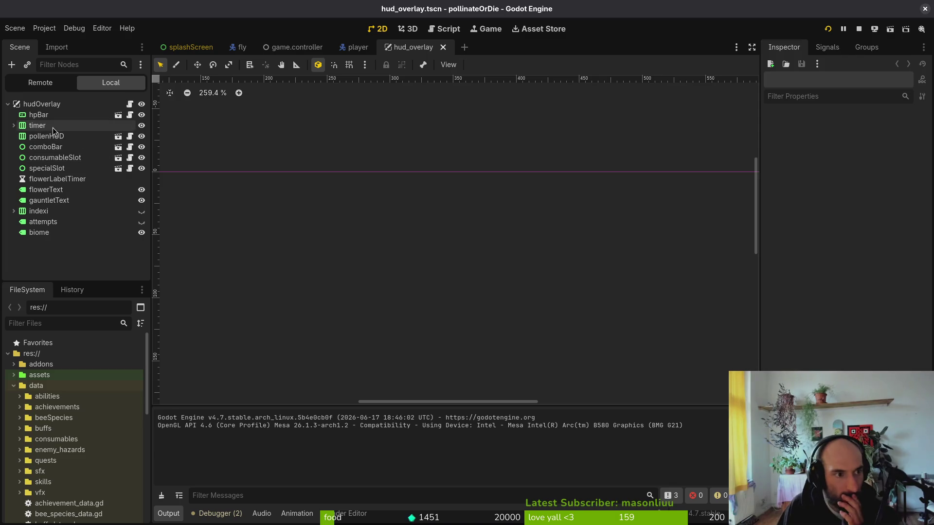
{"action": "left_click", "coordinate": [51, 108]}
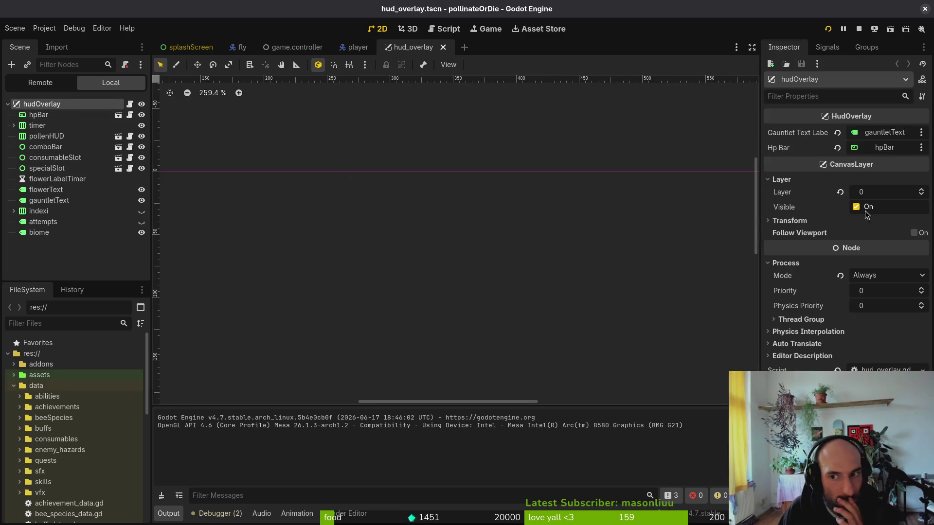
{"action": "left_click", "coordinate": [786, 262]}
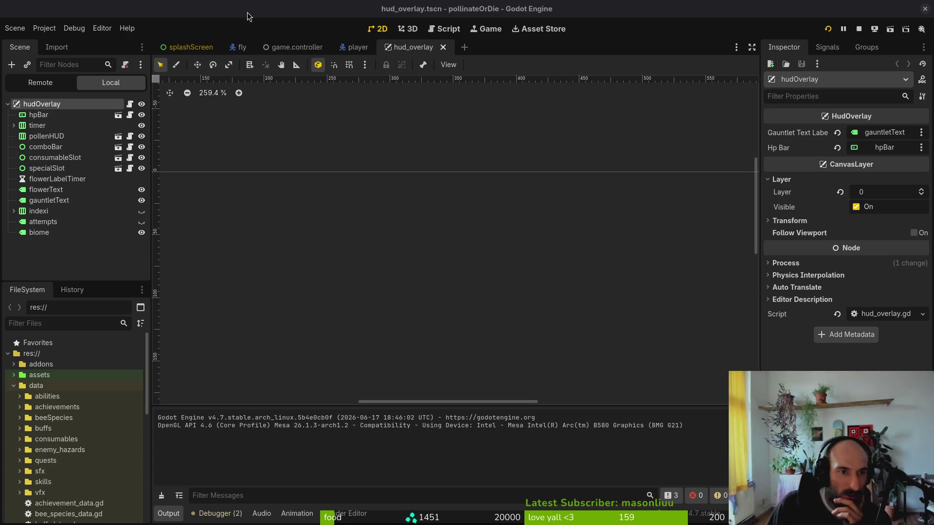
{"action": "left_click", "coordinate": [281, 48]}
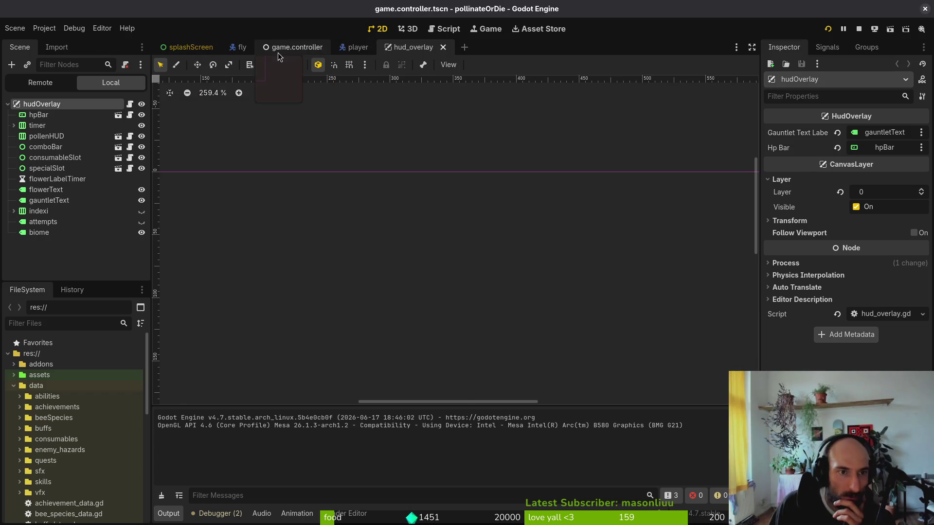
Check the gui node's Mouse settings, keeping its mouse filter on Pass
{"action": "right_click", "coordinate": [27, 141]}
{"action": "key", "text": "Escape"}
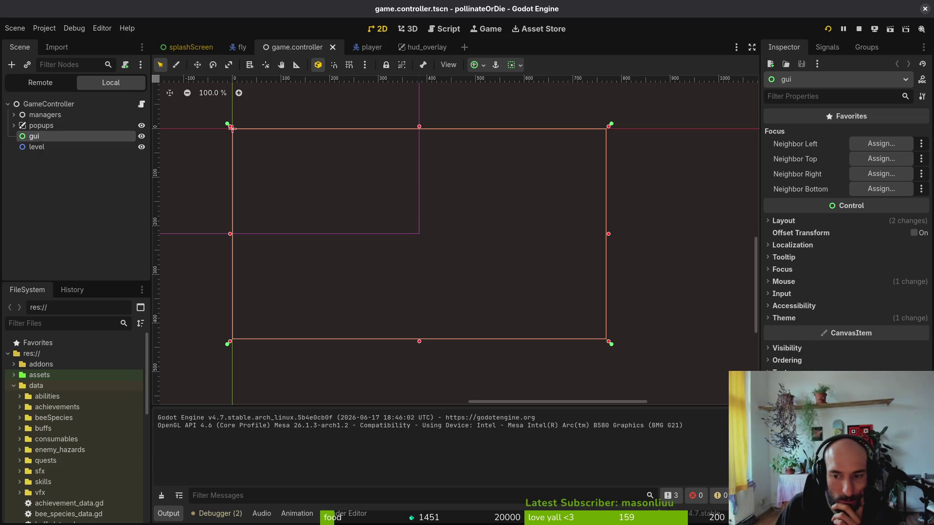
{"action": "left_click", "coordinate": [786, 282]}
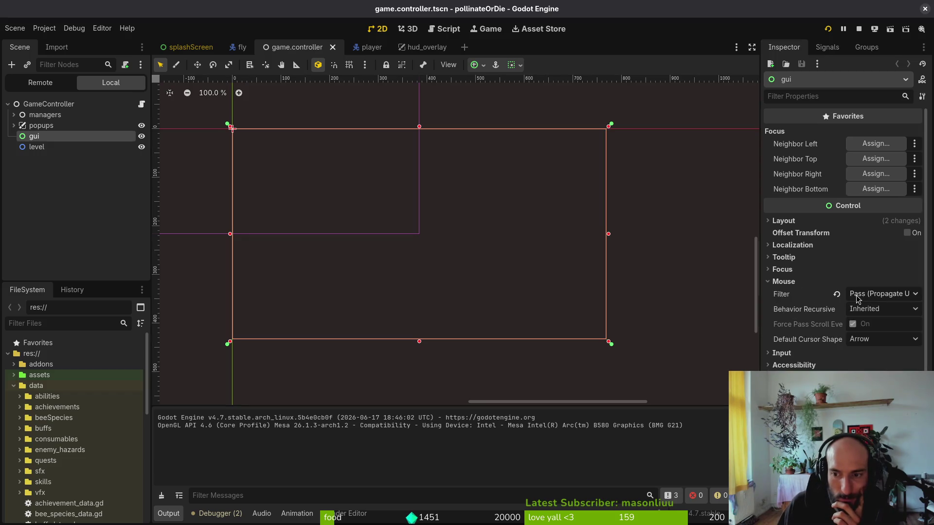
{"action": "left_click", "coordinate": [893, 295]}
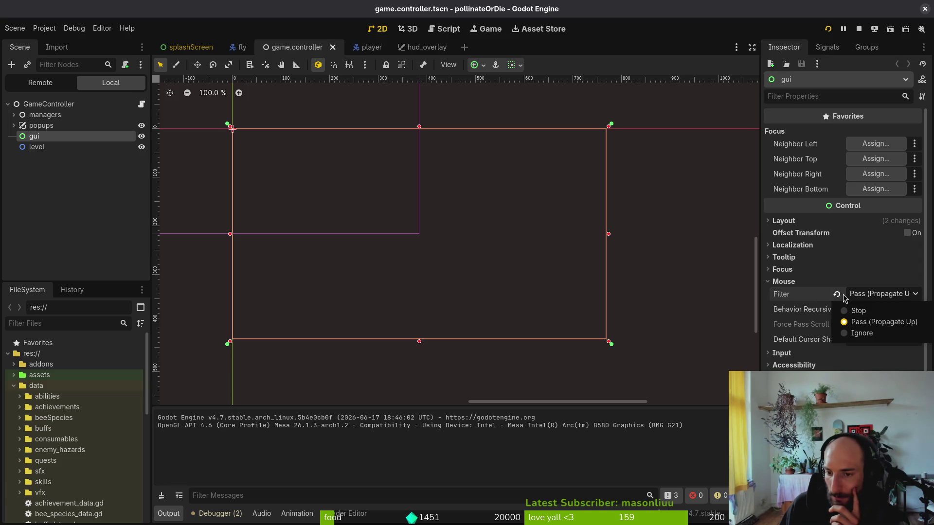
{"action": "left_click", "coordinate": [884, 322]}
{"action": "left_click", "coordinate": [783, 281]}
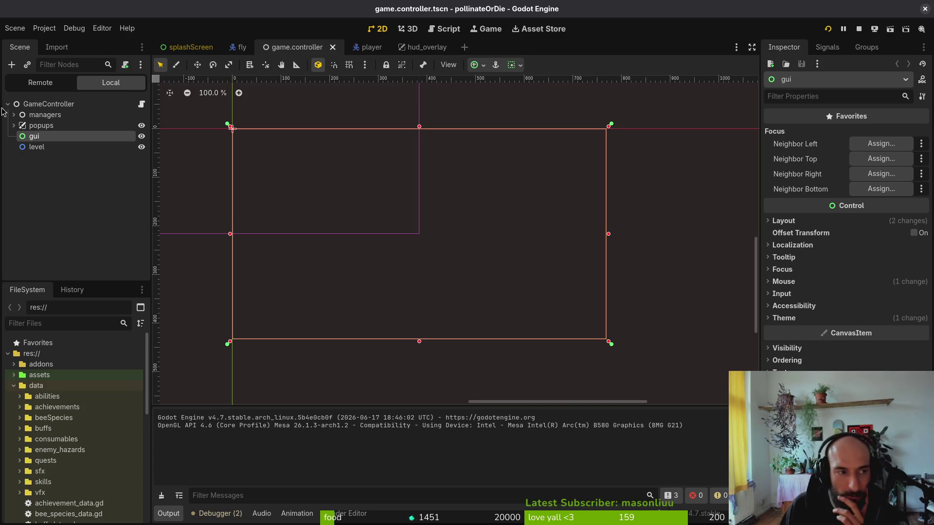
Expand the popups group and inspect the skillsOverlay node's mouse handling settings
{"action": "left_click", "coordinate": [14, 126]}
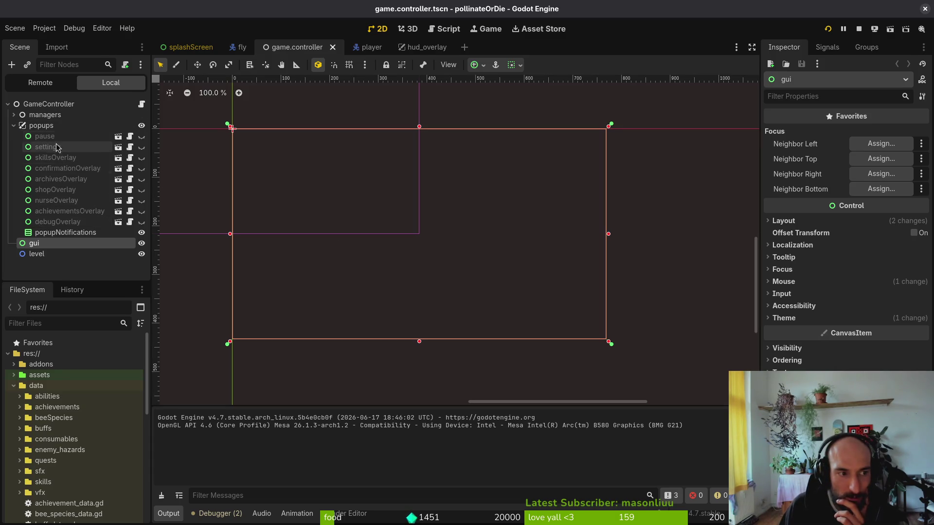
{"action": "left_click", "coordinate": [23, 127]}
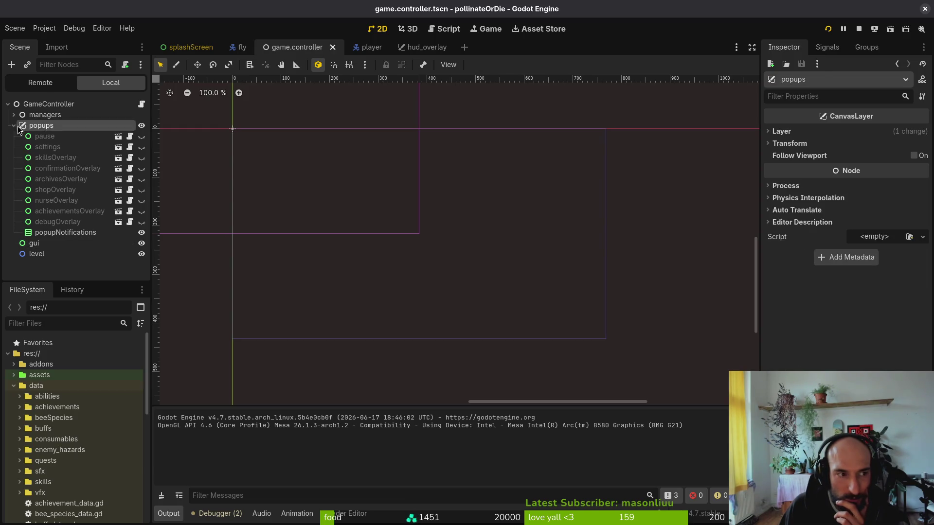
{"action": "left_click", "coordinate": [64, 233]}
{"action": "scroll", "coordinate": [792, 341], "scroll_direction": "down", "scroll_amount": 5}
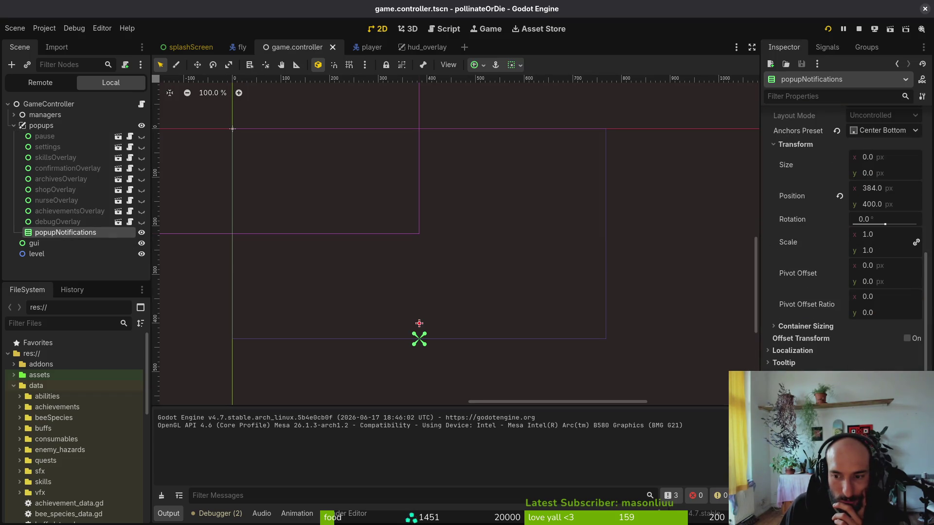
{"action": "left_click", "coordinate": [55, 158]}
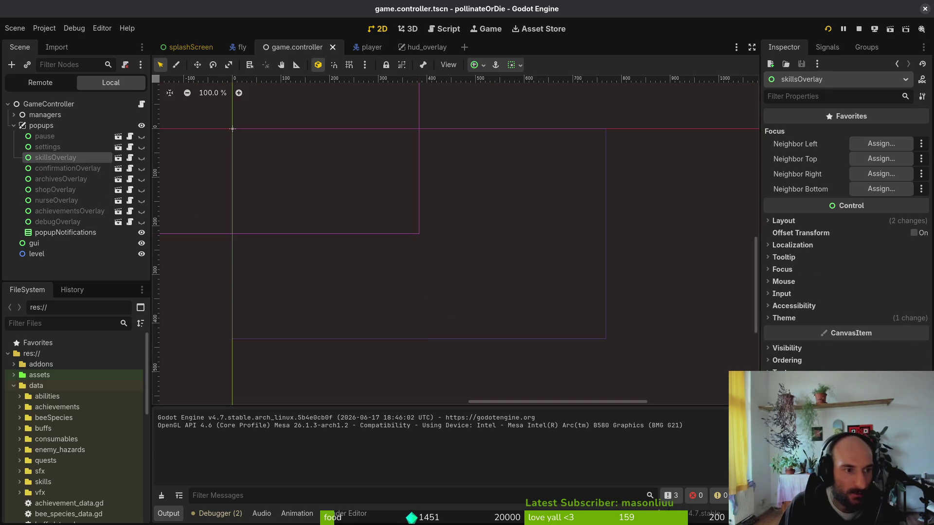
{"action": "left_click", "coordinate": [792, 282]}
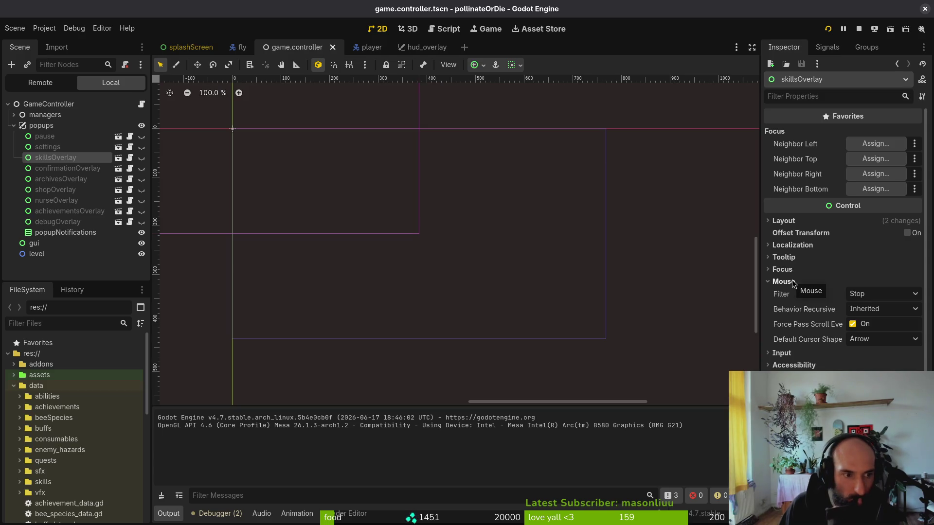
{"action": "left_click", "coordinate": [798, 285]}
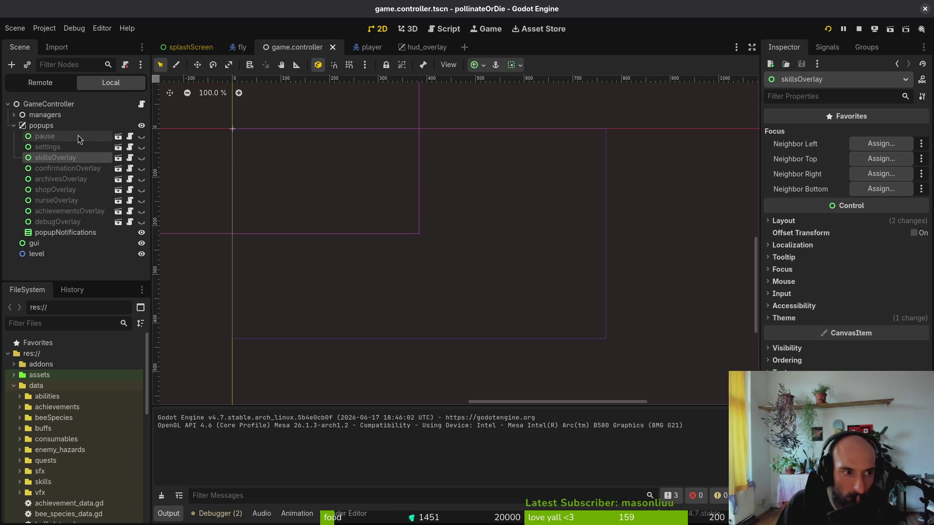
Recheck the gui node's mouse settings, collapse the popups group and select the level node
{"action": "left_click", "coordinate": [73, 243]}
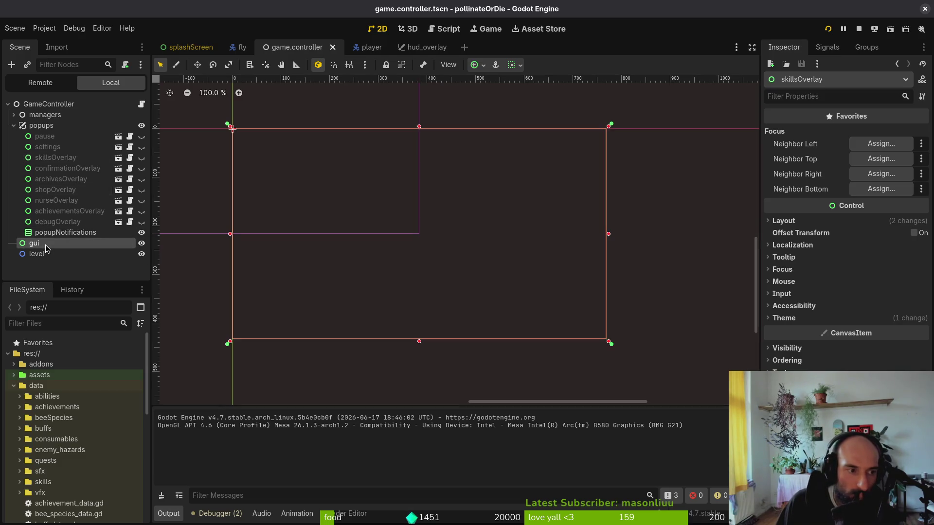
{"action": "left_click", "coordinate": [784, 282]}
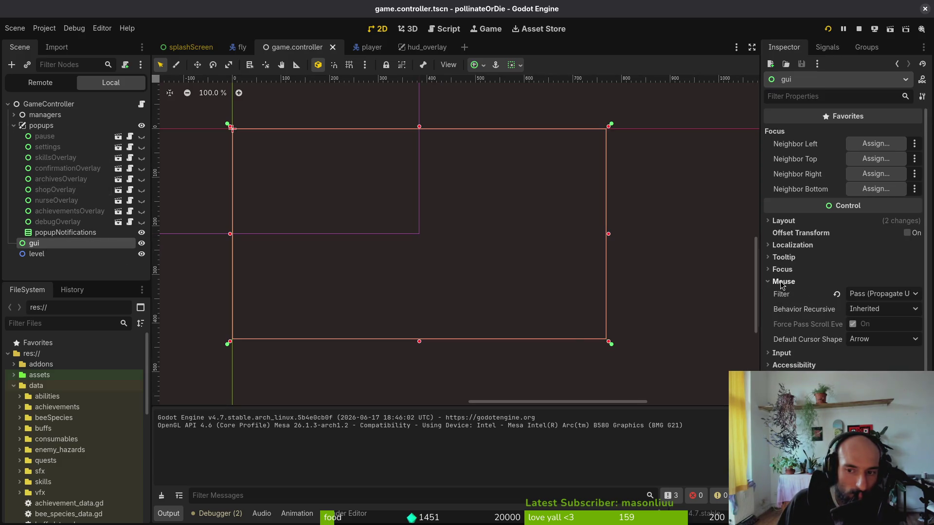
{"action": "left_click", "coordinate": [783, 283]}
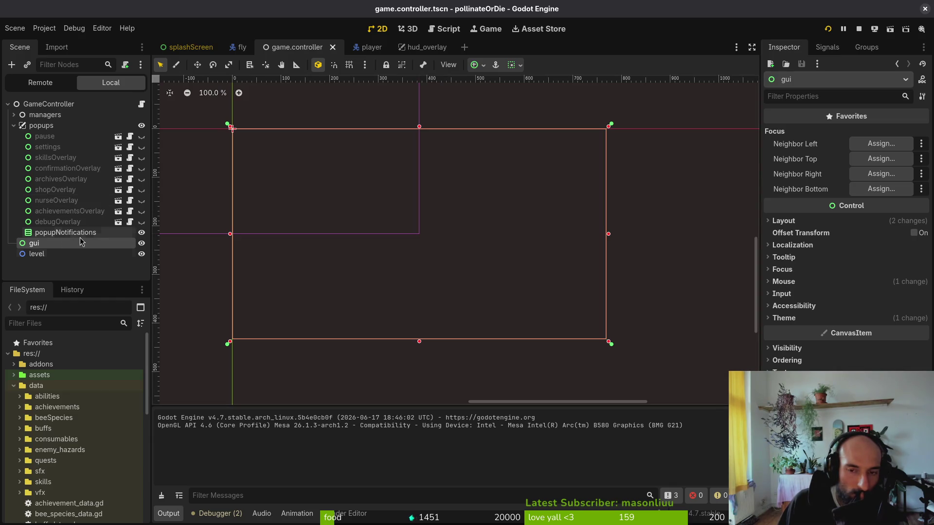
{"action": "left_click", "coordinate": [14, 126]}
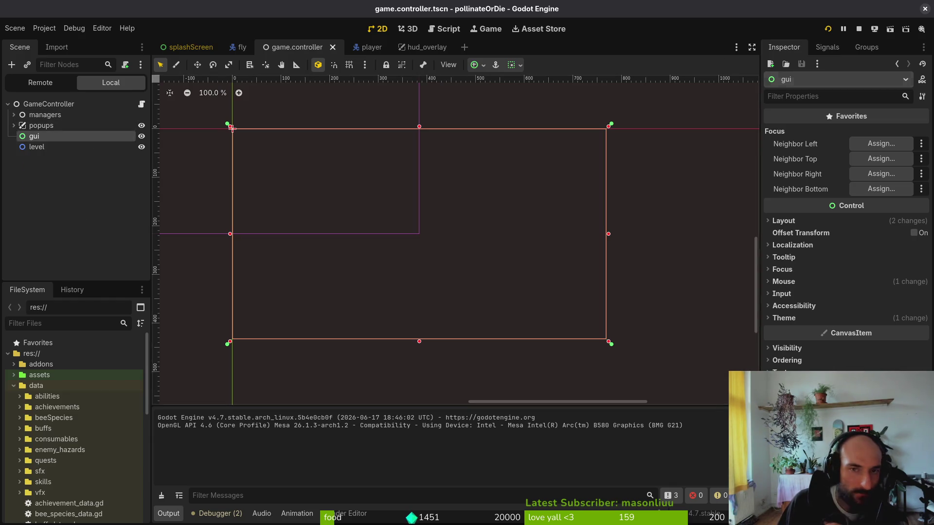
{"action": "left_click", "coordinate": [61, 147]}
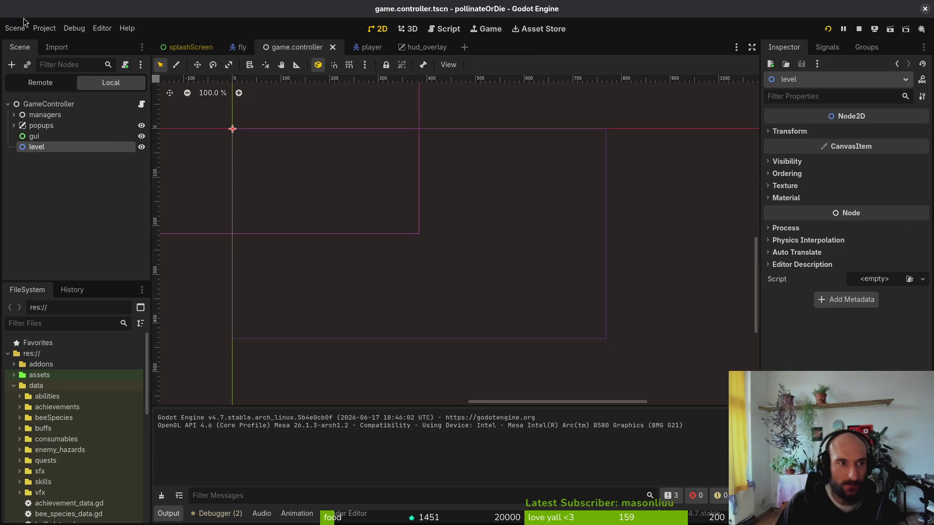
{"action": "left_click", "coordinate": [44, 28]}
{"action": "left_click", "coordinate": [56, 40]}
{"action": "key", "text": "Escape"}
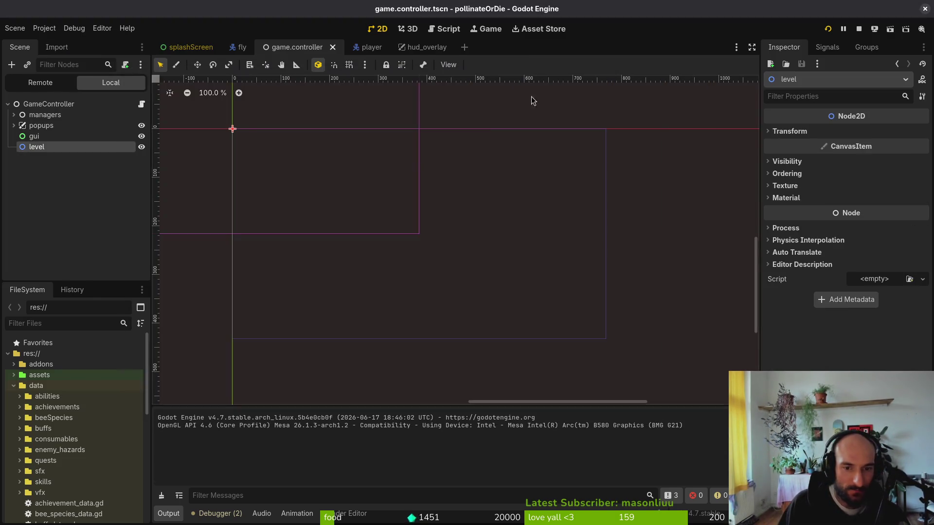
Quit vim and revert the local project.godot changes in tig
{"action": "key", "text": "super+2"}
{"action": "type", "text": ":q"}
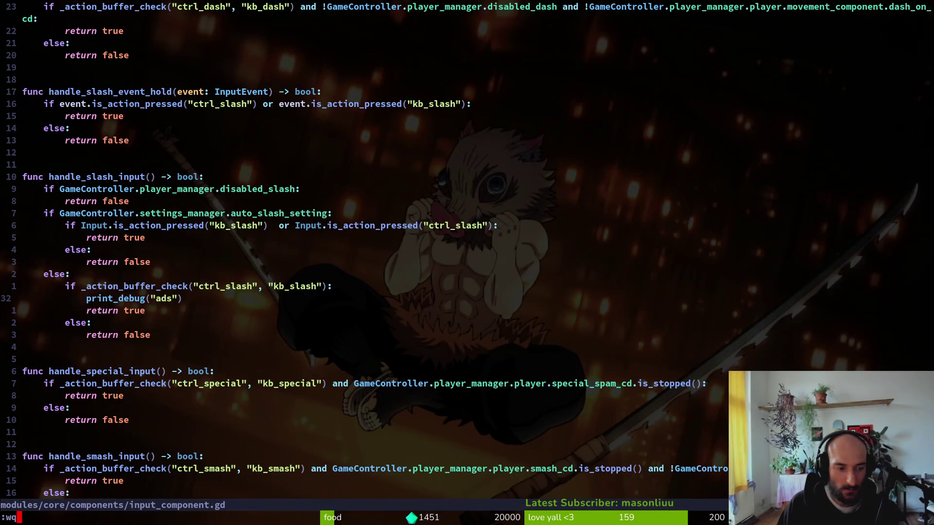
{"action": "key", "text": "Return"}
{"action": "key", "text": "Down"}
{"action": "key", "text": "Down"}
{"action": "key", "text": "Down"}
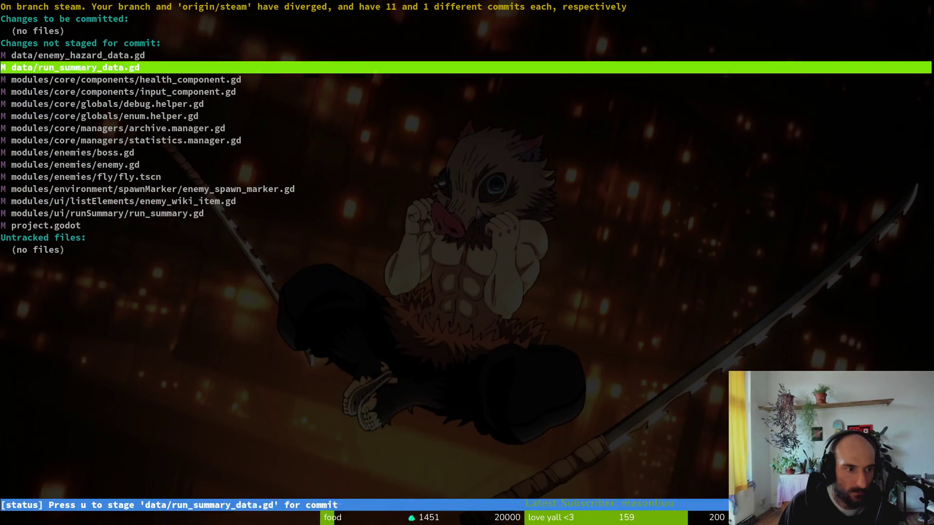
{"action": "key", "text": "Return"}
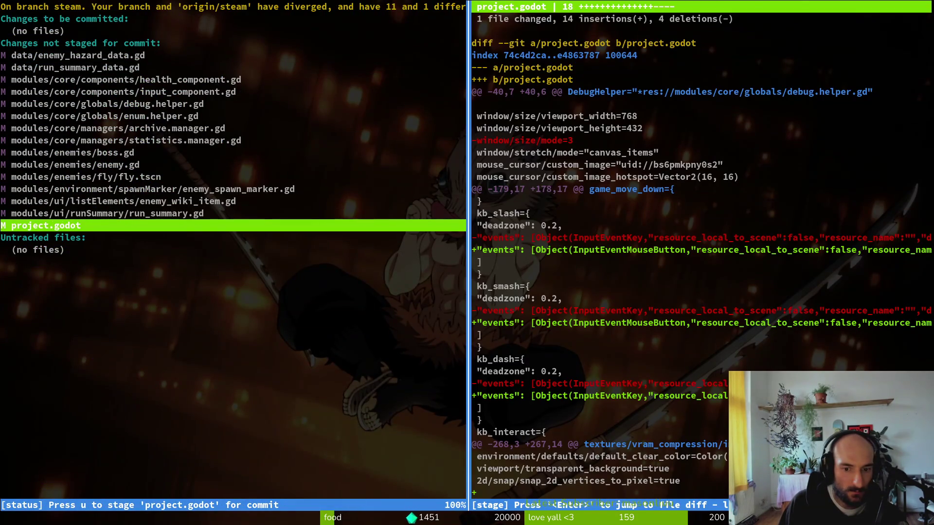
{"action": "key", "text": "!"}
{"action": "key", "text": "y"}
{"action": "key", "text": "Q"}
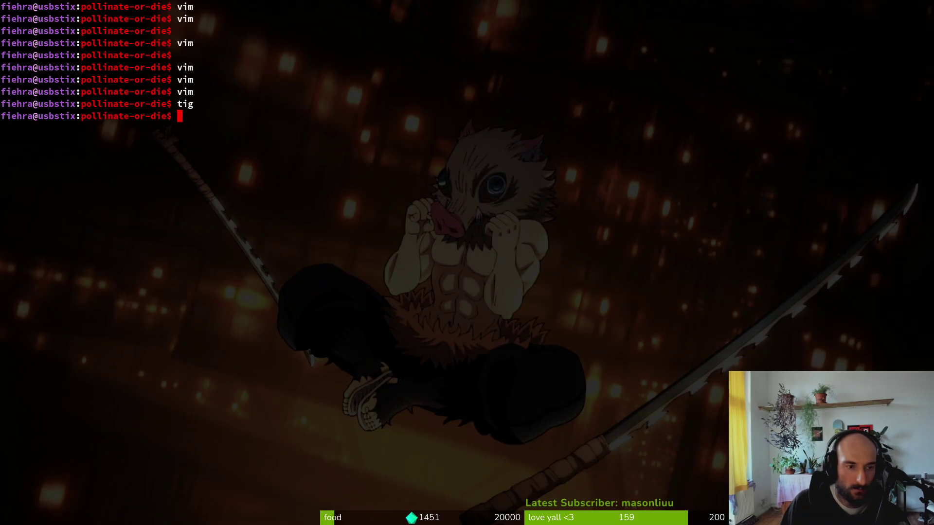
Reload the reverted files in Godot, then launch and close the game to retest
{"action": "key", "text": "super+1"}
{"action": "key", "text": "Return"}
{"action": "key", "text": "super+2"}
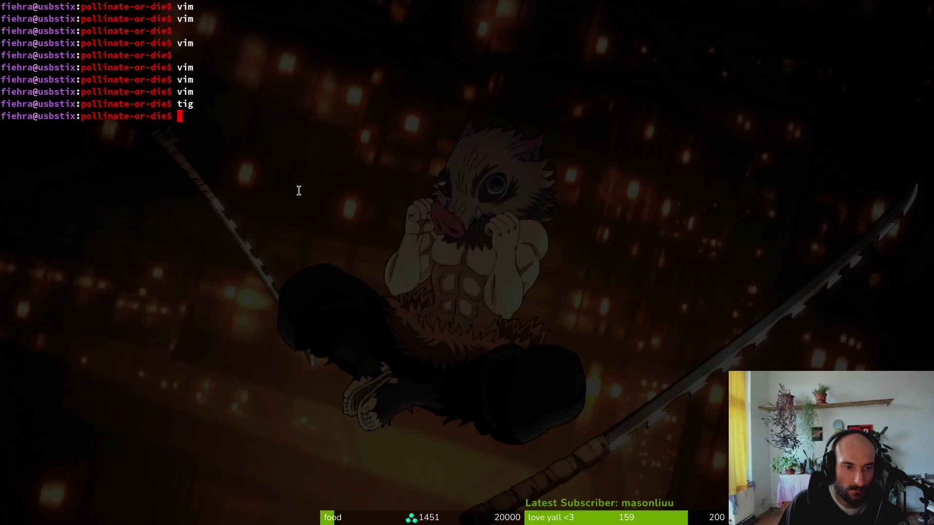
{"action": "key", "text": "Up"}
{"action": "key", "text": "Up"}
{"action": "key", "text": "Up"}
{"action": "key", "text": "Return"}
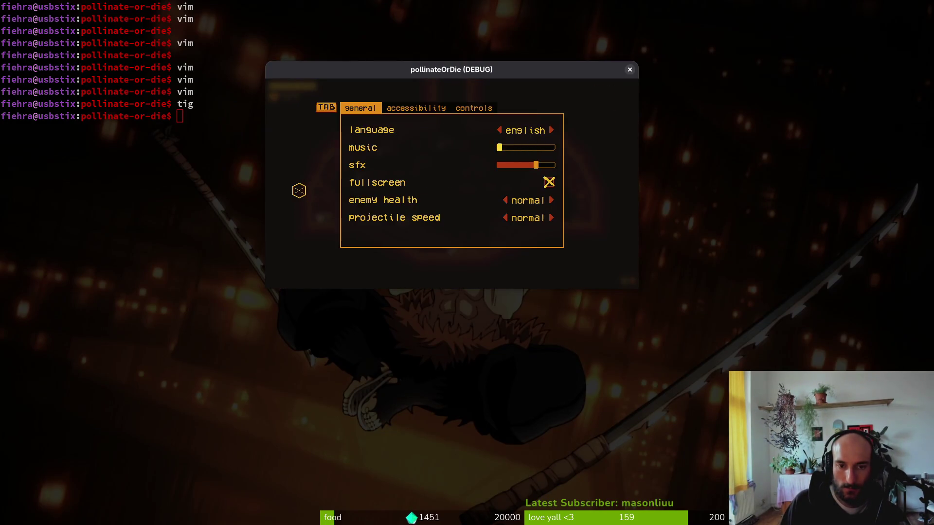
{"action": "key", "text": "Escape"}
{"action": "left_click", "coordinate": [630, 69]}
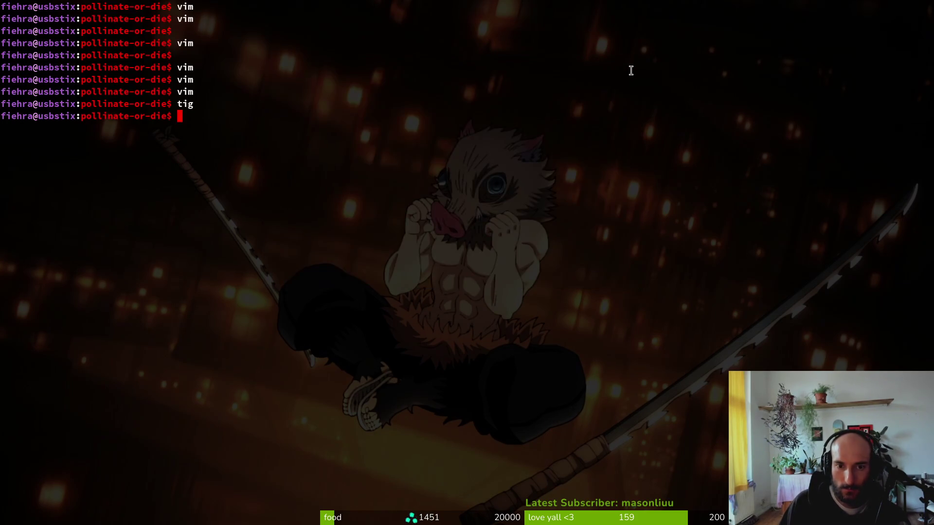
Start vim and live-grep the project for enemy_hazard_en, finding 41 matches
{"action": "key", "text": "super+2"}
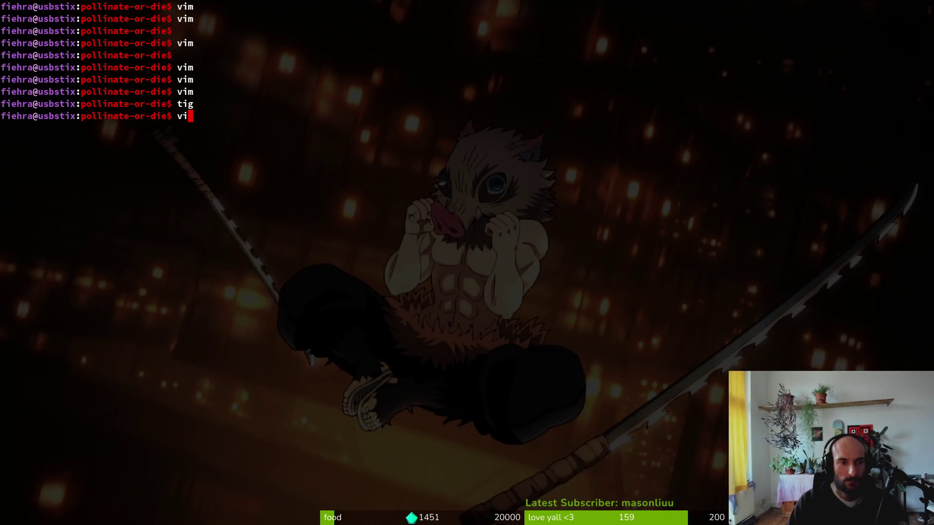
{"action": "type", "text": "vim"}
{"action": "key", "text": "Return"}
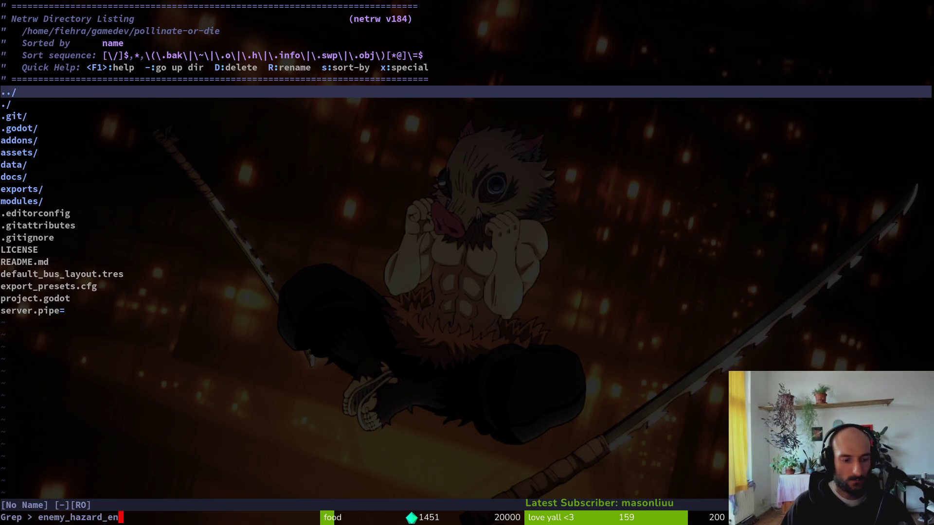
{"action": "key", "text": "Return"}
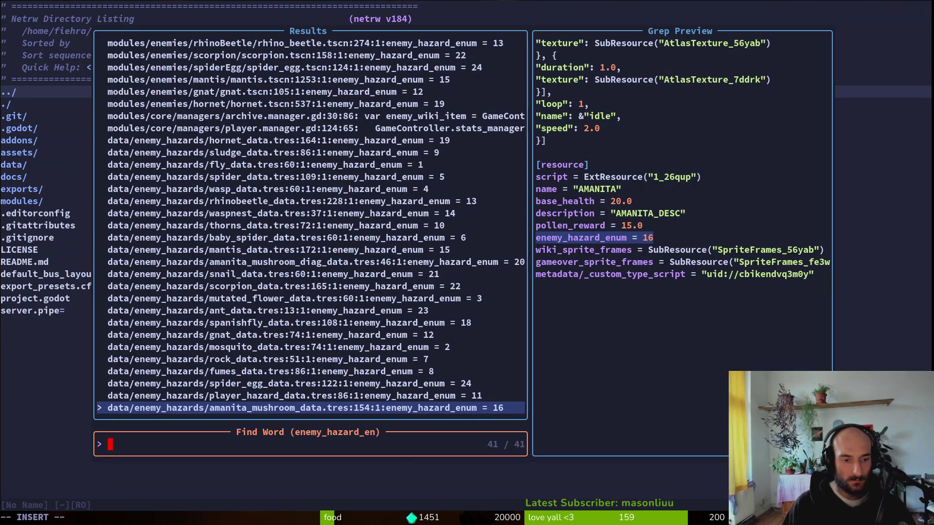
{"action": "key", "text": "Escape"}
{"action": "key", "text": "alt+Tab"}
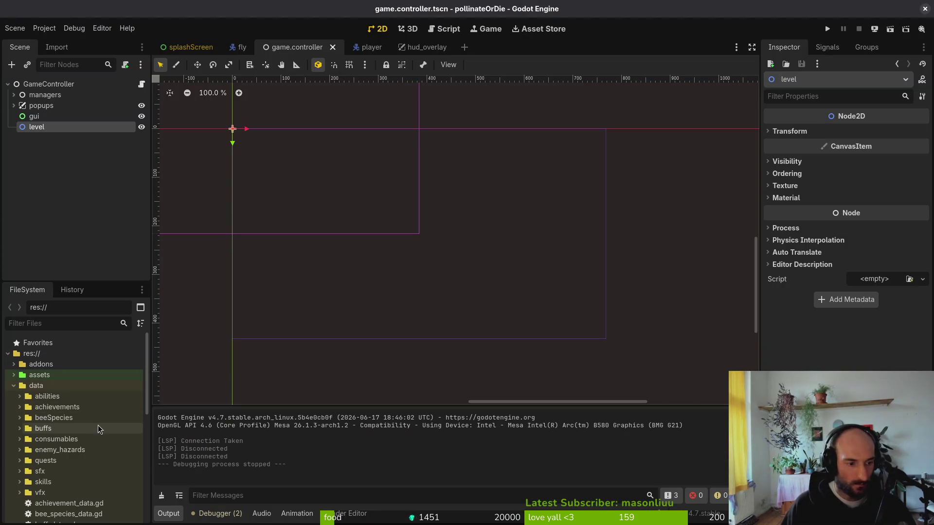
Check the two amanita mushroom resources' hazard types and set the ant resource to Ant
{"action": "scroll", "coordinate": [92, 415], "scroll_direction": "down", "scroll_amount": 3}
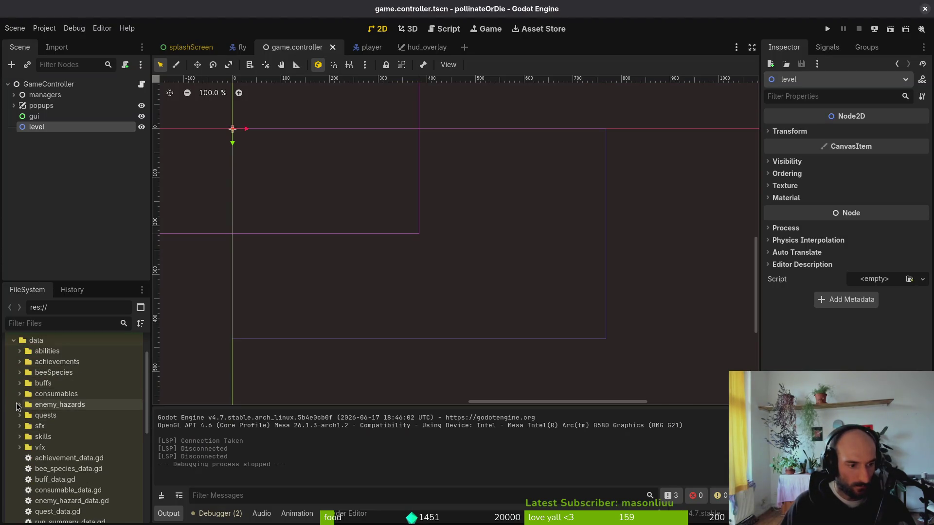
{"action": "left_click", "coordinate": [19, 405]}
{"action": "left_click", "coordinate": [87, 415]}
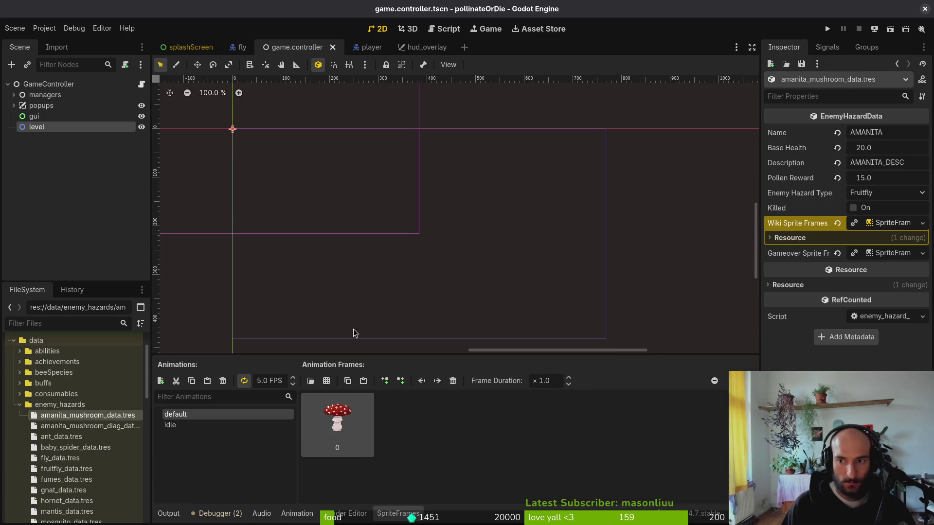
{"action": "left_click", "coordinate": [876, 196]}
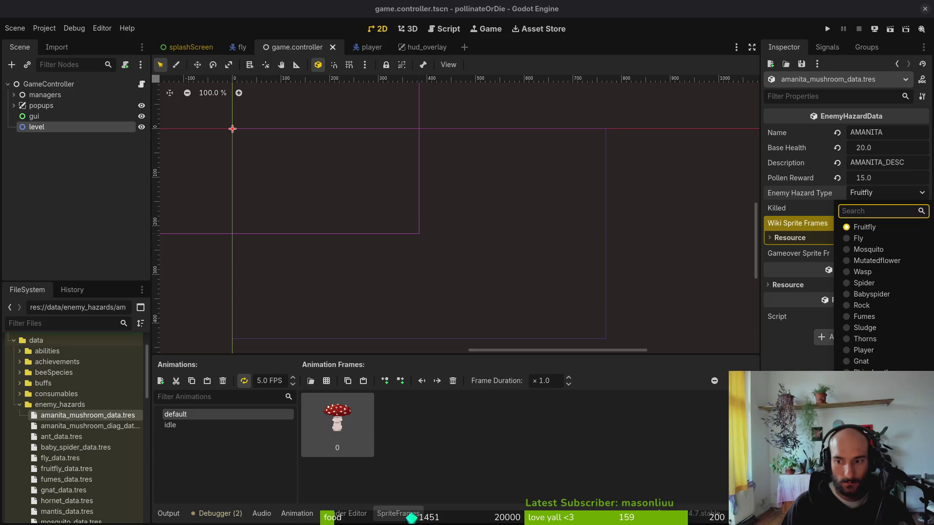
{"action": "key", "text": "Escape"}
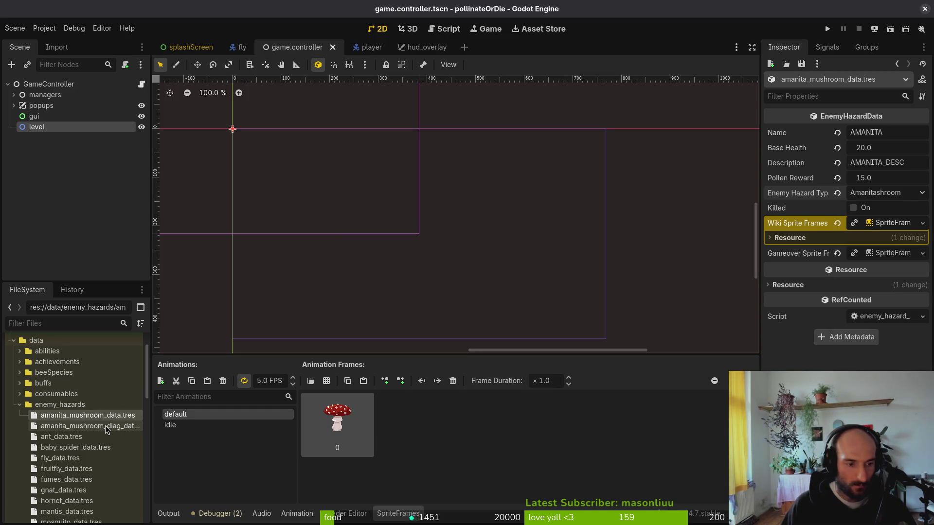
{"action": "left_click", "coordinate": [106, 430]}
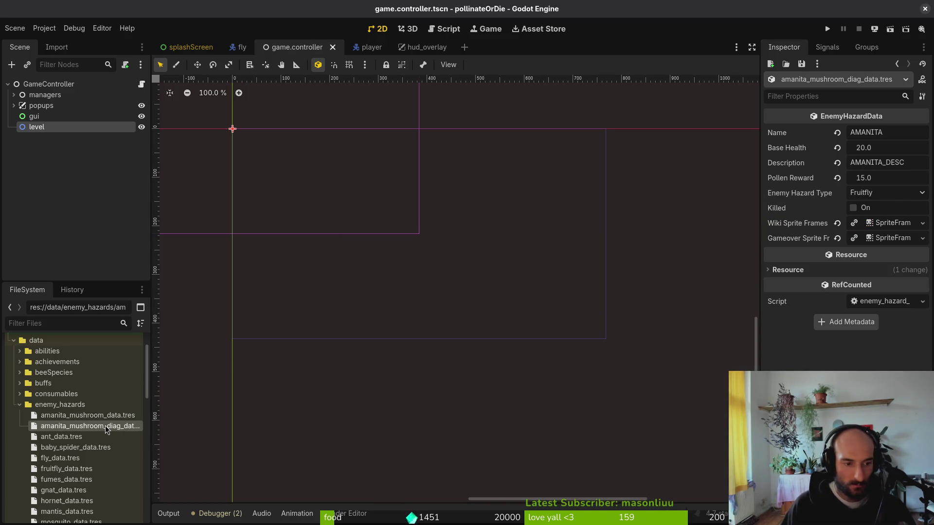
{"action": "left_click", "coordinate": [895, 192]}
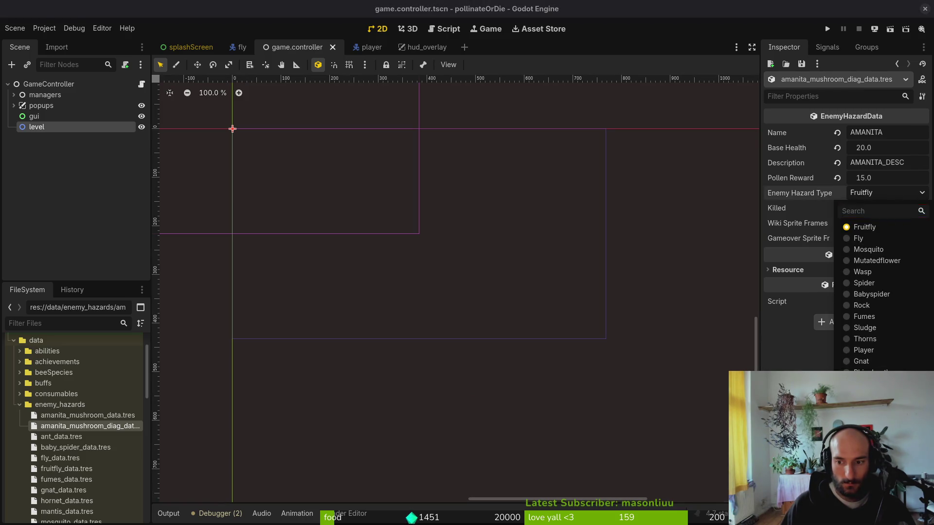
{"action": "key", "text": "Escape"}
{"action": "left_click", "coordinate": [92, 438]}
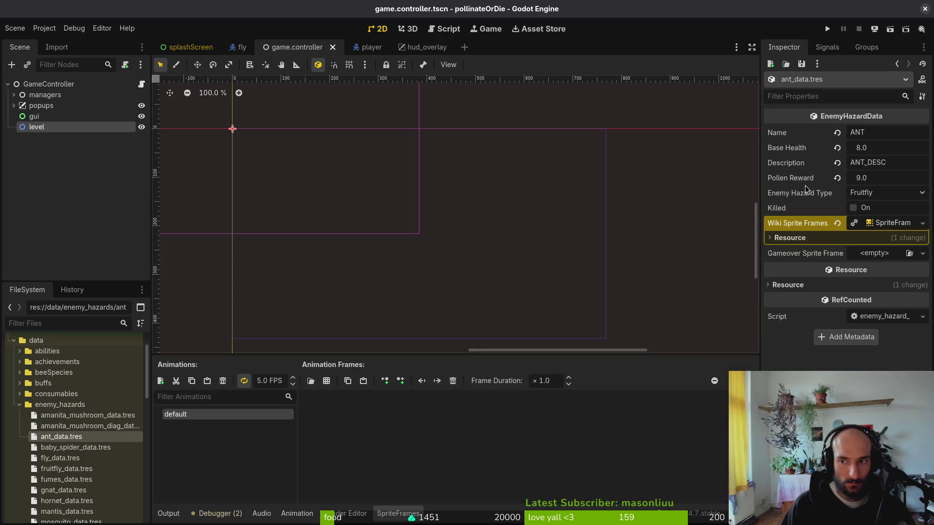
{"action": "left_click", "coordinate": [861, 193]}
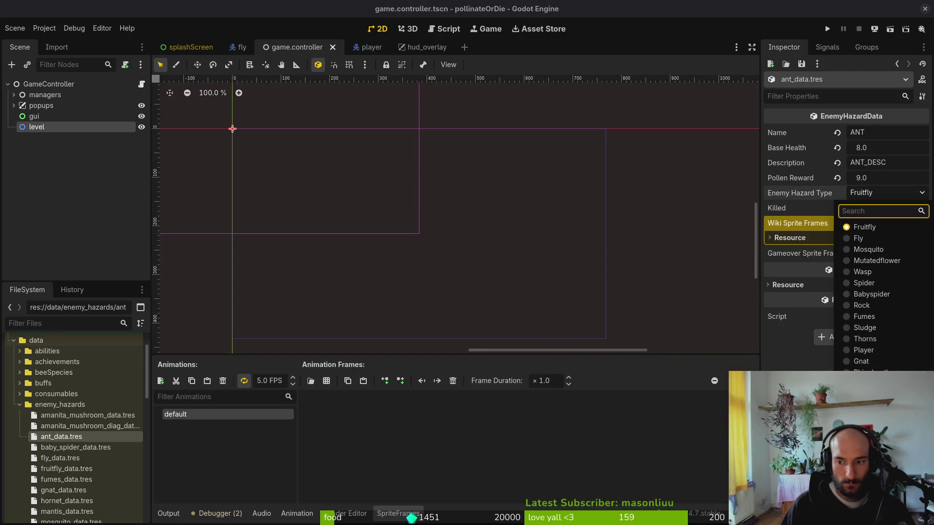
{"action": "type", "text": "ant"}
{"action": "key", "text": "Return"}
{"action": "scroll", "coordinate": [70, 410], "scroll_direction": "down", "scroll_amount": 2}
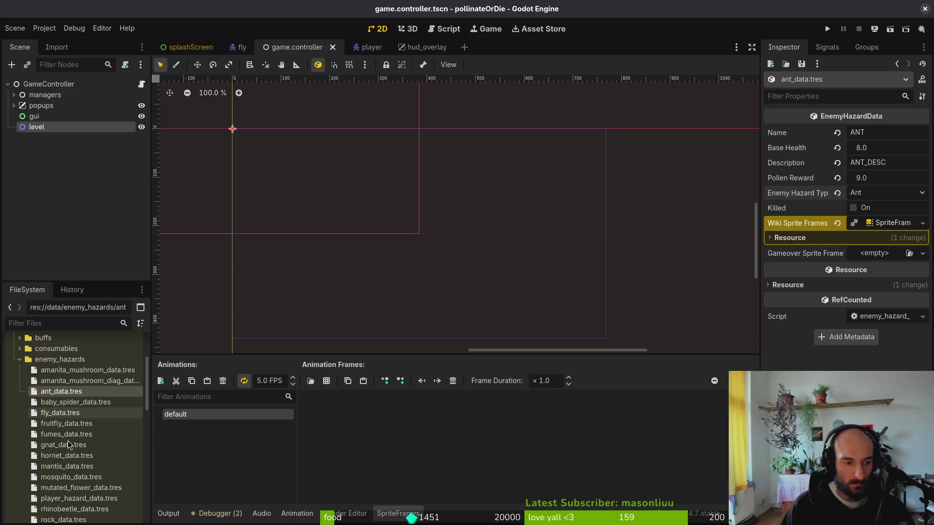
Set baby spider to Babyspider and fly to Fly, saving each resource
{"action": "left_click", "coordinate": [70, 405]}
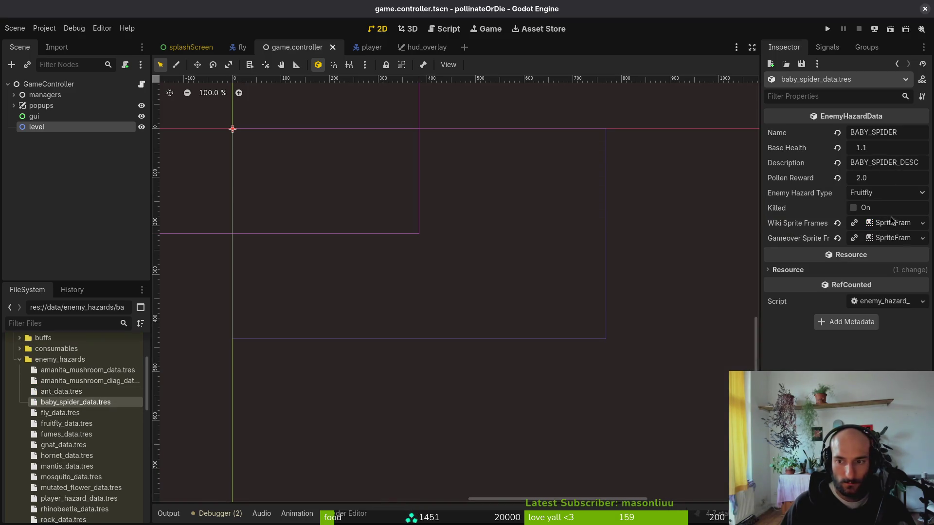
{"action": "left_click", "coordinate": [886, 194]}
{"action": "left_click", "coordinate": [891, 295]}
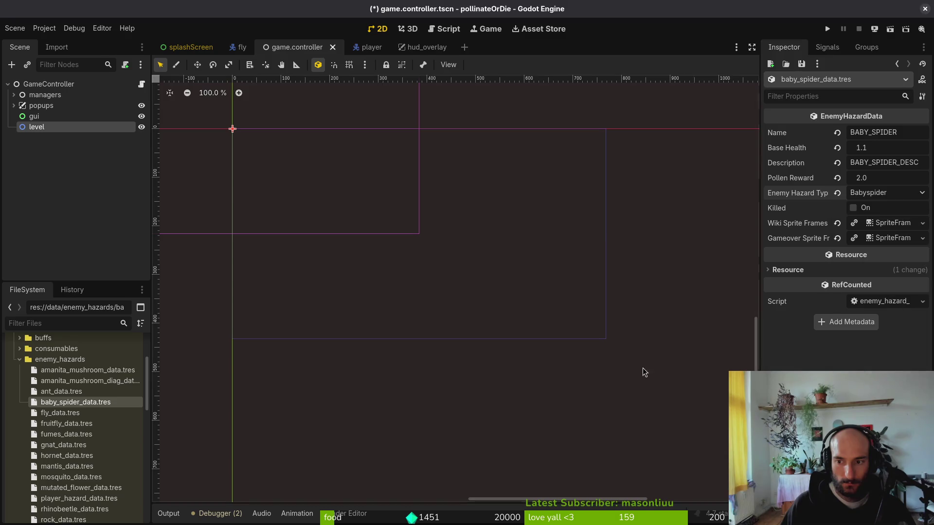
{"action": "key", "text": "ctrl+s"}
{"action": "left_click", "coordinate": [60, 414]}
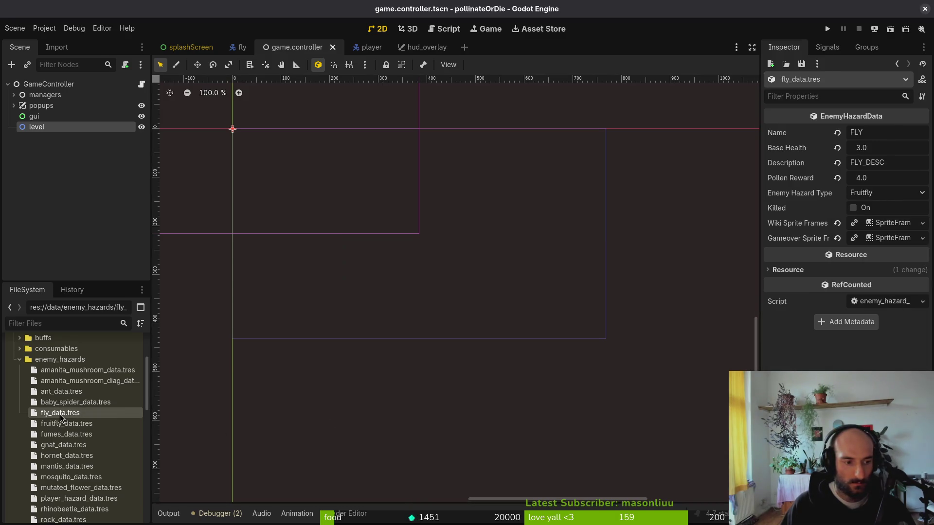
{"action": "left_click", "coordinate": [892, 193]}
{"action": "left_click", "coordinate": [880, 241]}
{"action": "key", "text": "ctrl+s"}
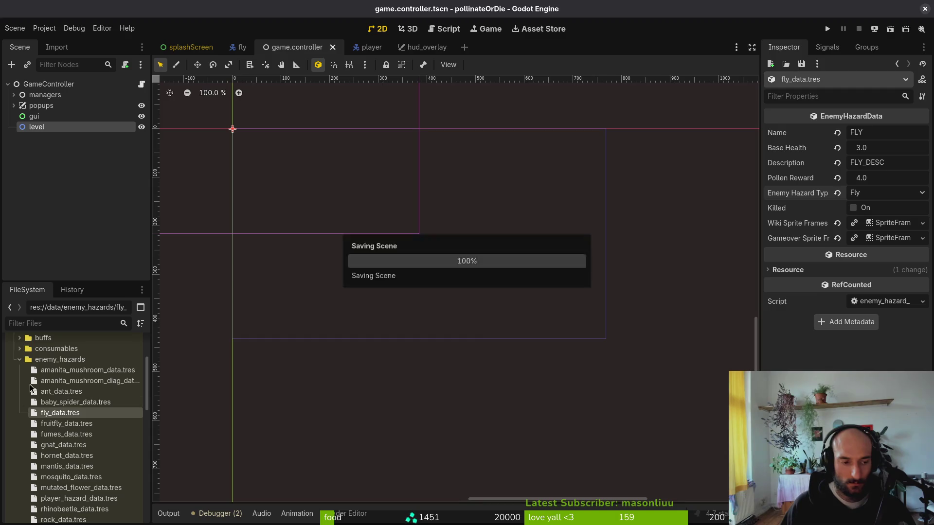
Set the fumes resource's hazard type to Fumes, correcting an accidental Rock, and save
{"action": "left_click", "coordinate": [79, 423]}
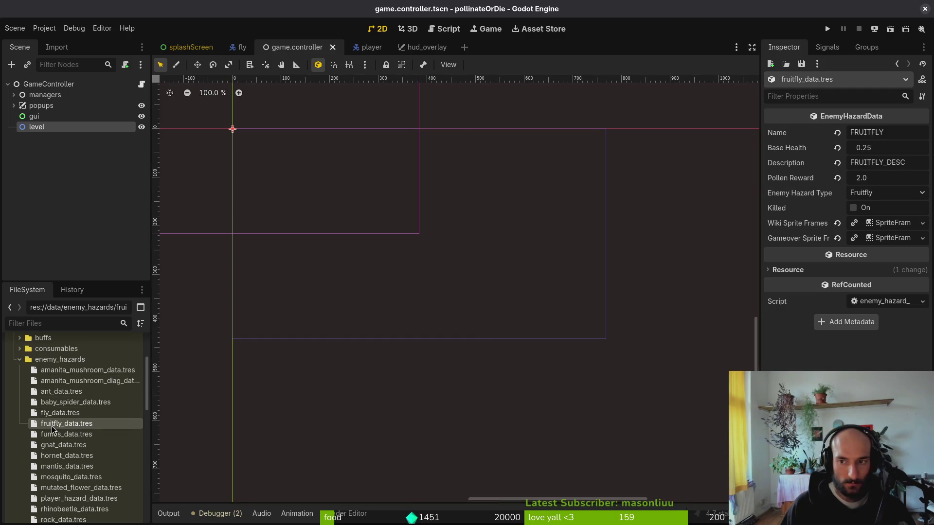
{"action": "left_click", "coordinate": [69, 438]}
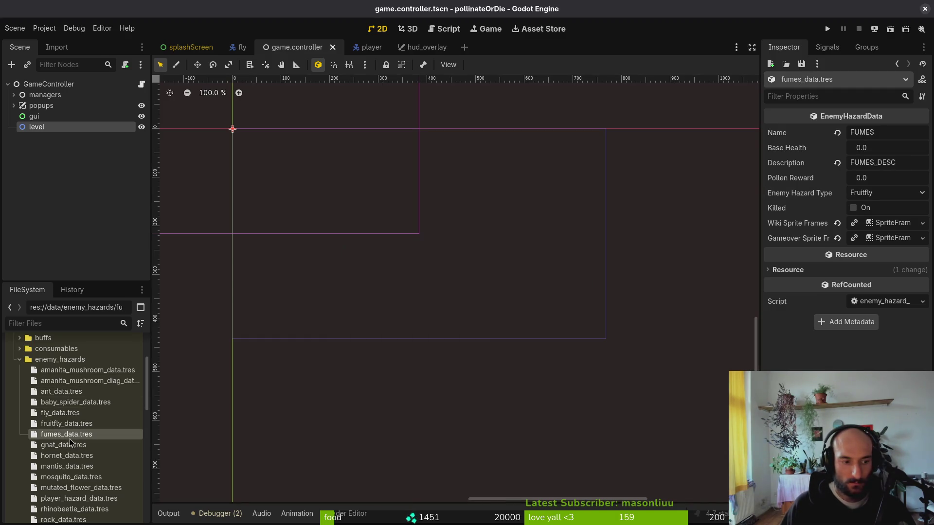
{"action": "left_click", "coordinate": [880, 193]}
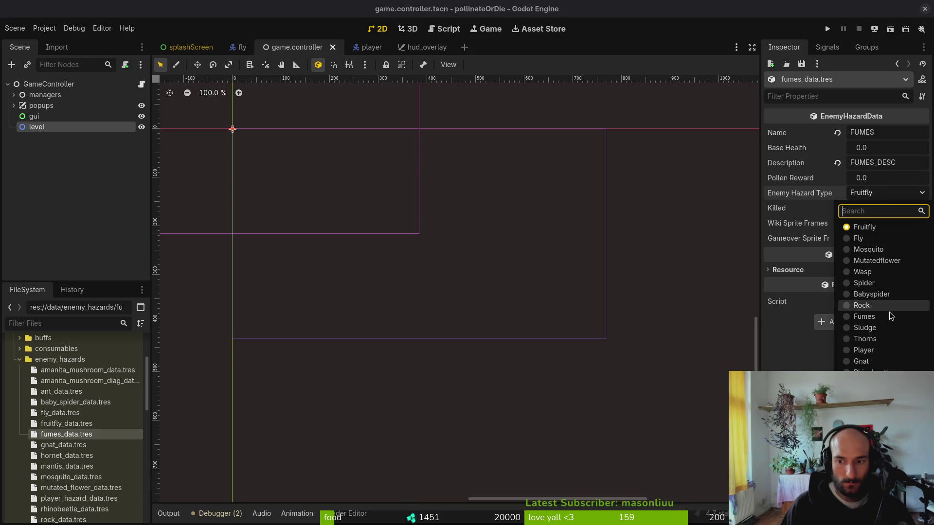
{"action": "left_click", "coordinate": [890, 311]}
{"action": "left_click", "coordinate": [891, 197]}
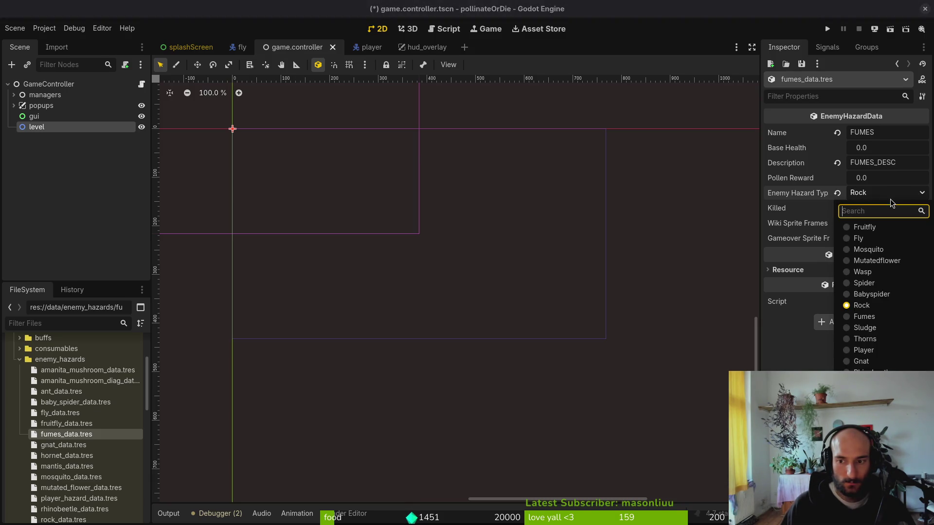
{"action": "left_click", "coordinate": [858, 327]}
{"action": "key", "text": "ctrl+s"}
Set gnat to Gnat (saved) and hornet to Hornet
{"action": "left_click", "coordinate": [61, 445]}
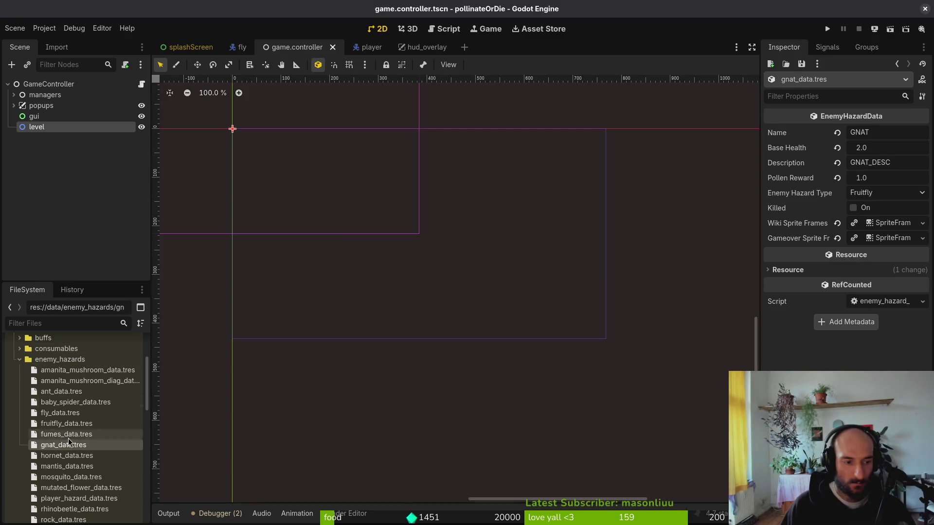
{"action": "left_click", "coordinate": [880, 196]}
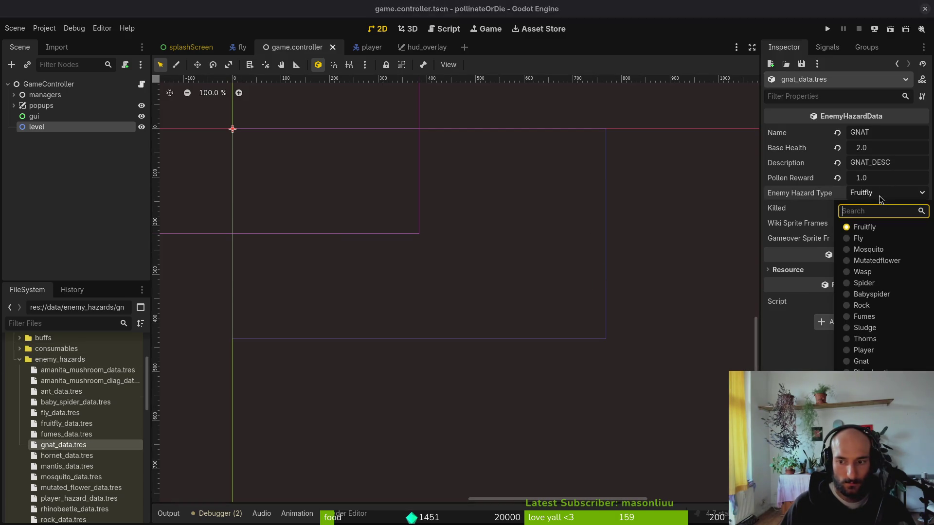
{"action": "left_click", "coordinate": [861, 361]}
{"action": "key", "text": "ctrl+s"}
{"action": "left_click", "coordinate": [67, 456]}
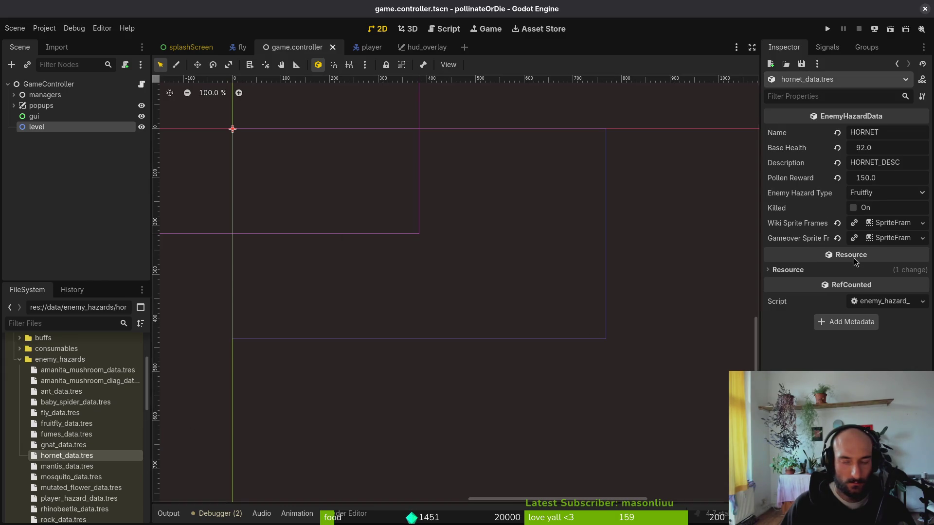
{"action": "left_click", "coordinate": [893, 195]}
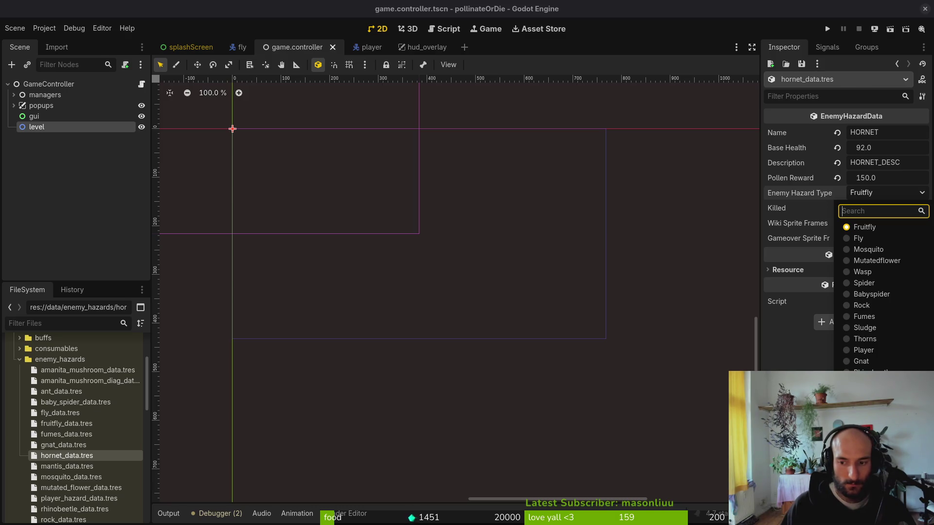
{"action": "left_click", "coordinate": [863, 384]}
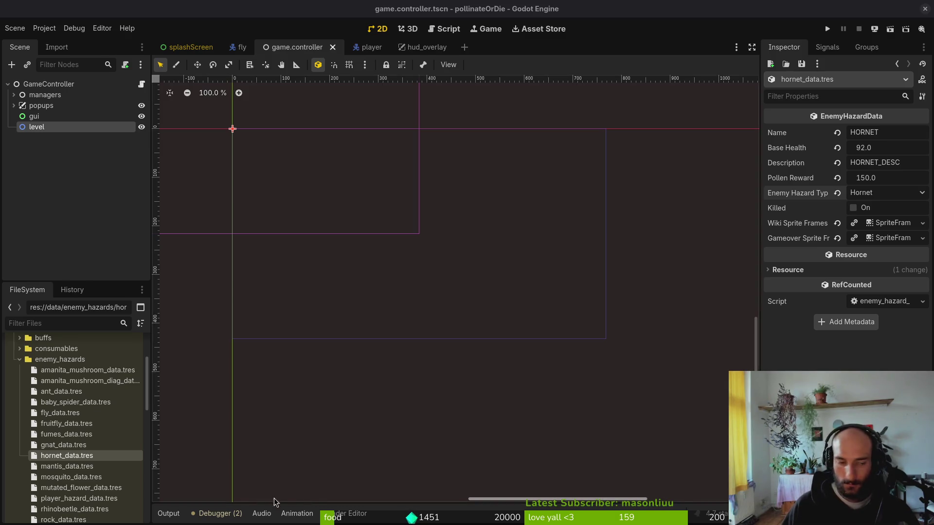
Set the mantis resource's hazard type to Mantis via search and save it
{"action": "left_click", "coordinate": [51, 468]}
{"action": "left_click", "coordinate": [868, 194]}
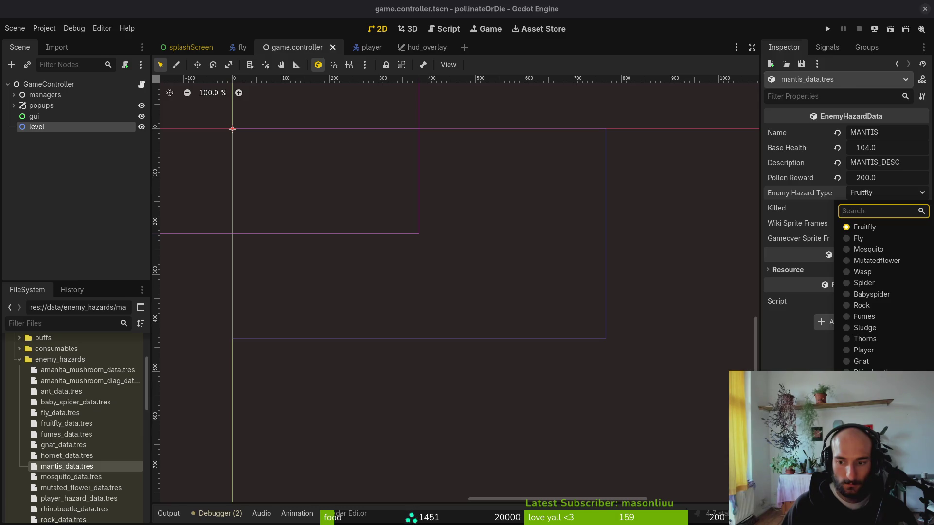
{"action": "type", "text": "mantis"}
{"action": "key", "text": "Return"}
{"action": "key", "text": "ctrl+s"}
{"action": "scroll", "coordinate": [38, 423], "scroll_direction": "down", "scroll_amount": 3}
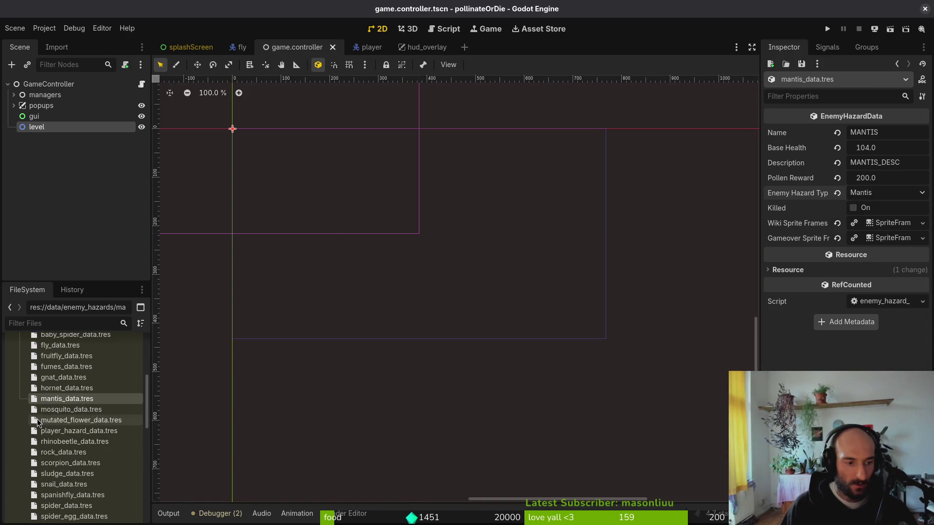
Set mosquito to Mosquito and mutated flower to Mutatedflower, saving each
{"action": "left_click", "coordinate": [55, 411]}
{"action": "left_click", "coordinate": [895, 194]}
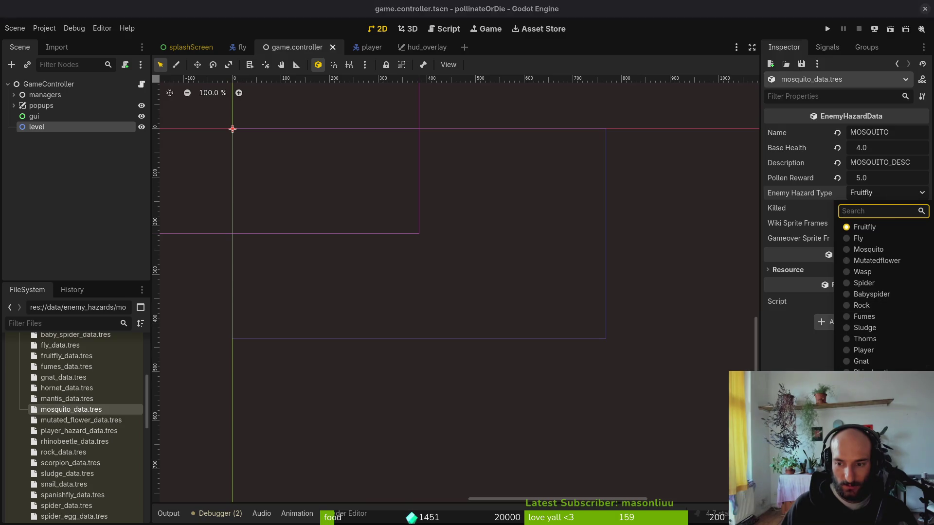
{"action": "left_click", "coordinate": [899, 250]}
{"action": "key", "text": "ctrl+s"}
{"action": "left_click", "coordinate": [65, 421]}
{"action": "left_click", "coordinate": [886, 193]}
{"action": "left_click", "coordinate": [887, 271]}
{"action": "key", "text": "ctrl+s"}
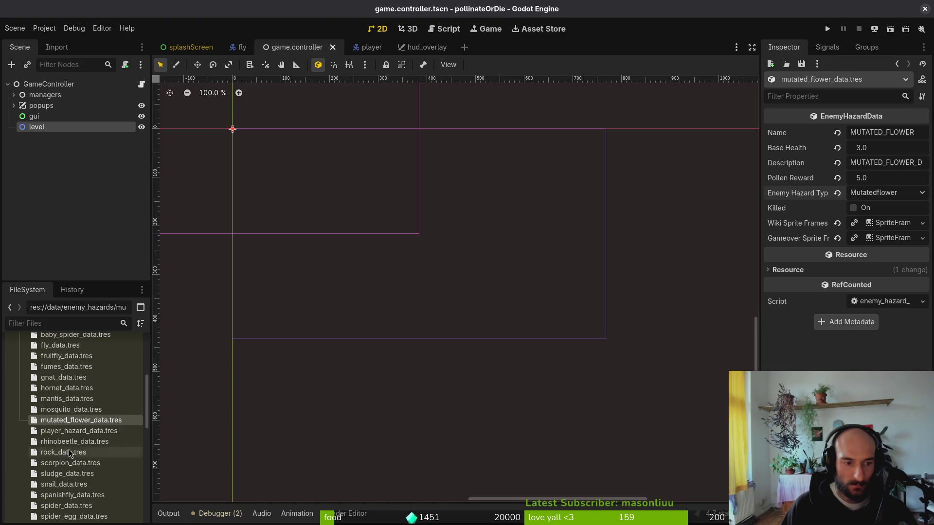
Set player to Player and rhinobeetle to Rhinobeetle, saving each
{"action": "key", "text": "Down"}
{"action": "left_click", "coordinate": [885, 193]}
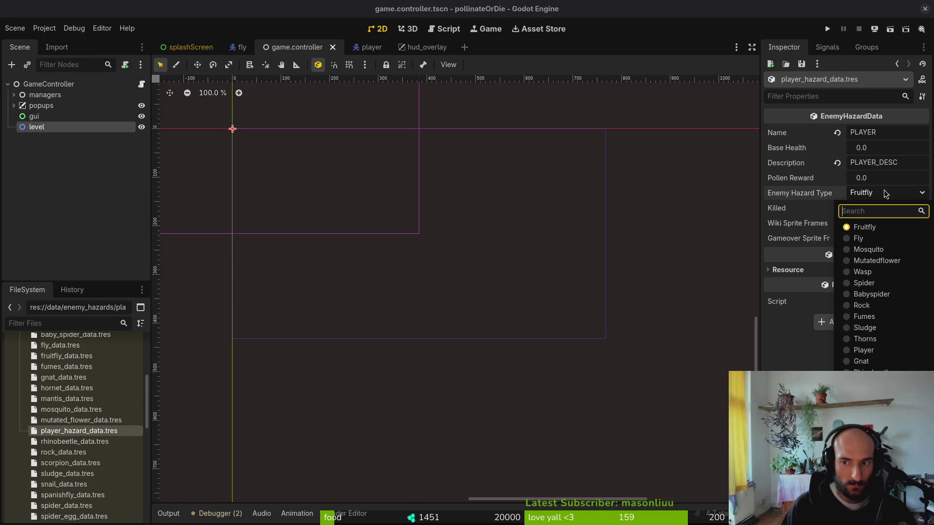
{"action": "left_click", "coordinate": [870, 350]}
{"action": "key", "text": "ctrl+s"}
{"action": "key", "text": "Down"}
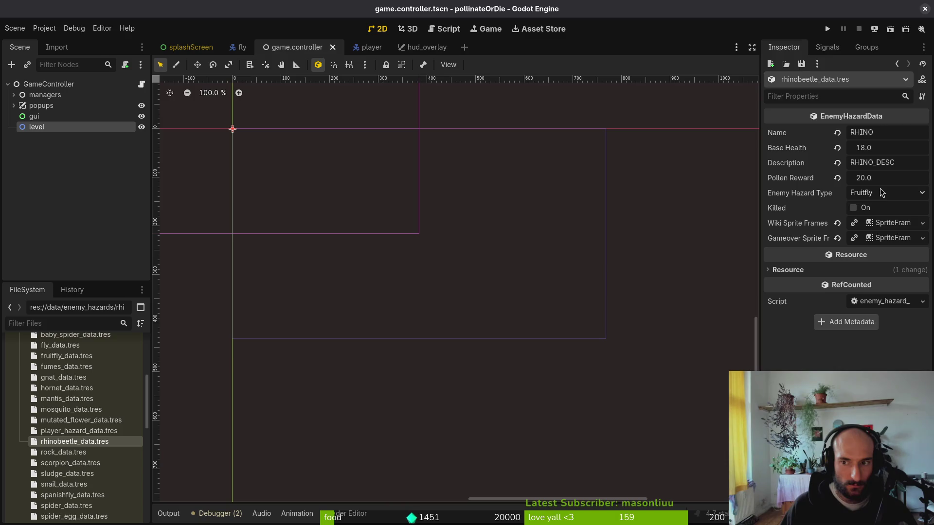
{"action": "left_click", "coordinate": [881, 191]}
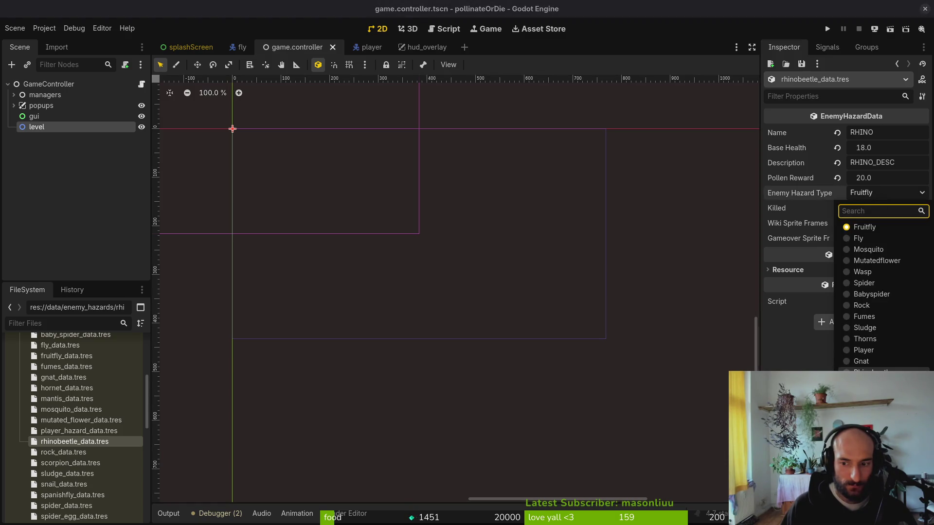
{"action": "left_click", "coordinate": [871, 373]}
{"action": "key", "text": "ctrl+s"}
Set the rock resource to Rock and check the scorpion resource's Scorpion type
{"action": "key", "text": "Down"}
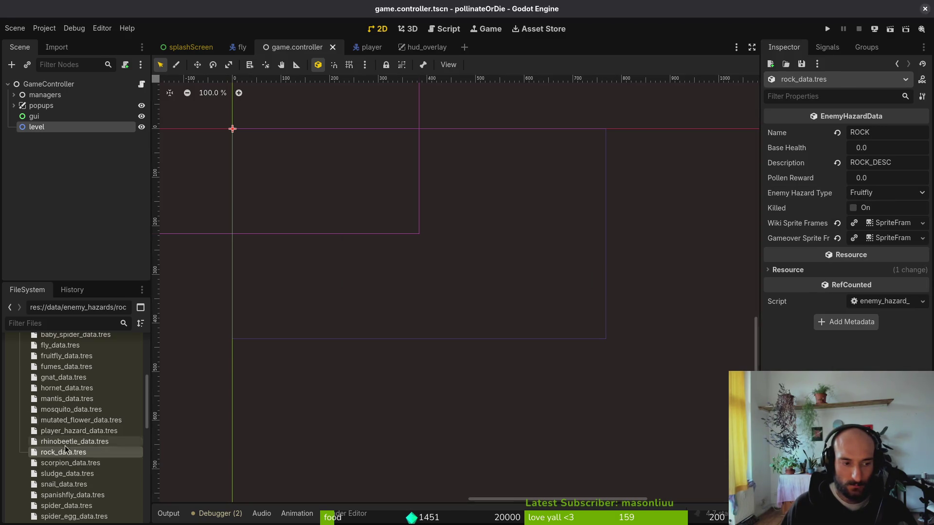
{"action": "left_click", "coordinate": [895, 193]}
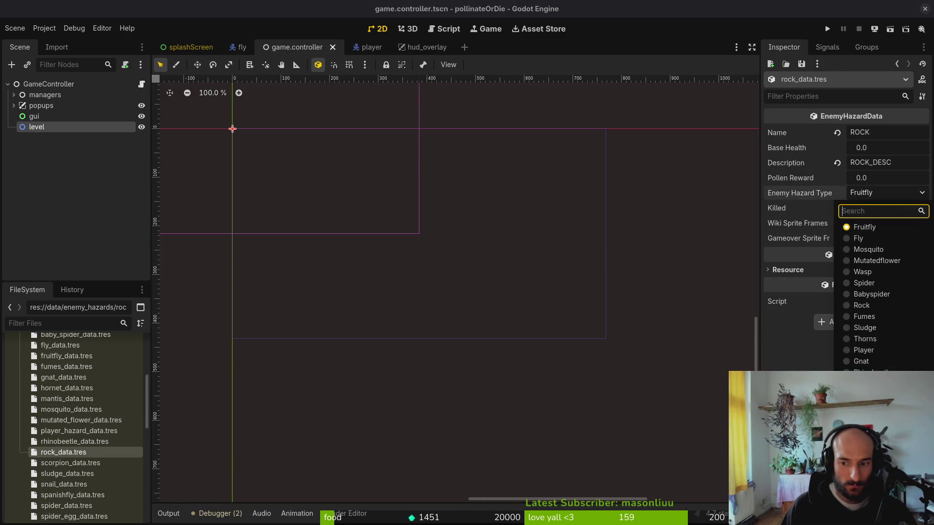
{"action": "left_click", "coordinate": [861, 305]}
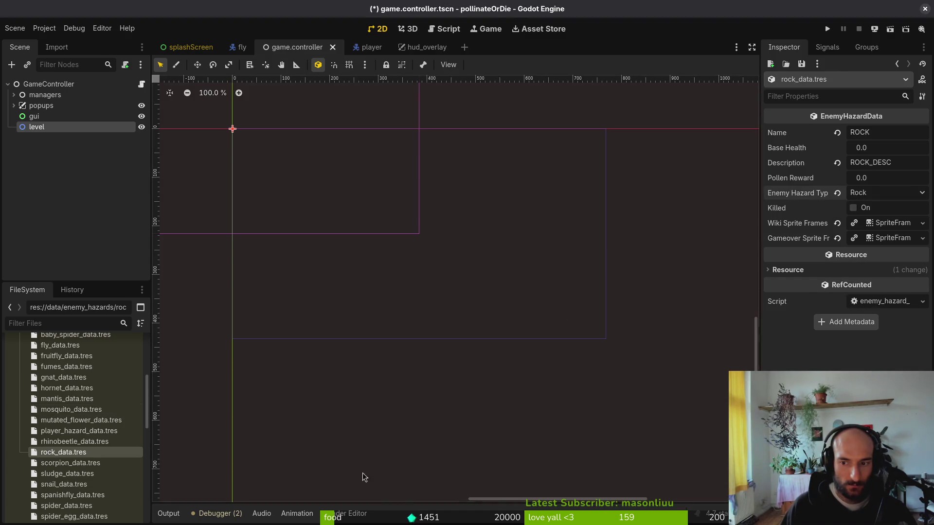
{"action": "left_click", "coordinate": [49, 465]}
{"action": "left_click", "coordinate": [887, 193]}
{"action": "key", "text": "Escape"}
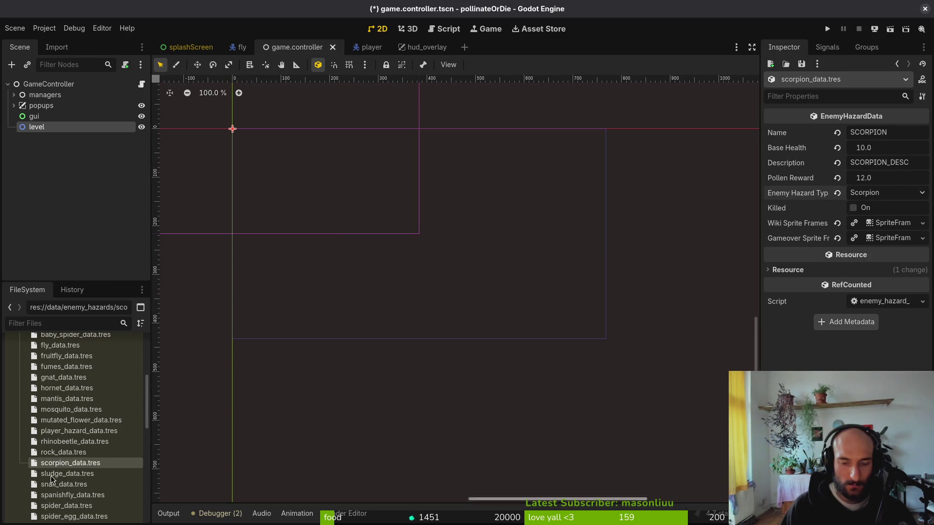
Set sludge to Sludge and snail to Snail via search
{"action": "left_click", "coordinate": [67, 473]}
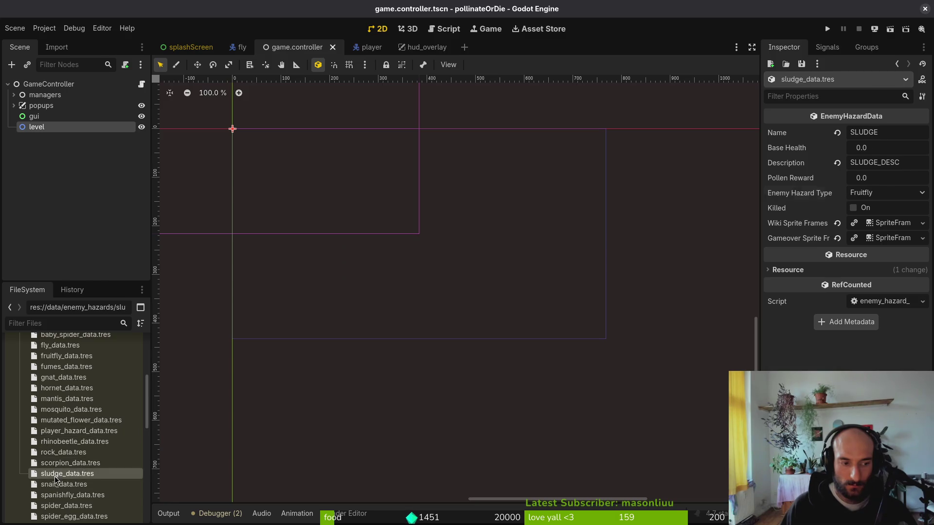
{"action": "left_click", "coordinate": [905, 197]}
{"action": "left_click", "coordinate": [868, 327]}
{"action": "left_click", "coordinate": [49, 484]}
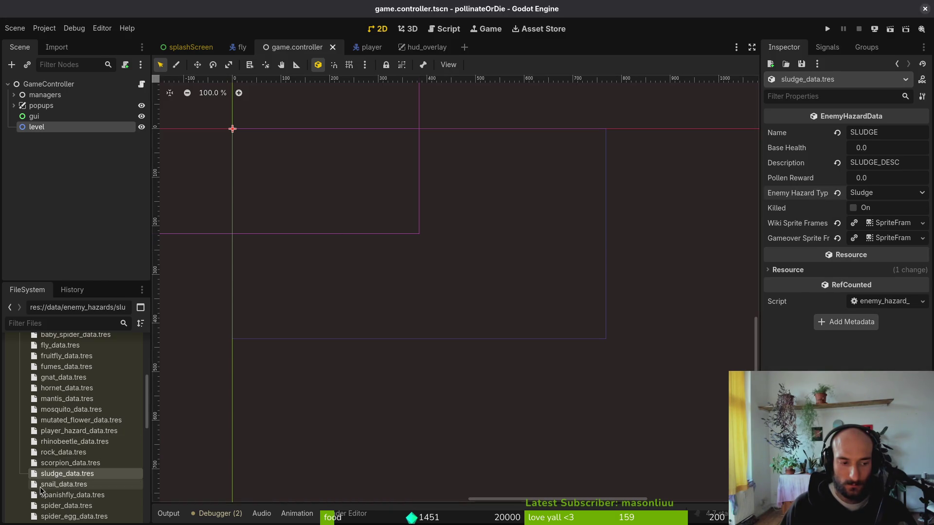
{"action": "left_click", "coordinate": [869, 197]}
{"action": "type", "text": "snail"}
{"action": "key", "text": "Return"}
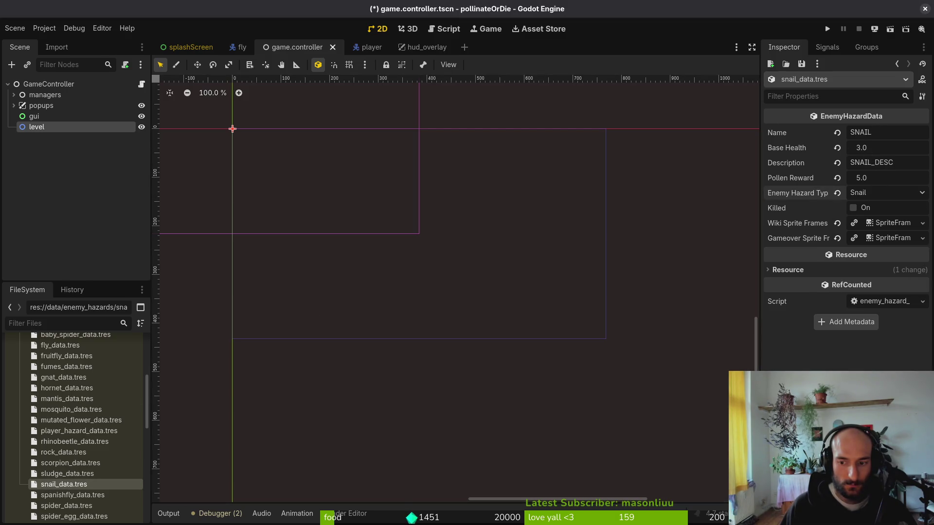
{"action": "scroll", "coordinate": [74, 438], "scroll_direction": "down", "scroll_amount": 3}
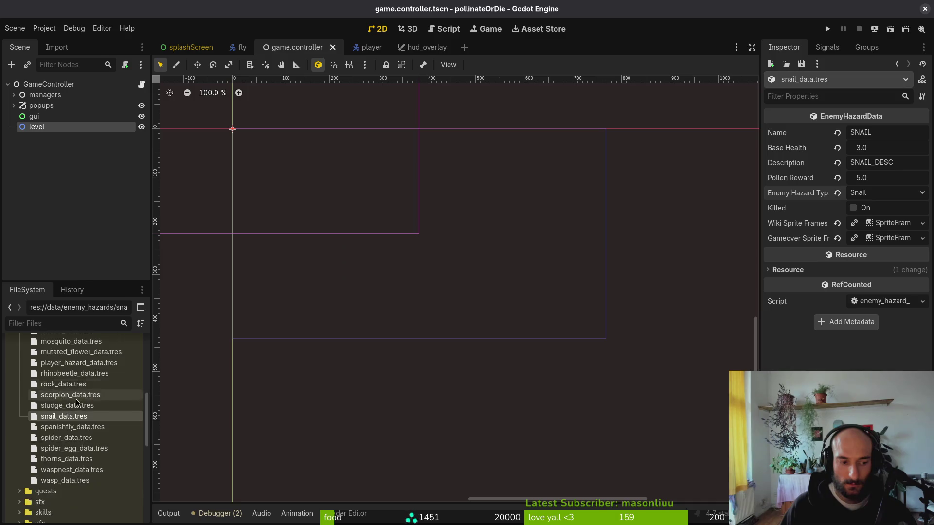
Check the spanishfly resource's type, then set spider to Spider and save
{"action": "left_click", "coordinate": [66, 427]}
{"action": "left_click", "coordinate": [893, 196]}
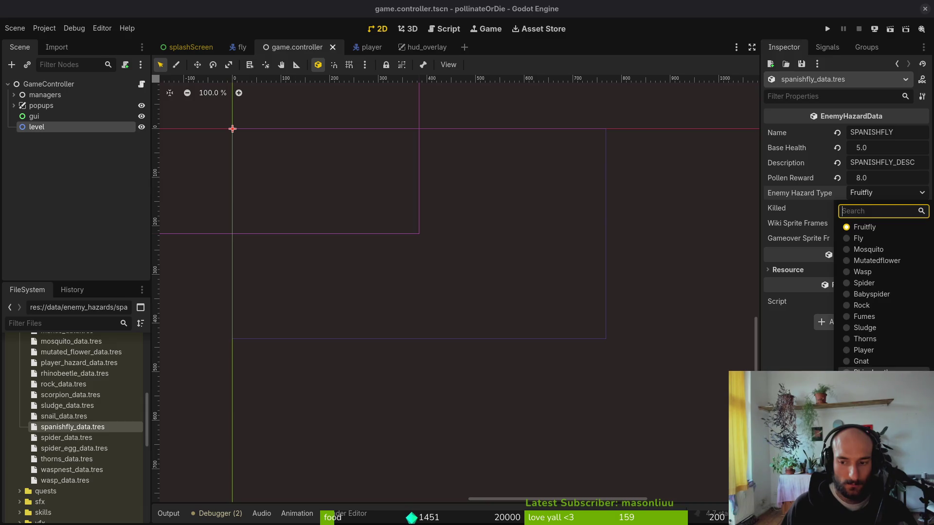
{"action": "key", "text": "Escape"}
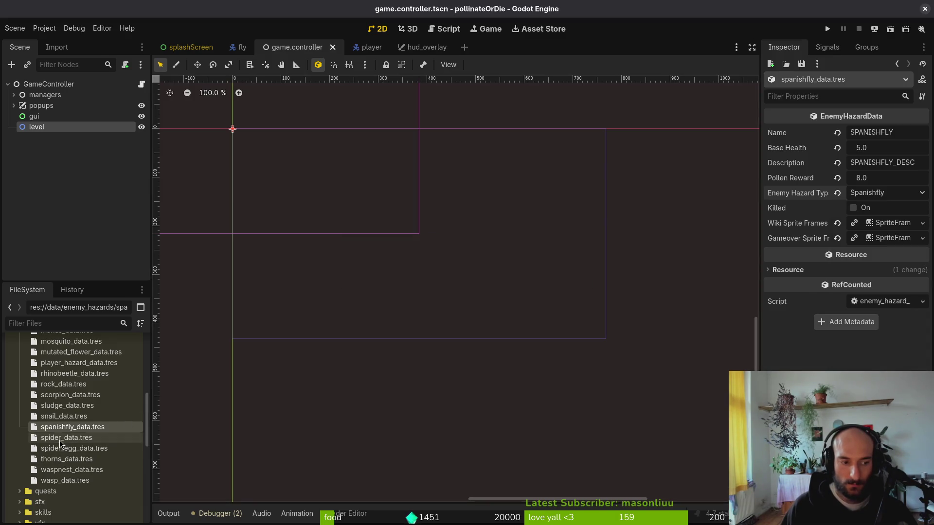
{"action": "left_click", "coordinate": [66, 438]}
{"action": "left_click", "coordinate": [884, 197]}
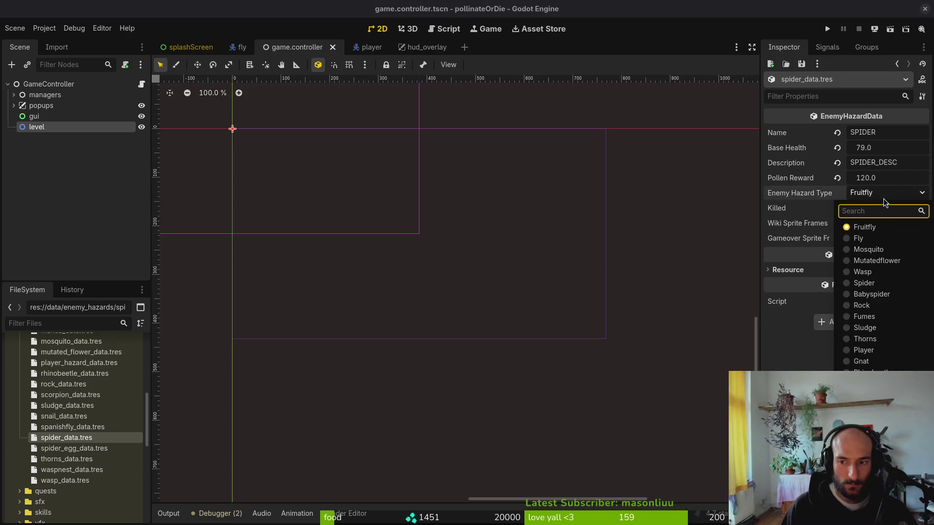
{"action": "left_click", "coordinate": [876, 286]}
{"action": "key", "text": "ctrl+s"}
Set spider egg and thorns to their matching types via search, saving each
{"action": "key", "text": "Down"}
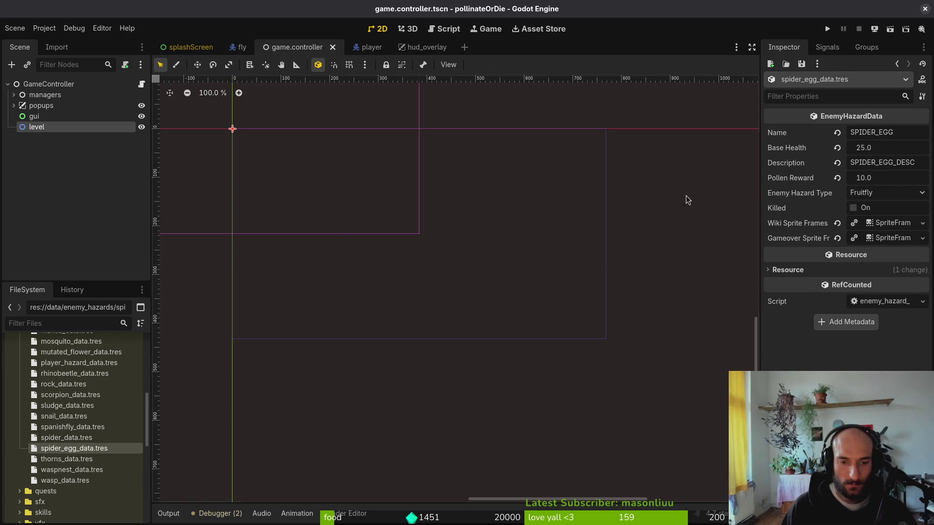
{"action": "left_click", "coordinate": [877, 193]}
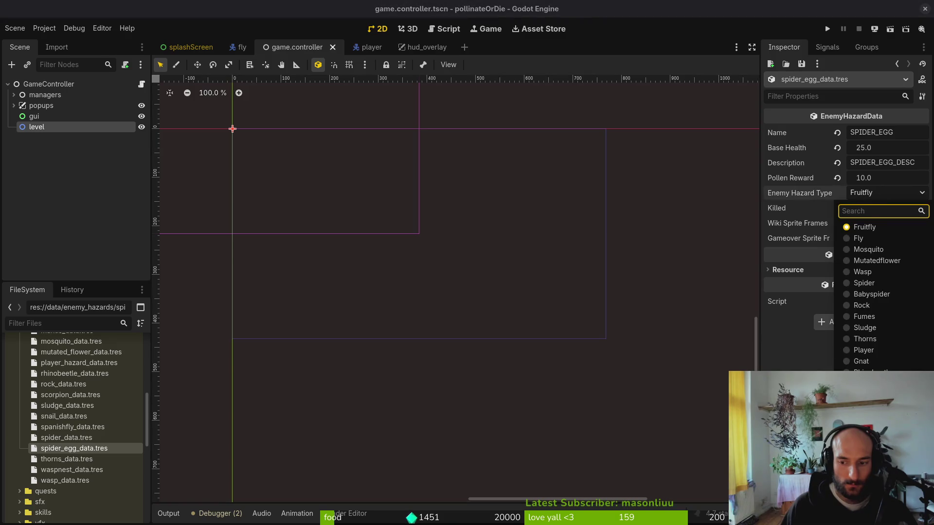
{"action": "type", "text": "egg"}
{"action": "key", "text": "Return"}
{"action": "key", "text": "ctrl+s"}
{"action": "key", "text": "Down"}
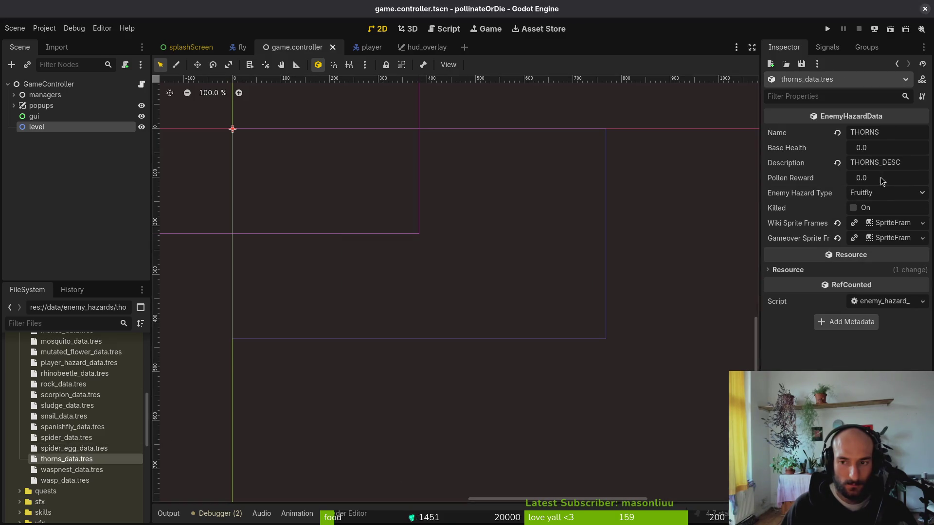
{"action": "left_click", "coordinate": [875, 194]}
{"action": "type", "text": "thorns"}
{"action": "key", "text": "Return"}
{"action": "key", "text": "ctrl+s"}
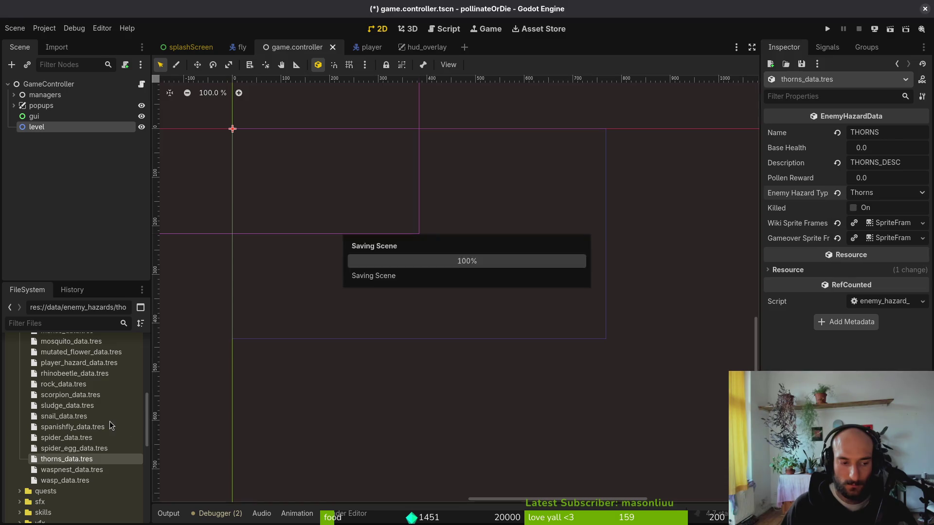
Set waspnest to Waspnest and wasp to Wasp
{"action": "key", "text": "Down"}
{"action": "left_click", "coordinate": [876, 195]}
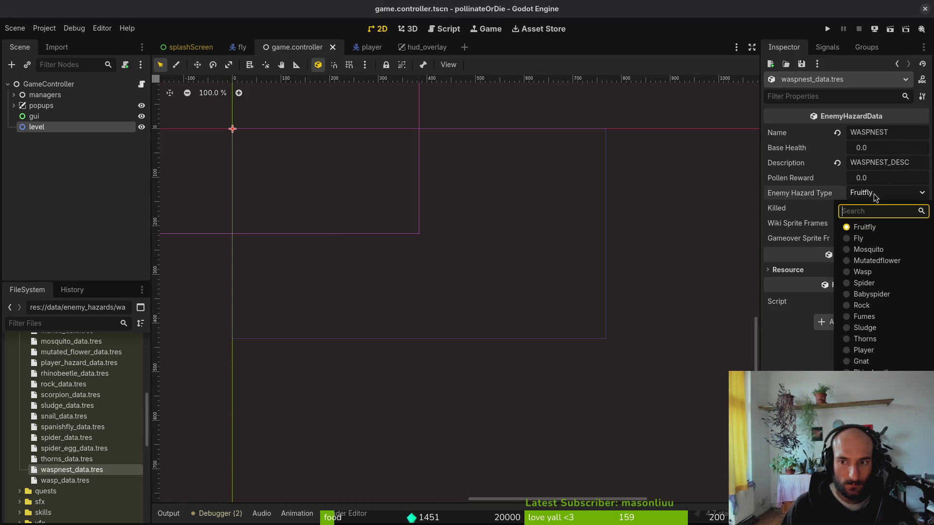
{"action": "left_click", "coordinate": [878, 363]}
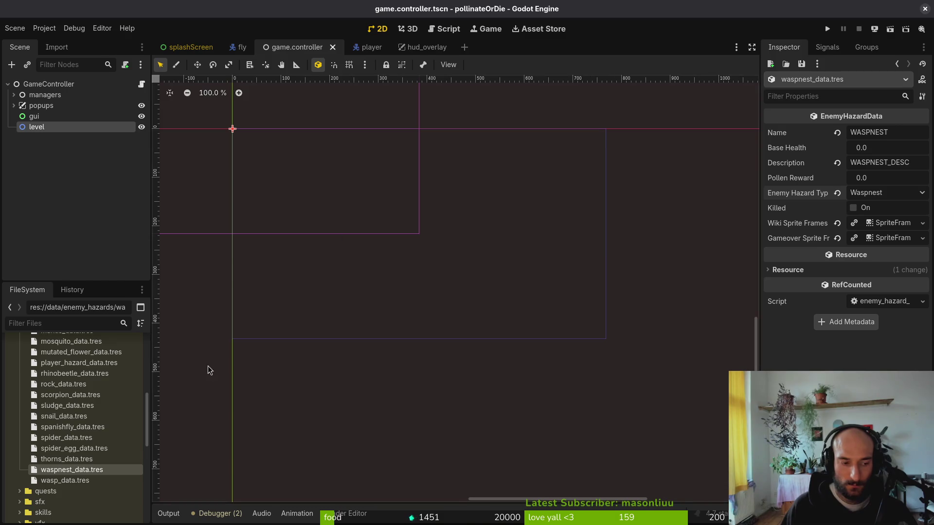
{"action": "left_click", "coordinate": [58, 481]}
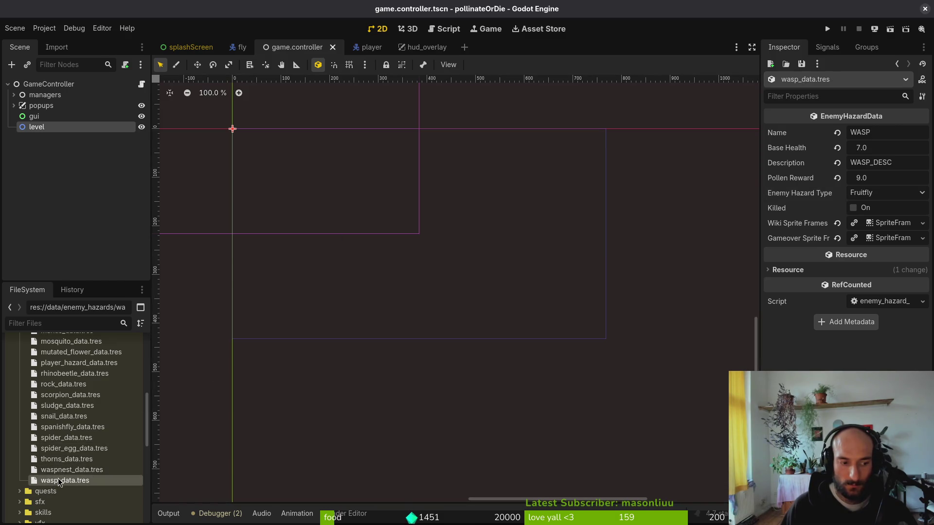
{"action": "left_click", "coordinate": [881, 195]}
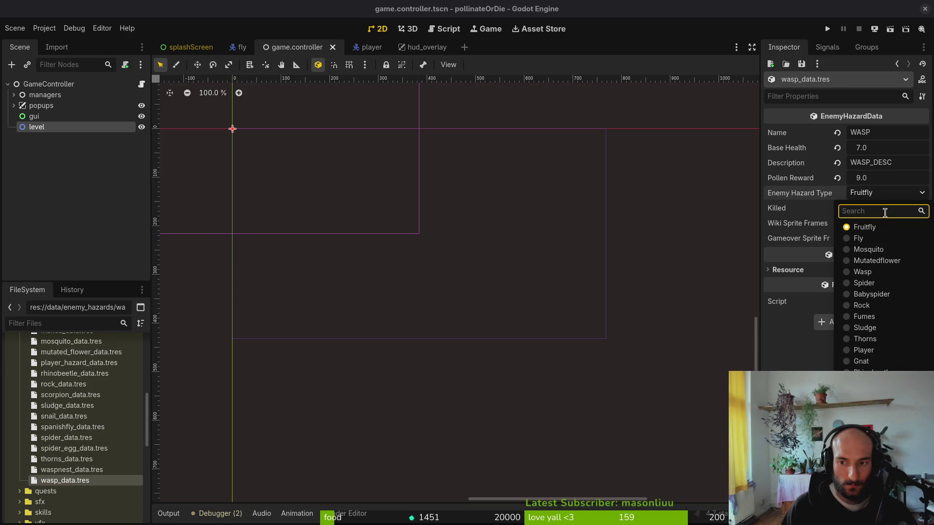
{"action": "left_click", "coordinate": [863, 272]}
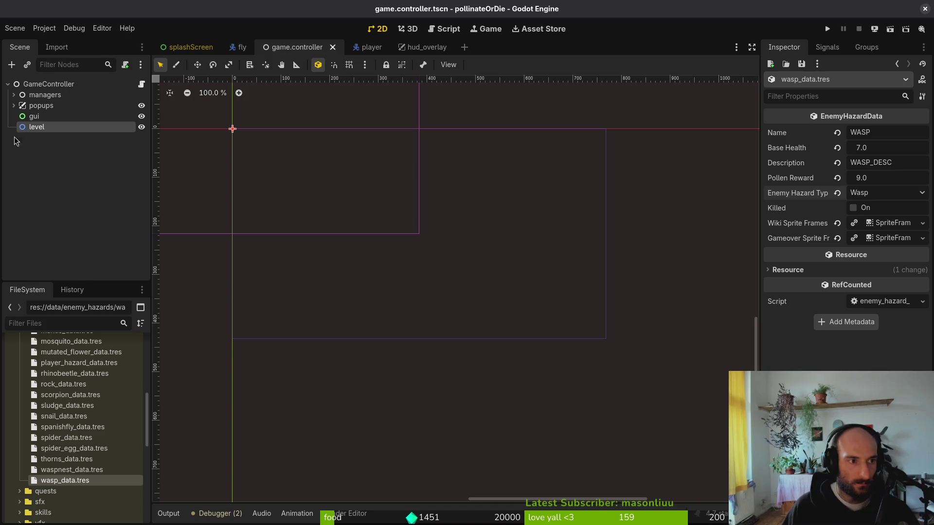
{"action": "left_click", "coordinate": [59, 96]}
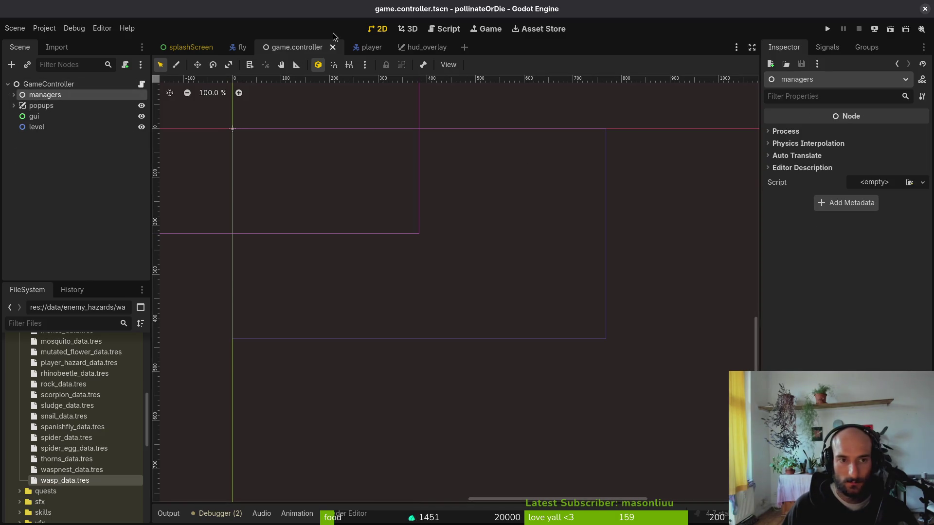
Open archive.manager.tscn and select its archiveManager root node
{"action": "key", "text": "shift+alt+o"}
{"action": "type", "text": "arhmana"}
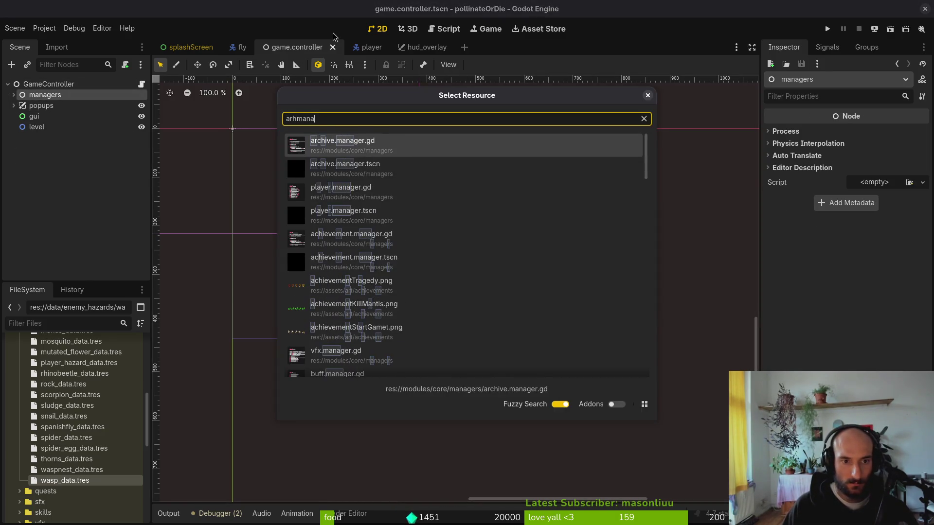
{"action": "key", "text": "Down"}
{"action": "key", "text": "Return"}
{"action": "left_click", "coordinate": [46, 86]}
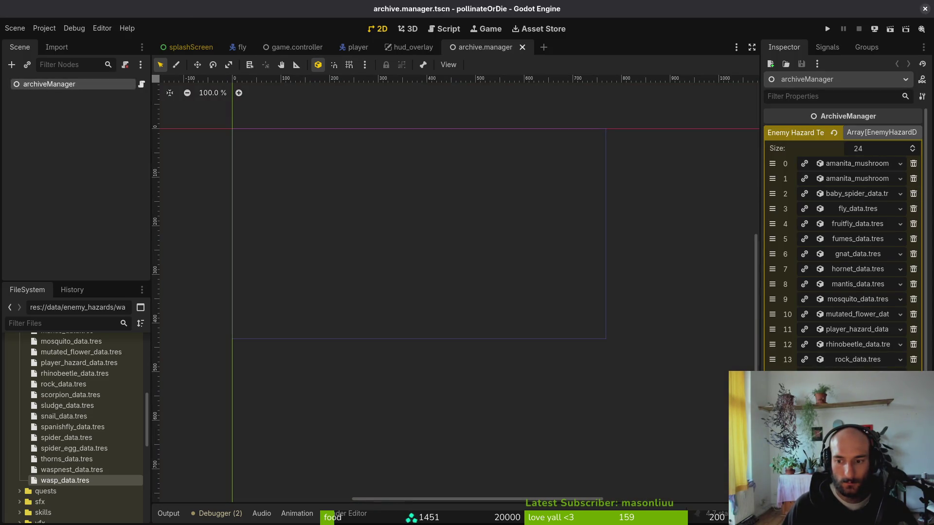
Review the Enemy Hazard array entries in the Inspector, including waspnest_data.tres
{"action": "scroll", "coordinate": [841, 219], "scroll_direction": "down", "scroll_amount": 5}
{"action": "left_click", "coordinate": [858, 256]}
{"action": "left_click", "coordinate": [858, 257]}
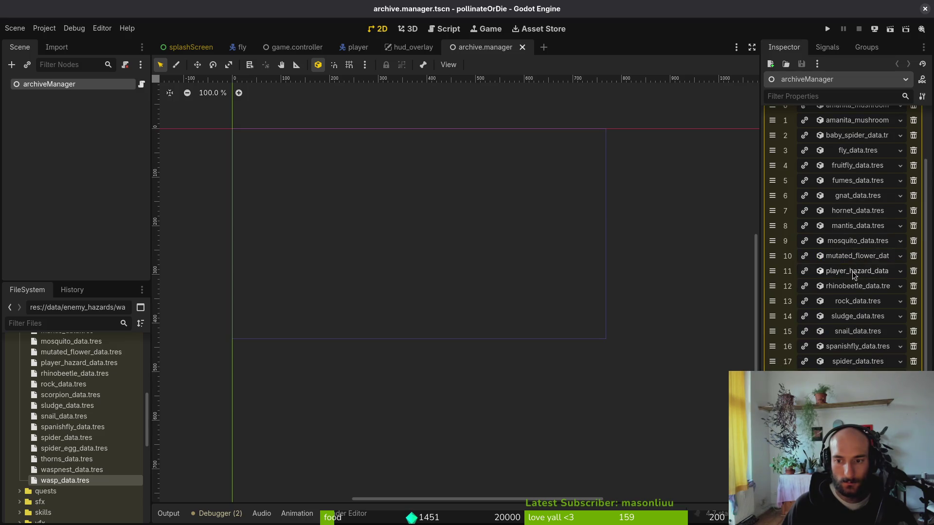
{"action": "scroll", "coordinate": [58, 462], "scroll_direction": "up", "scroll_amount": 6}
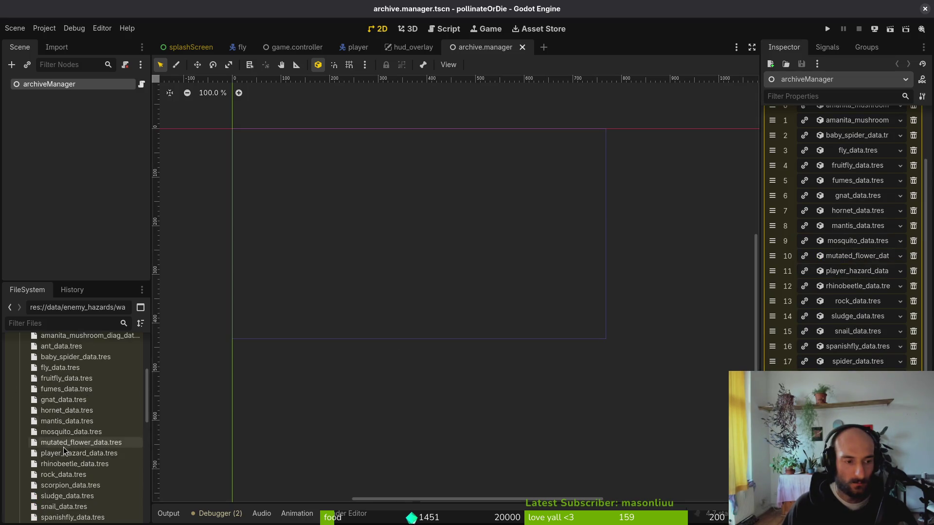
{"action": "scroll", "coordinate": [838, 284], "scroll_direction": "up", "scroll_amount": 2}
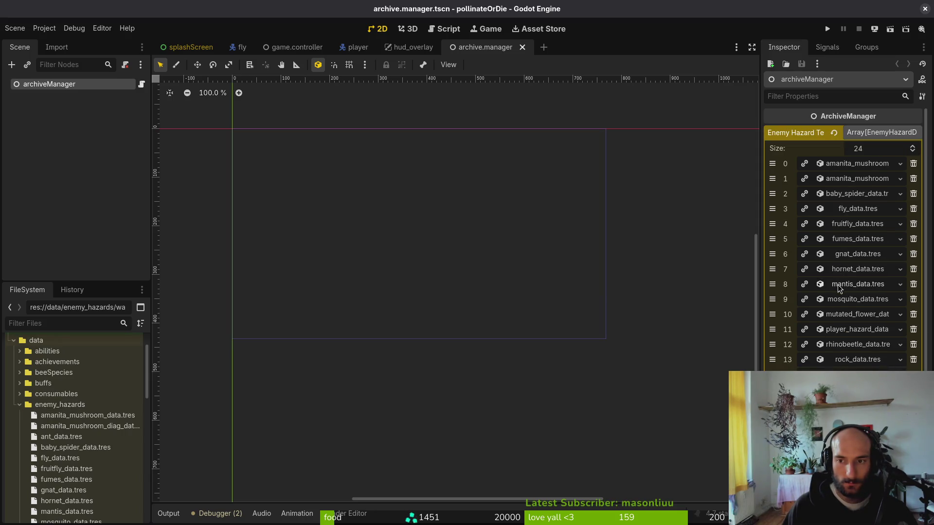
{"action": "scroll", "coordinate": [857, 339], "scroll_direction": "down", "scroll_amount": 2}
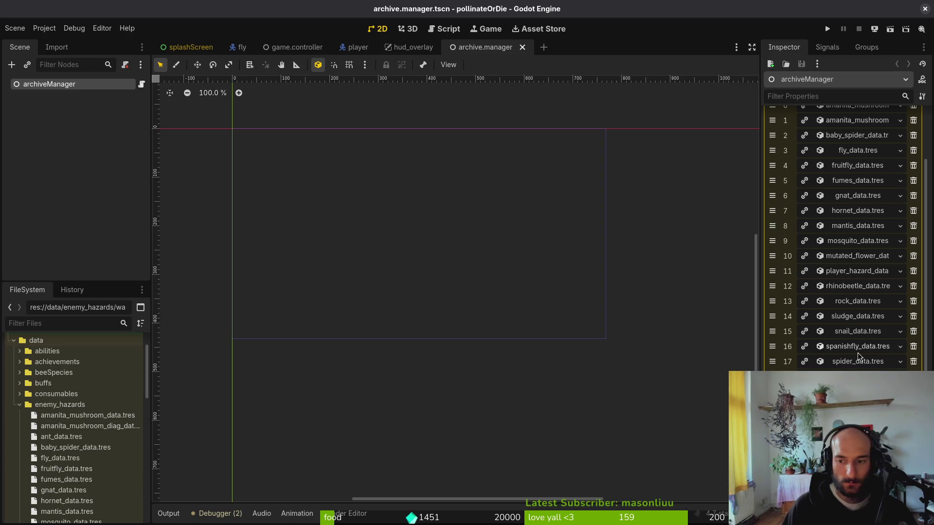
{"action": "scroll", "coordinate": [859, 357], "scroll_direction": "up", "scroll_amount": 2}
{"action": "scroll", "coordinate": [859, 357], "scroll_direction": "down", "scroll_amount": 2}
{"action": "scroll", "coordinate": [73, 413], "scroll_direction": "down", "scroll_amount": 2}
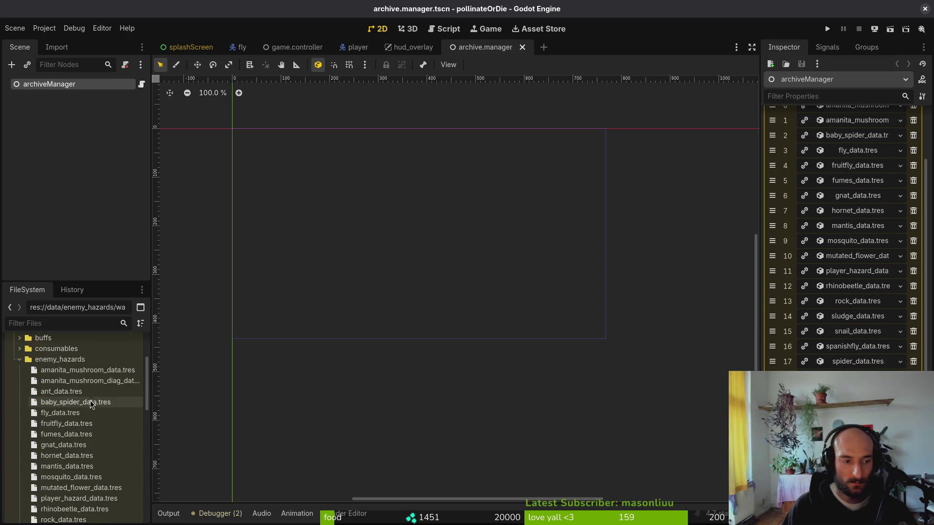
Select hazard files from amanita_mushroom through rock_data.tres to count them against the array
{"action": "left_click", "coordinate": [58, 372]}
{"action": "left_click", "coordinate": [61, 413], "text": "shift"}
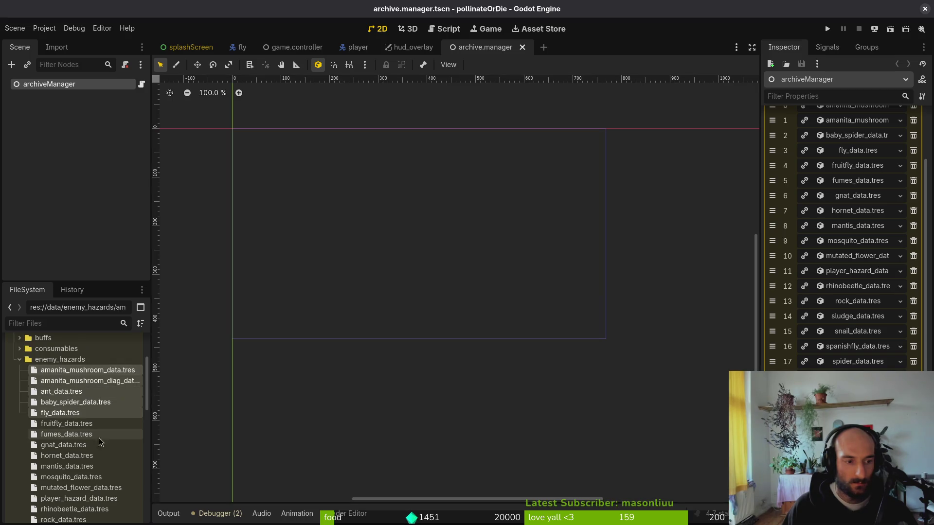
{"action": "left_click", "coordinate": [51, 424]}
{"action": "left_click", "coordinate": [54, 467], "text": "shift"}
{"action": "scroll", "coordinate": [69, 435], "scroll_direction": "down", "scroll_amount": 2}
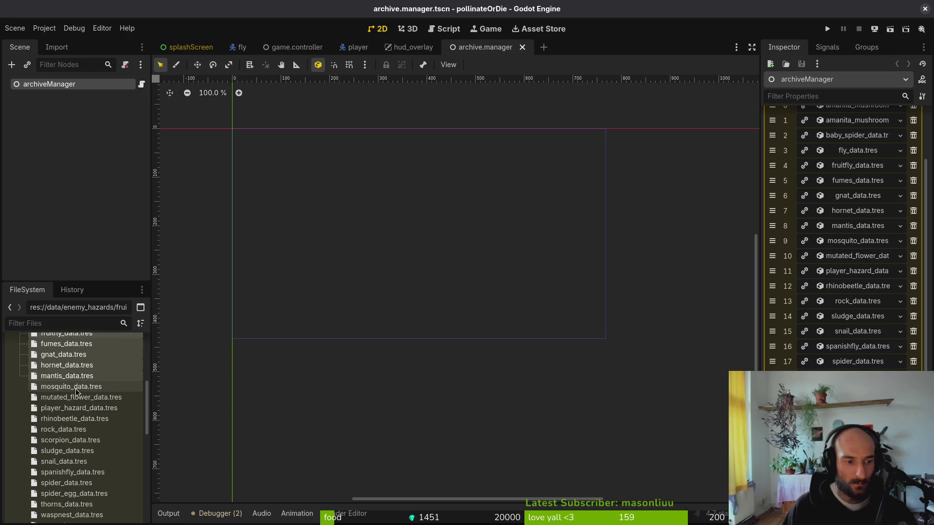
{"action": "left_click", "coordinate": [75, 389]}
{"action": "left_click", "coordinate": [68, 430], "text": "shift"}
Count scorpion through spider_egg_data.tres, then save the archive manager scene
{"action": "scroll", "coordinate": [68, 427], "scroll_direction": "down", "scroll_amount": 3}
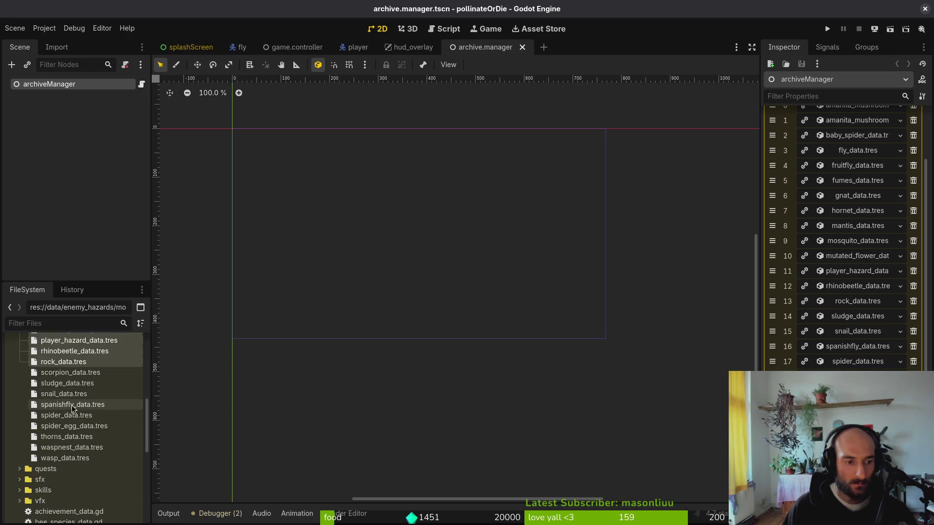
{"action": "left_click", "coordinate": [73, 374]}
{"action": "left_click", "coordinate": [60, 416], "text": "shift"}
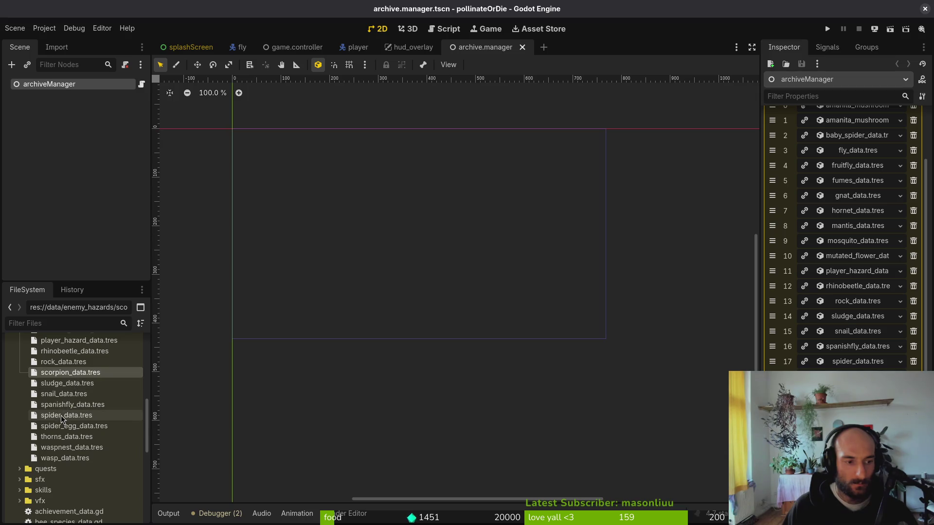
{"action": "left_click", "coordinate": [60, 427], "text": "shift"}
{"action": "left_click", "coordinate": [60, 430]}
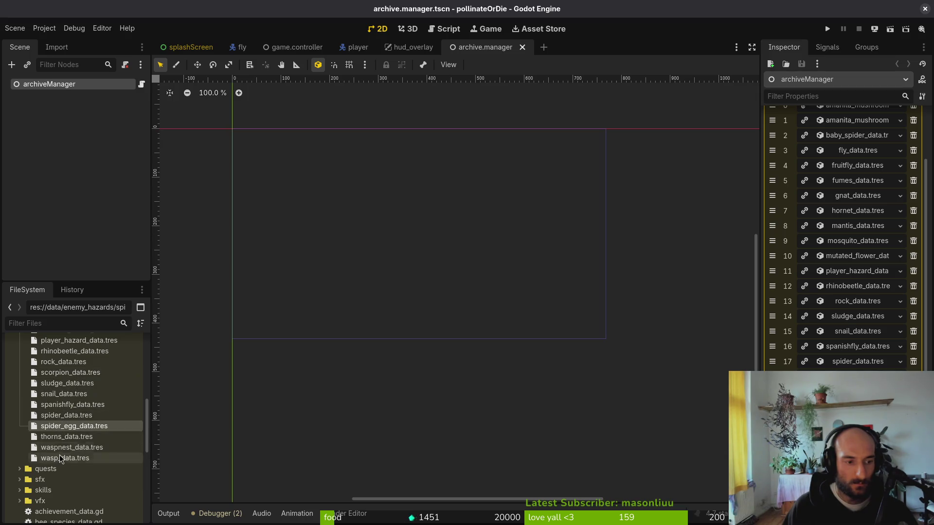
{"action": "key", "text": "ctrl+s"}
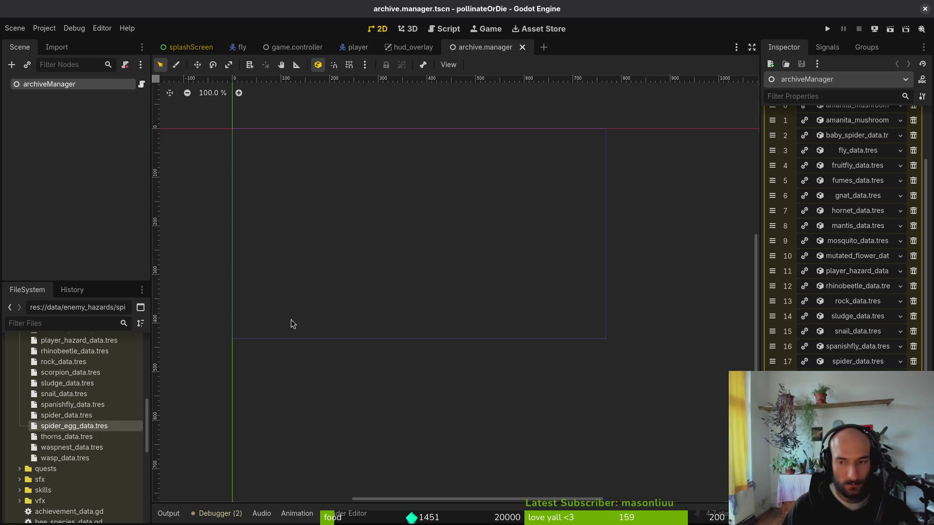
{"action": "scroll", "coordinate": [25, 383], "scroll_direction": "up", "scroll_amount": 8}
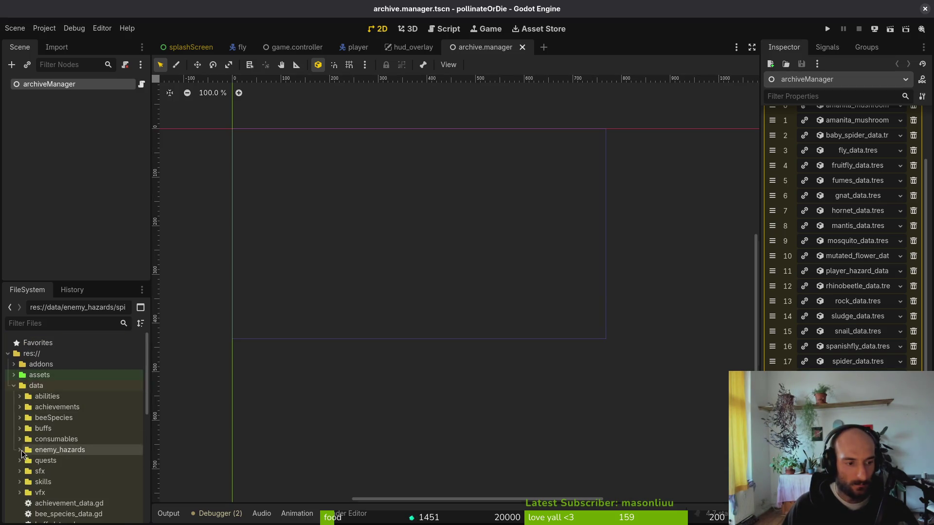
Back in the terminal, try saving the Vim buffer, then quit Vim to the shell
{"action": "key", "text": "super+2"}
{"action": "type", "text": ":w"}
{"action": "key", "text": "Return"}
{"action": "type", "text": ":w"}
{"action": "key", "text": "Return"}
{"action": "type", "text": ":q"}
{"action": "key", "text": "Return"}
In tig status, stage enemy_hazard_data.gd and the hazard data files, and revert input_component.gd's debug print
{"action": "key", "text": "j"}
{"action": "key", "text": "j"}
{"action": "key", "text": "u"}
{"action": "key", "text": "u"}
{"action": "key", "text": "u"}
{"action": "key", "text": "u"}
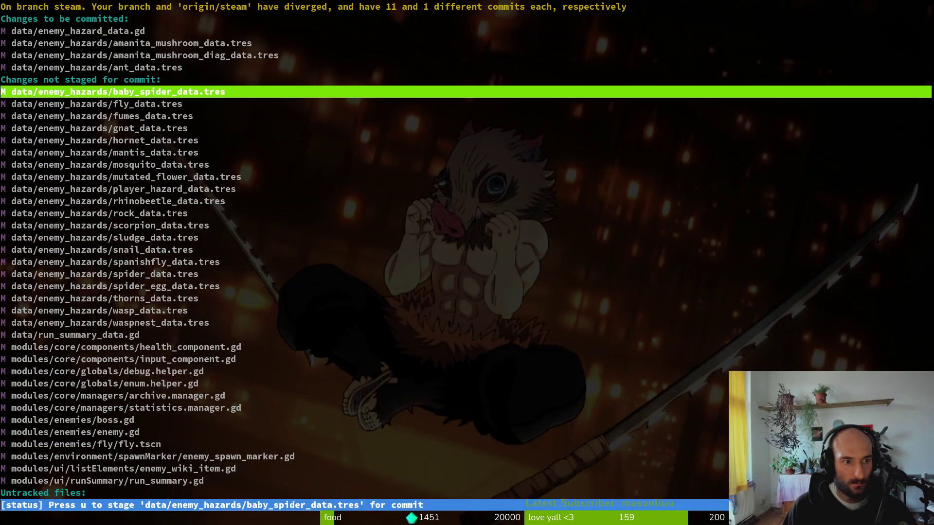
{"action": "key", "text": "u"}
{"action": "key", "text": "u"}
{"action": "key", "text": "u"}
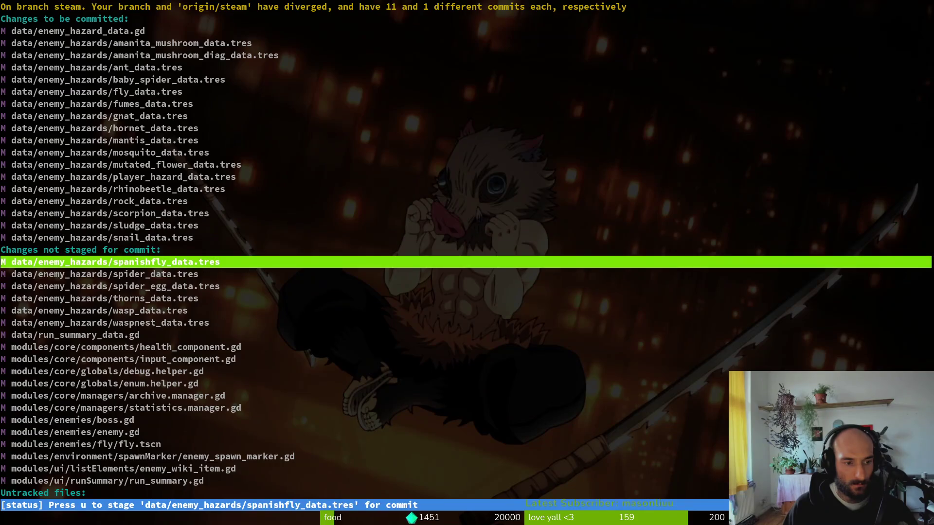
{"action": "key", "text": "Return"}
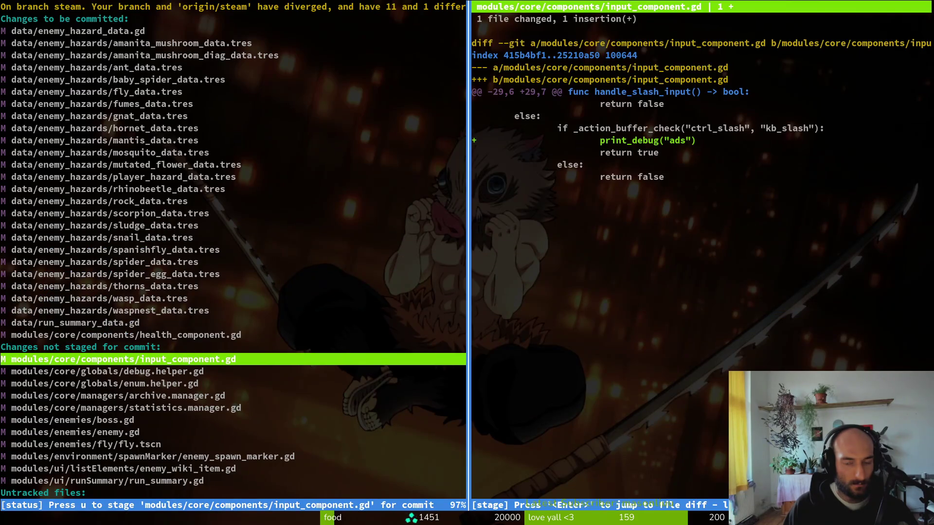
{"action": "key", "text": "!"}
{"action": "key", "text": "y"}
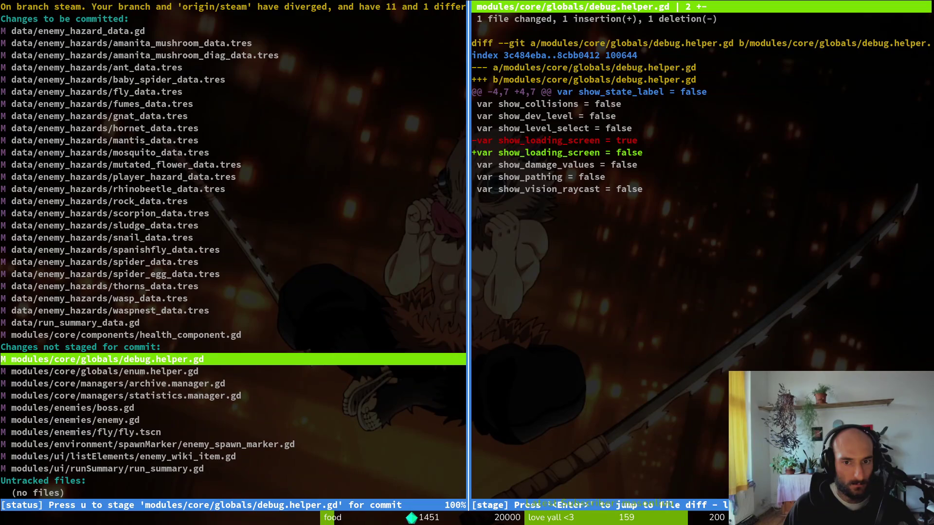
Stage enum.helper.gd, archive.manager.gd, the enemy scripts and run_summary.gd, leaving debug.helper.gd unstaged
{"action": "key", "text": "Down"}
{"action": "key", "text": "u"}
{"action": "key", "text": "Down"}
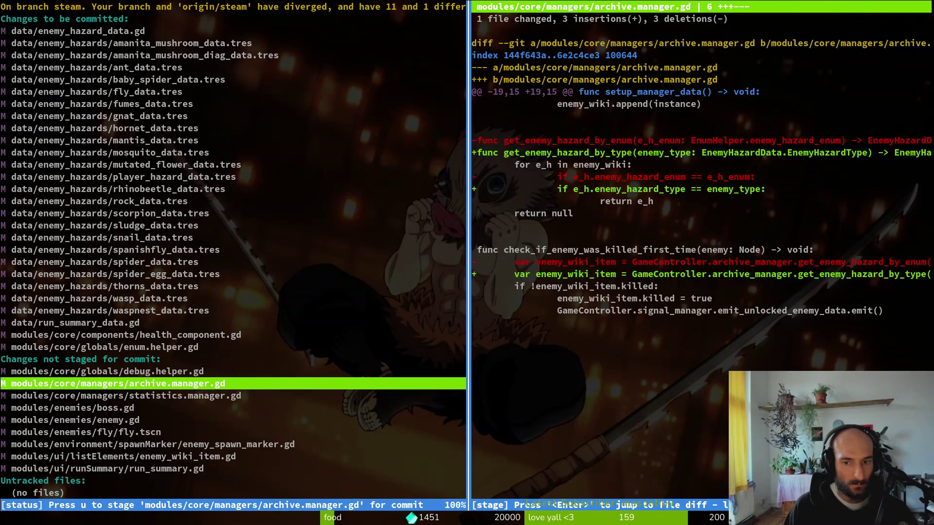
{"action": "key", "text": "u"}
{"action": "key", "text": "u"}
{"action": "key", "text": "u"}
{"action": "key", "text": "u"}
{"action": "key", "text": "u"}
{"action": "key", "text": "u"}
{"action": "key", "text": "Down"}
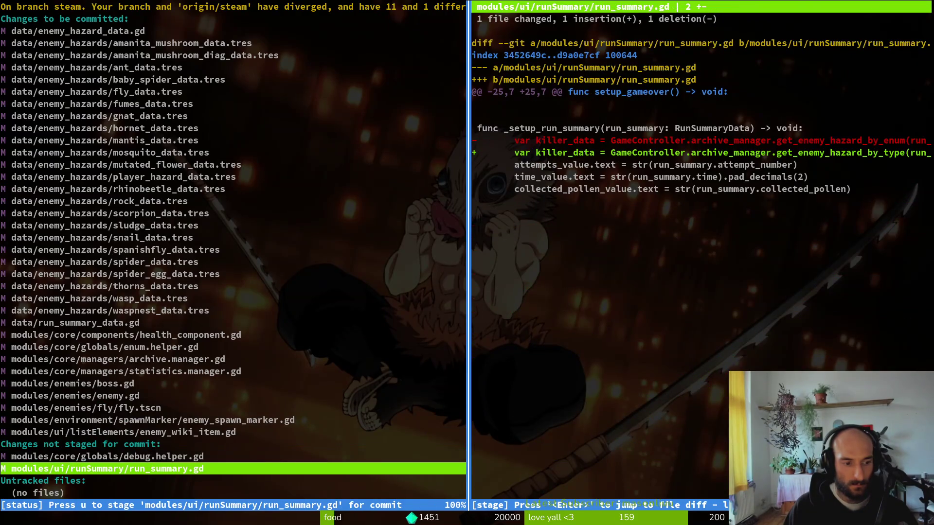
{"action": "key", "text": "u"}
{"action": "key", "text": "Up"}
{"action": "key", "text": "Up"}
{"action": "key", "text": "Up"}
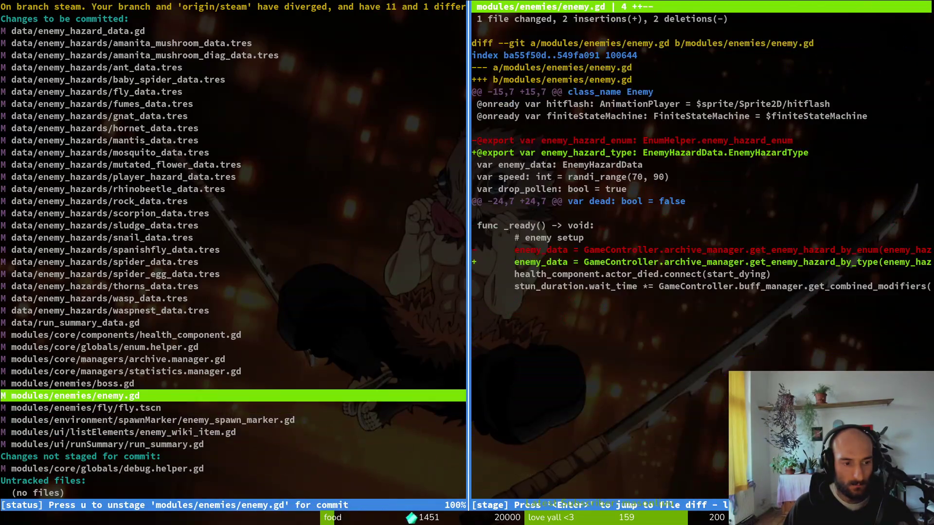
{"action": "key", "text": "Up"}
{"action": "key", "text": "Up"}
{"action": "key", "text": "Up"}
{"action": "key", "text": "Up"}
{"action": "key", "text": "Up"}
{"action": "key", "text": "Up"}
{"action": "key", "text": "Up"}
{"action": "key", "text": "Up"}
{"action": "key", "text": "Up"}
Type git commit -m "refactored enemy type enum into local enum inside enemyhazarddata"
{"action": "type", "text": "qgit commit -m rea"}
{"action": "key", "text": "BackSpace"}
{"action": "key", "text": "BackSpace"}
{"action": "key", "text": "BackSpace"}
{"action": "type", "text": "\"refactore"}
{"action": "key", "text": "BackSpace"}
{"action": "type", "text": "d enemy type enum into lov"}
{"action": "key", "text": "BackSpace"}
{"action": "type", "text": "cal enum inside enemyhazarddata"}
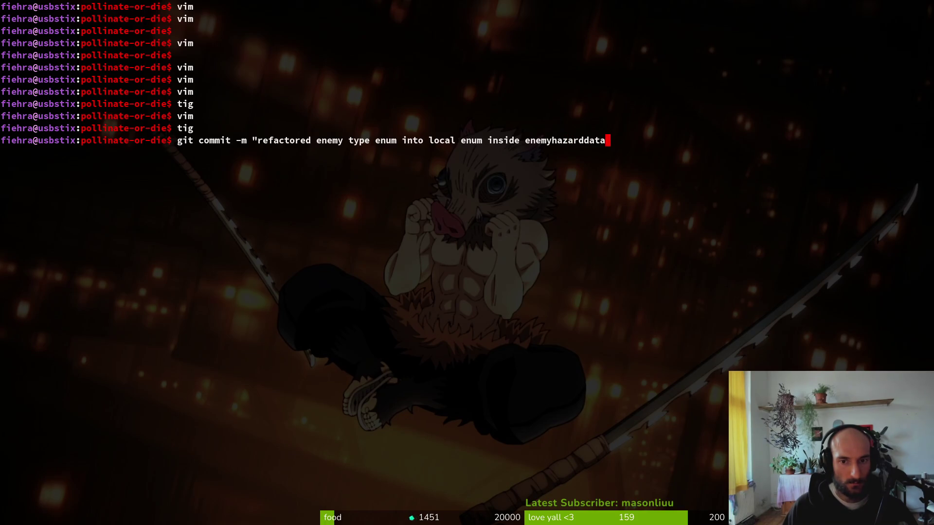
{"action": "type", "text": "\""}
Commit the refactor and attempt git push, then list local branches after the push error
{"action": "key", "text": "Return"}
{"action": "type", "text": "git push"}
{"action": "key", "text": "Return"}
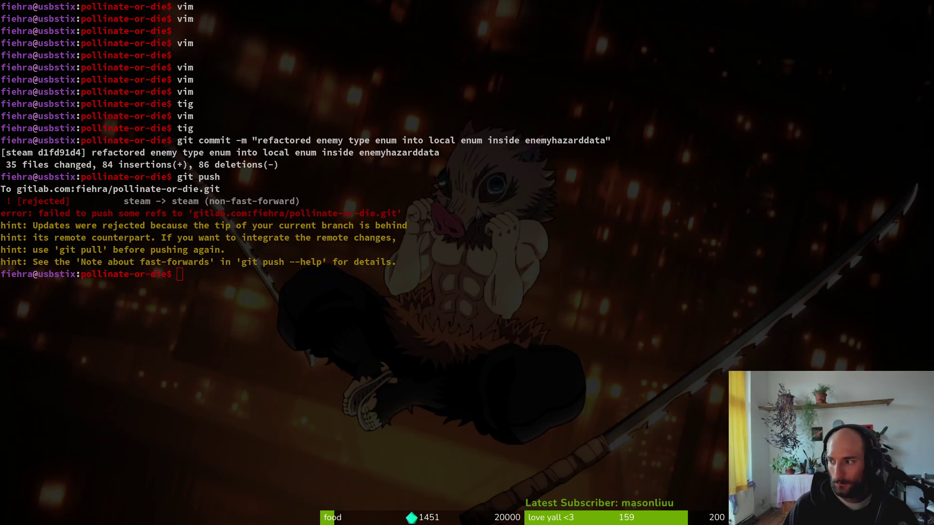
{"action": "key", "text": "super+1"}
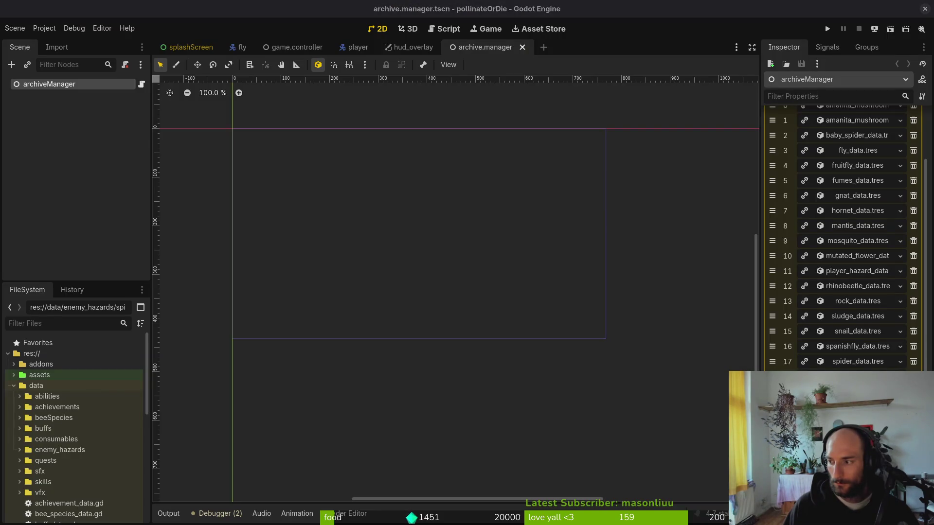
{"action": "key", "text": "super+2"}
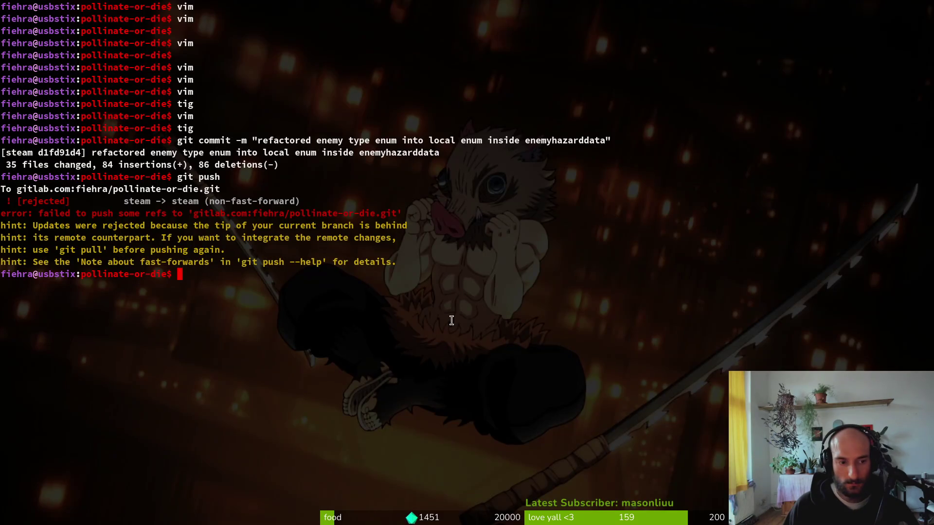
{"action": "type", "text": "git branch"}
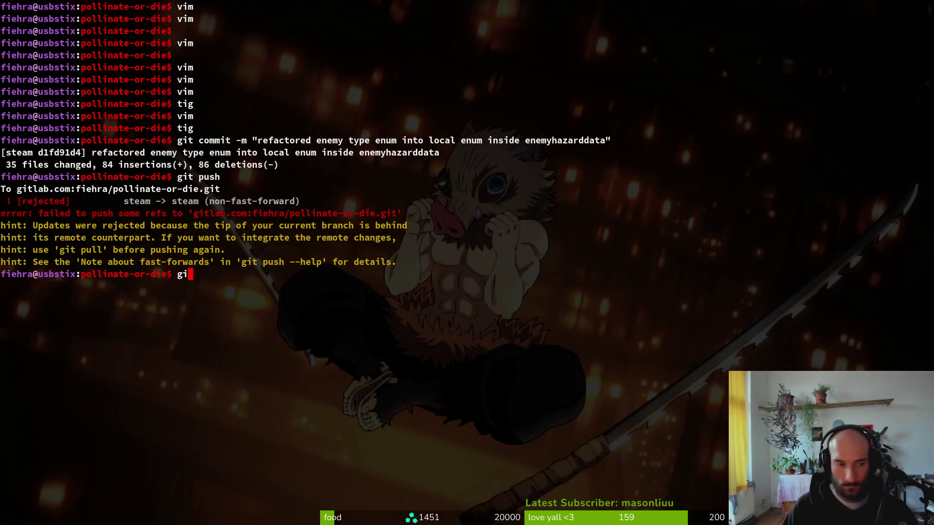
{"action": "key", "text": "Return"}
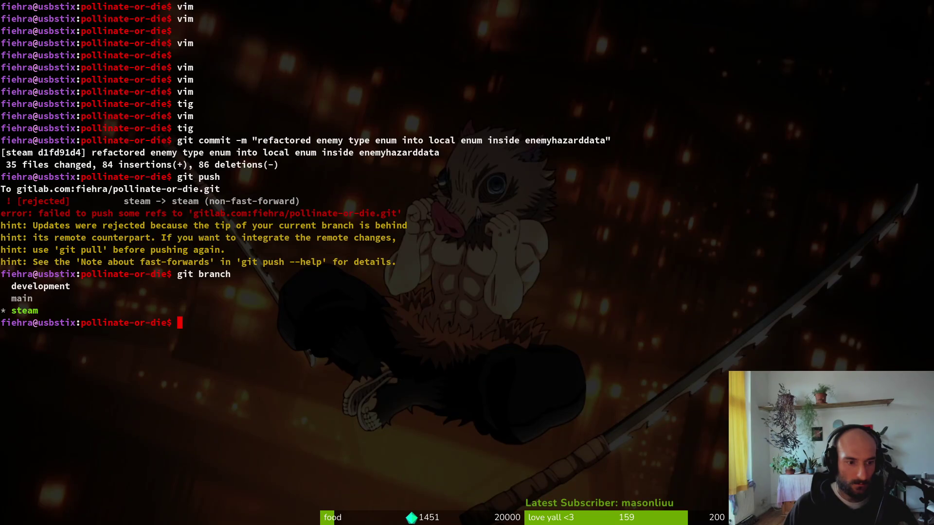
Try git pull --rebase, then inspect the blocking unstaged debug.helper.gd diff in tig
{"action": "type", "text": "git pull --rebase"}
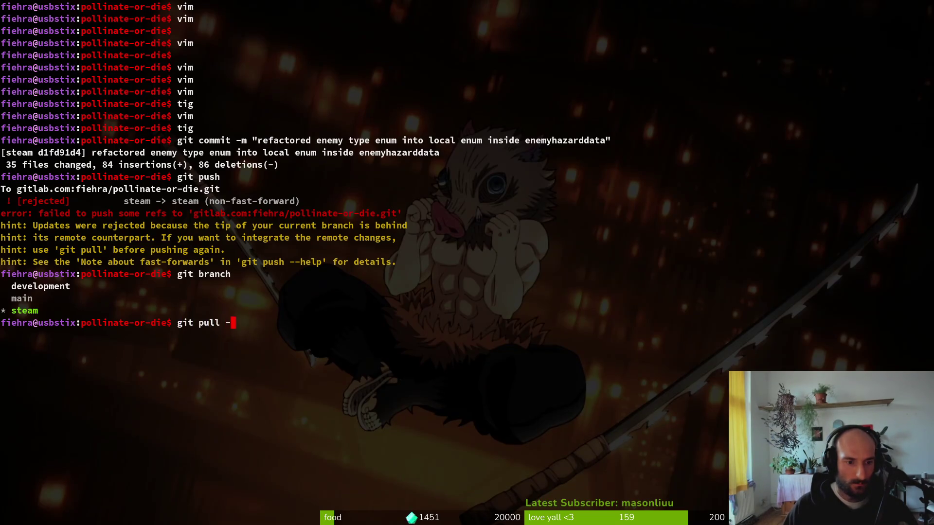
{"action": "key", "text": "Return"}
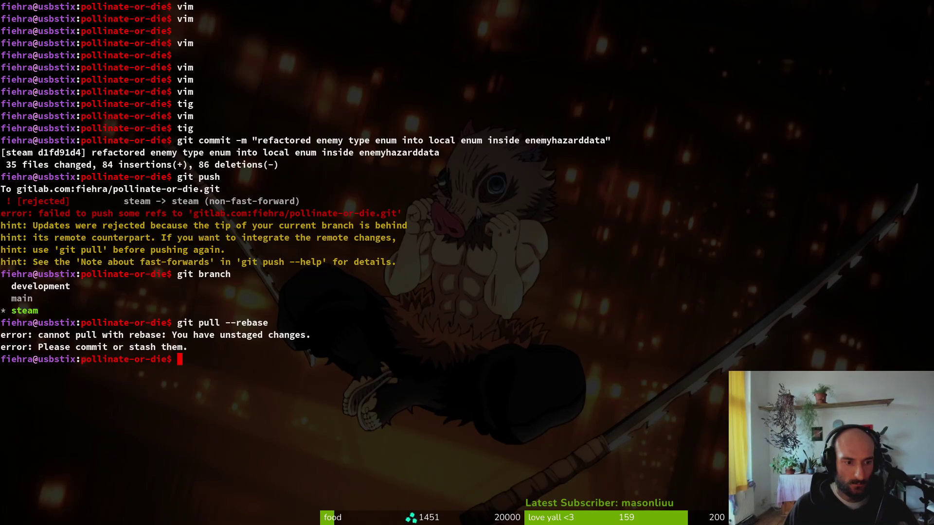
{"action": "type", "text": "git"}
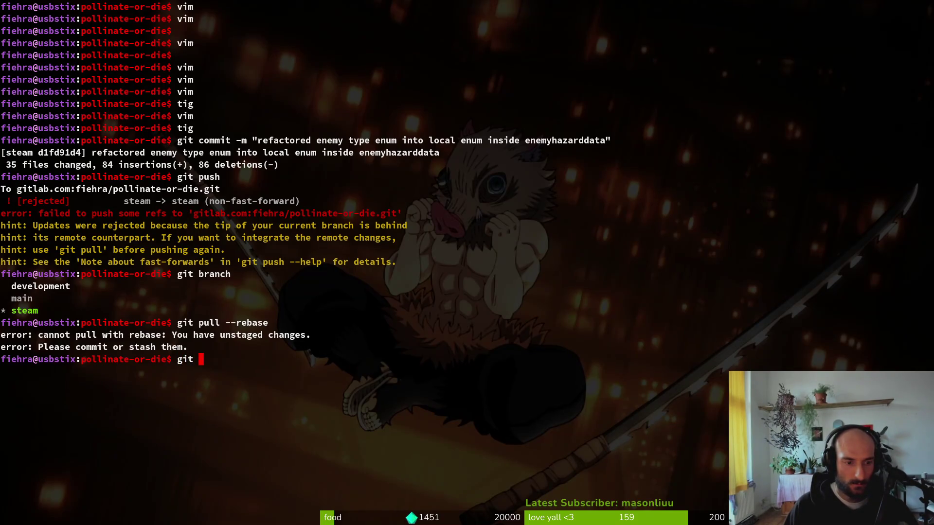
{"action": "key", "text": "BackSpace"}
{"action": "key", "text": "BackSpace"}
{"action": "key", "text": "BackSpace"}
{"action": "type", "text": "tig"}
{"action": "key", "text": "Return"}
{"action": "key", "text": "s"}
{"action": "key", "text": "Down"}
{"action": "key", "text": "Down"}
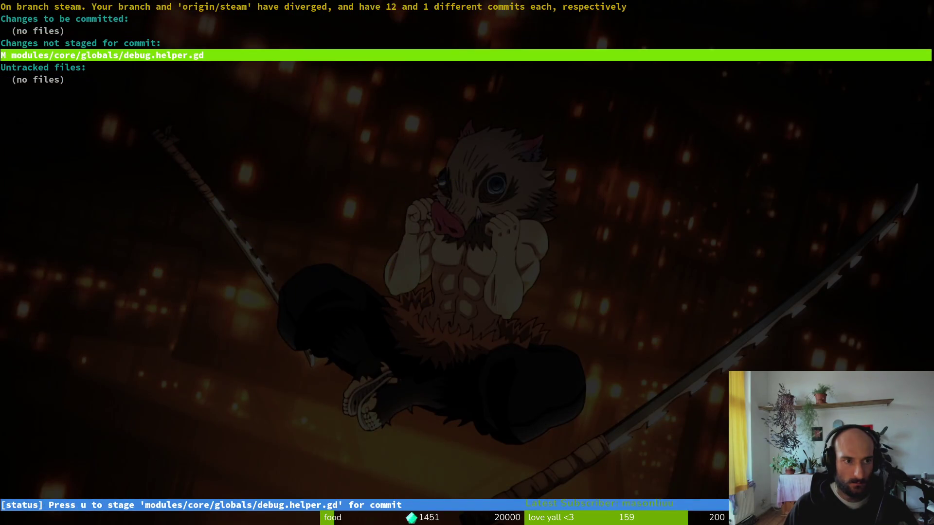
{"action": "key", "text": "Return"}
{"action": "key", "text": "q"}
{"action": "key", "text": "q"}
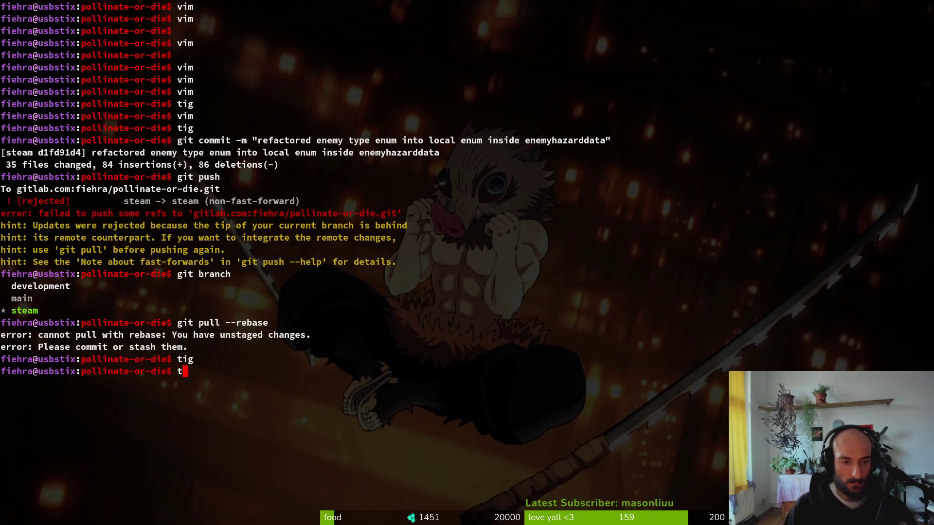
Revert debug.helper.gd in tig and rebase onto the remote steam branch with git pull --rebase
{"action": "type", "text": "tig"}
{"action": "key", "text": "Return"}
{"action": "key", "text": "s"}
{"action": "key", "text": "Down"}
{"action": "key", "text": "Down"}
{"action": "key", "text": "exclam"}
{"action": "type", "text": "yq"}
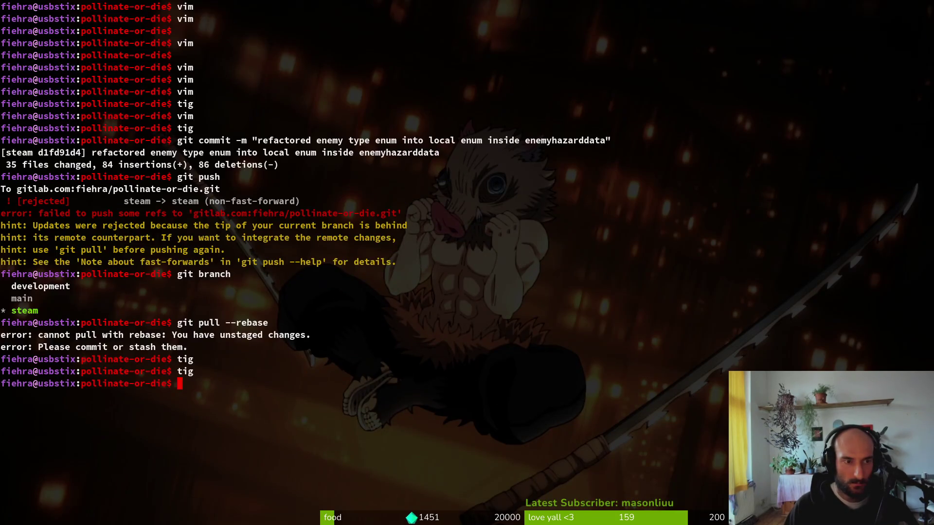
{"action": "type", "text": "git pull --rebase"}
{"action": "key", "text": "Return"}
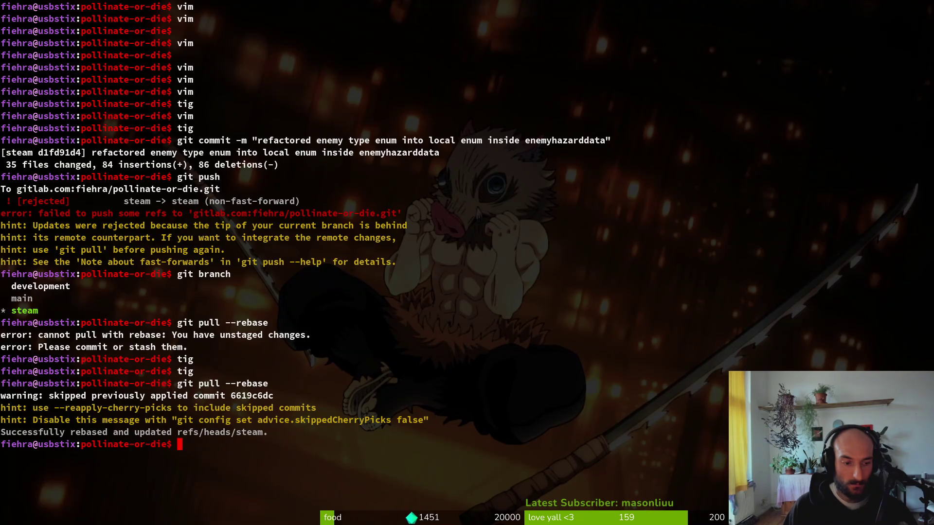
Push the rebased refactor commit to the steam branch on GitLab
{"action": "type", "text": "git push"}
{"action": "key", "text": "Return"}
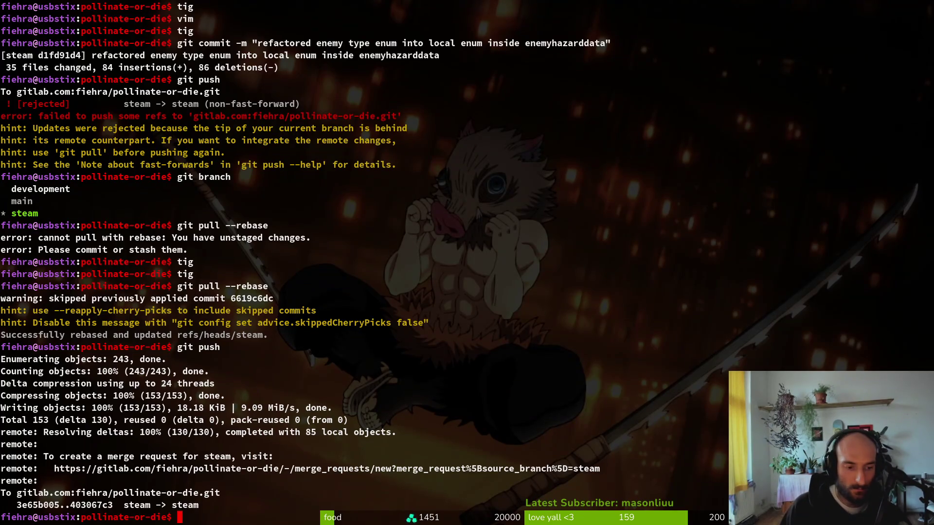
{"action": "key", "text": "alt+Tab"}
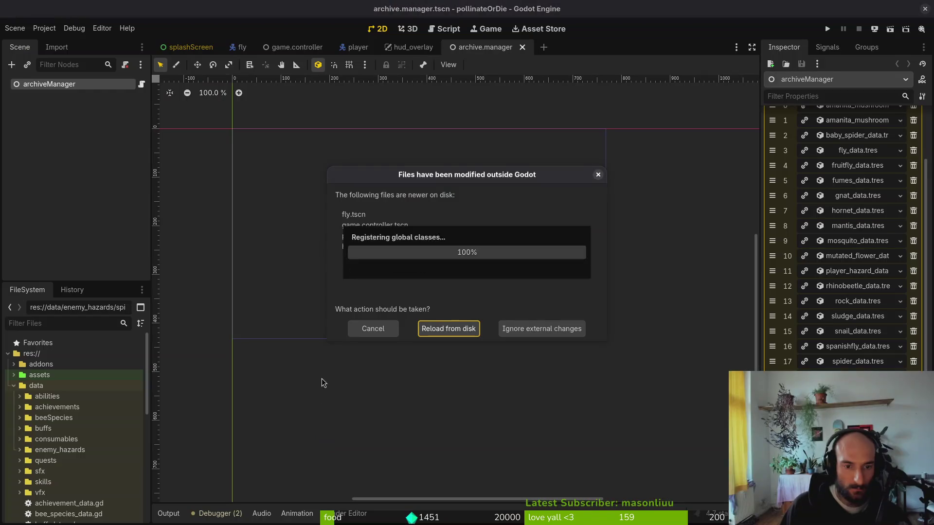
Reload the modified files from disk and check archiveManager's Enemy Hazard array in the Inspector
{"action": "left_click", "coordinate": [441, 333]}
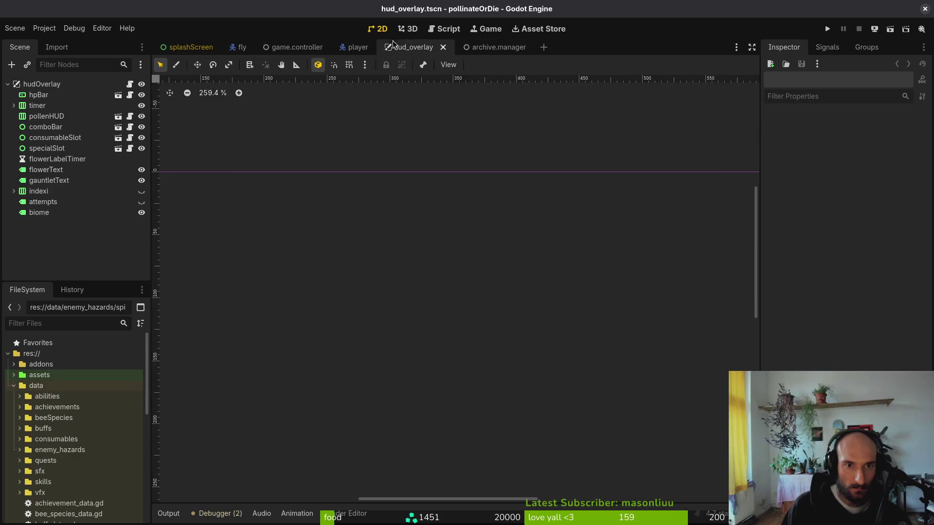
{"action": "left_click", "coordinate": [68, 84]}
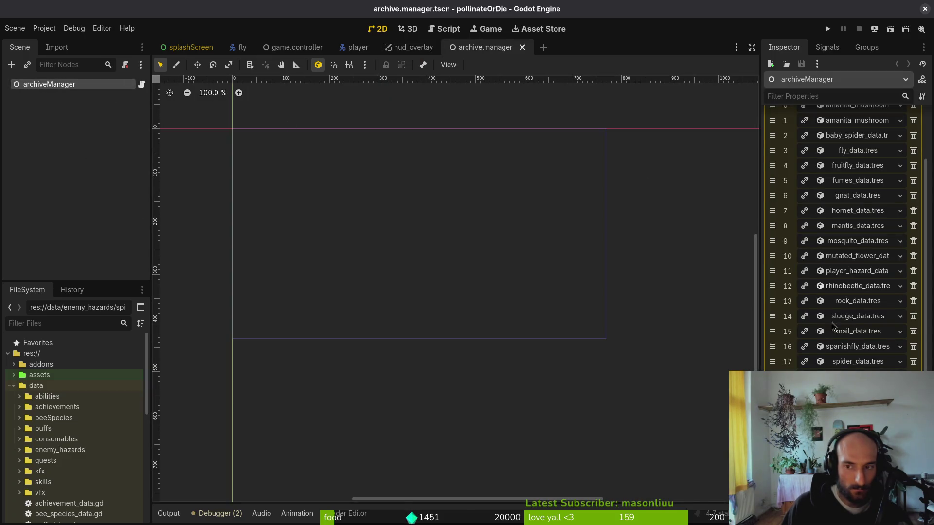
{"action": "left_click", "coordinate": [879, 134]}
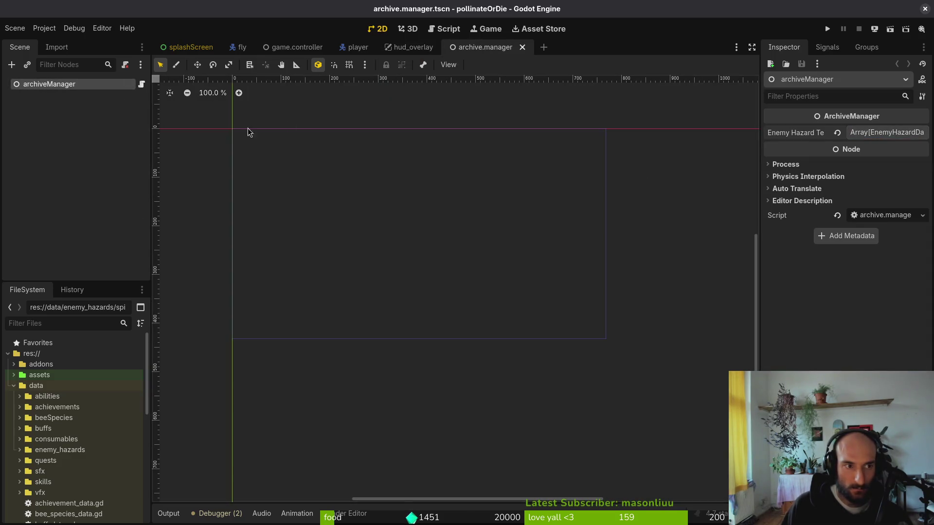
{"action": "key", "text": "ctrl+shift+o"}
{"action": "type", "text": "gamecontr"}
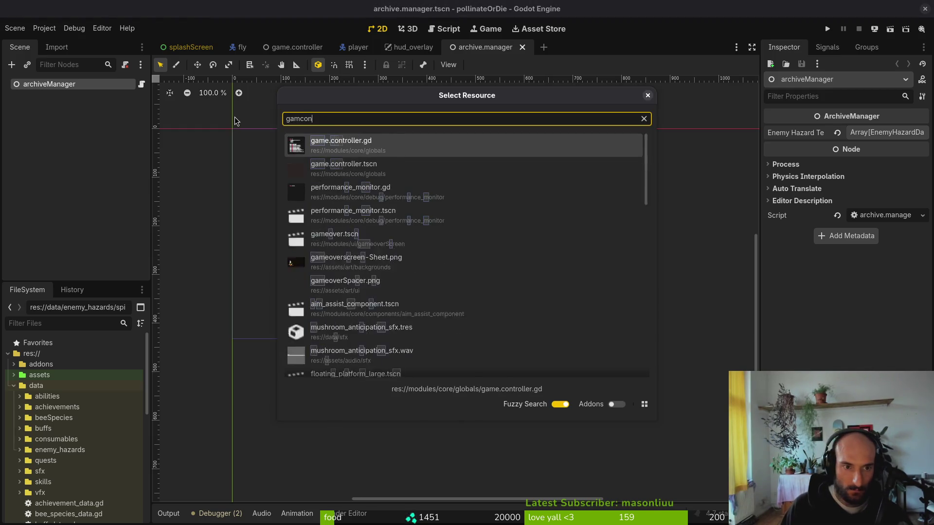
{"action": "key", "text": "Escape"}
Check the working tree status in tig from the terminal
{"action": "key", "text": "alt+Tab"}
{"action": "type", "text": "tig"}
{"action": "key", "text": "Return"}
{"action": "key", "text": "s"}
{"action": "key", "text": "q"}
{"action": "key", "text": "alt+Tab"}
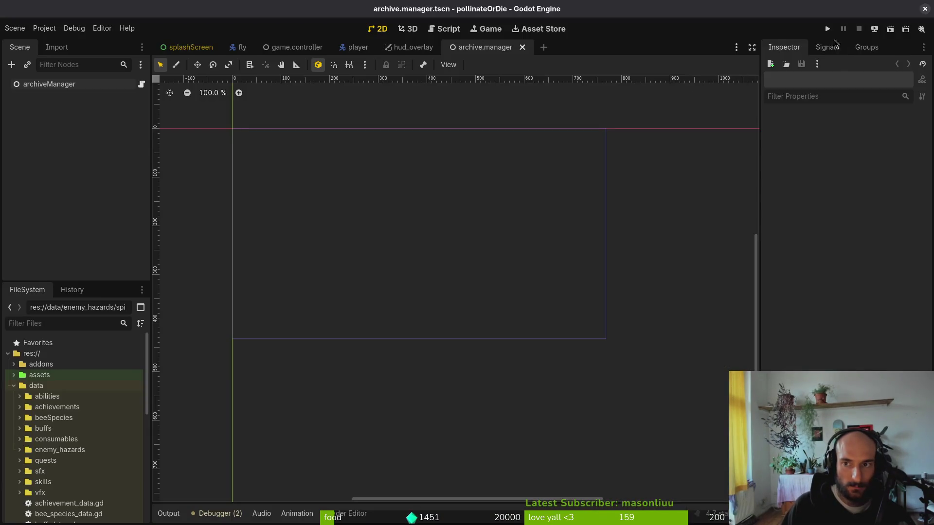
Close the game.controller, player, hud_overlay, archive.manager and fly scene tabs
{"action": "middle_click", "coordinate": [307, 48]}
{"action": "middle_click", "coordinate": [269, 47]}
{"action": "middle_click", "coordinate": [267, 47]}
{"action": "middle_click", "coordinate": [271, 47]}
{"action": "middle_click", "coordinate": [240, 47]}
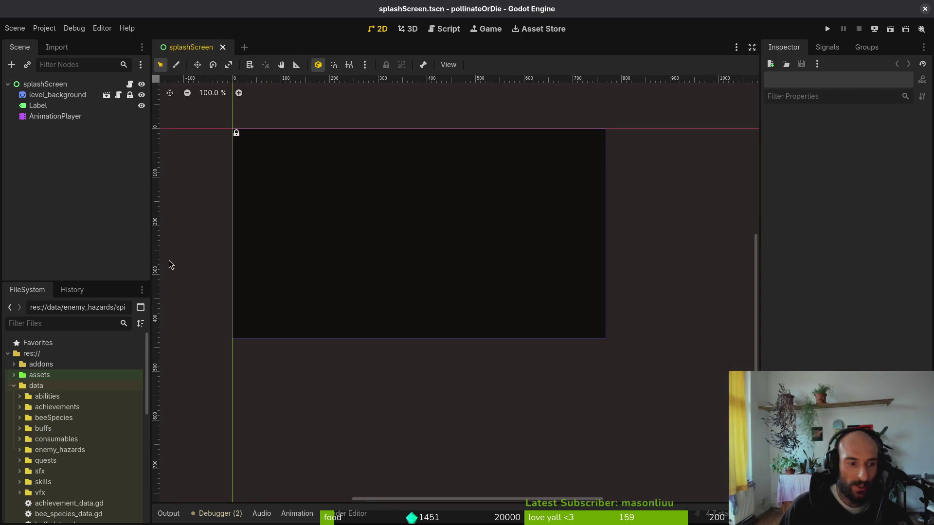
{"action": "key", "text": "alt+Tab"}
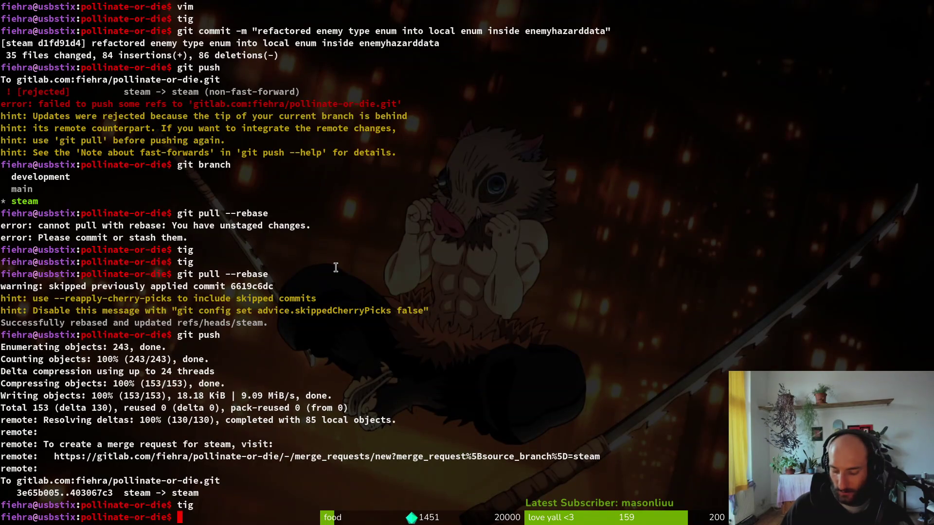
Launch Vim and open data/achievement_data.gd through the fuzzy finder
{"action": "type", "text": "vim"}
{"action": "key", "text": "Return"}
{"action": "key", "text": "ctrl+p"}
{"action": "type", "text": "ach"}
{"action": "key", "text": "Return"}
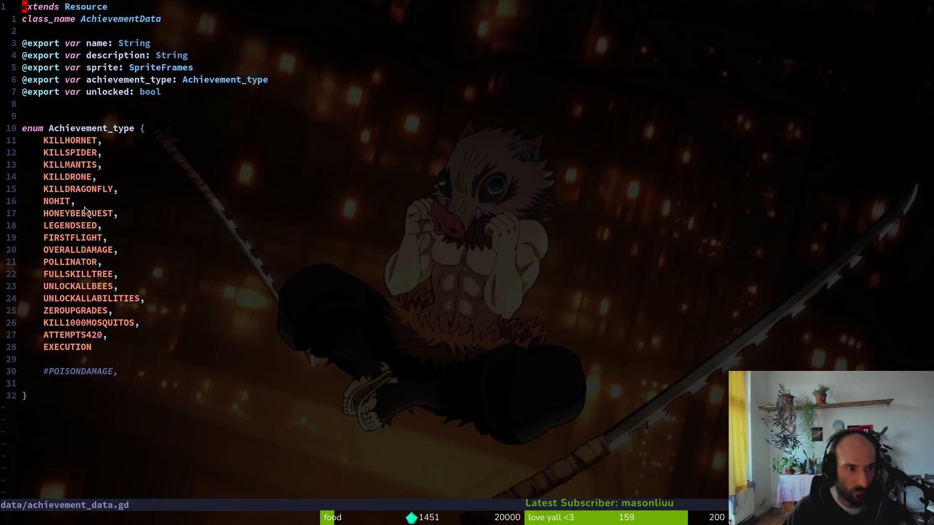
Re-indent the FIRSTFLIGHT line 20 with V= and save the file with :w
{"action": "left_click", "coordinate": [74, 241]}
{"action": "key", "text": "v"}
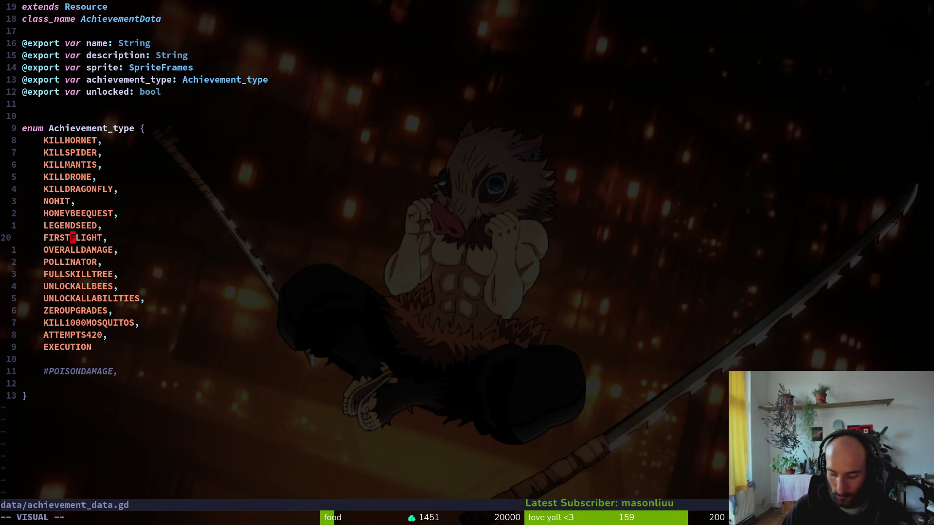
{"action": "type", "text": "V=:w"}
{"action": "key", "text": "Return"}
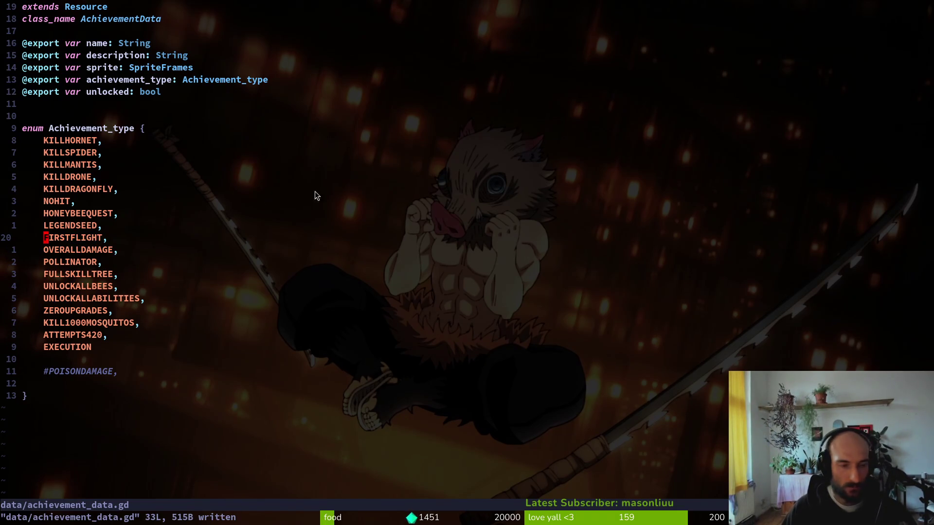
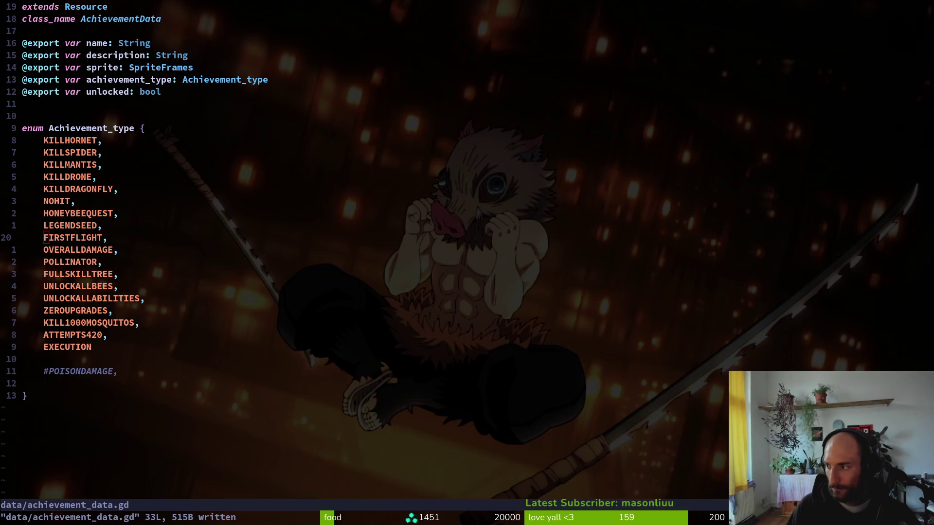
In Files, browse to pollinate-or-die/assets/art/achievements to view the achievement sprite PNGs
{"action": "key", "text": "super+e"}
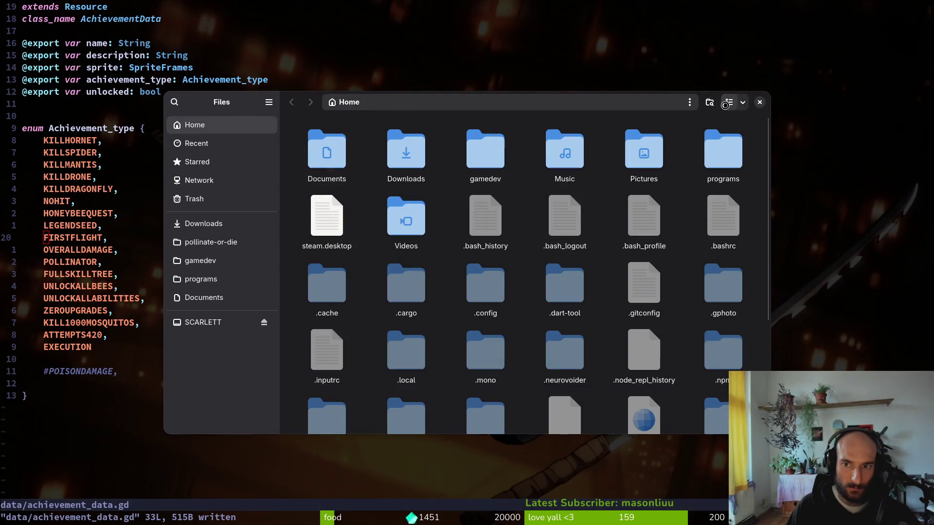
{"action": "left_click", "coordinate": [761, 102]}
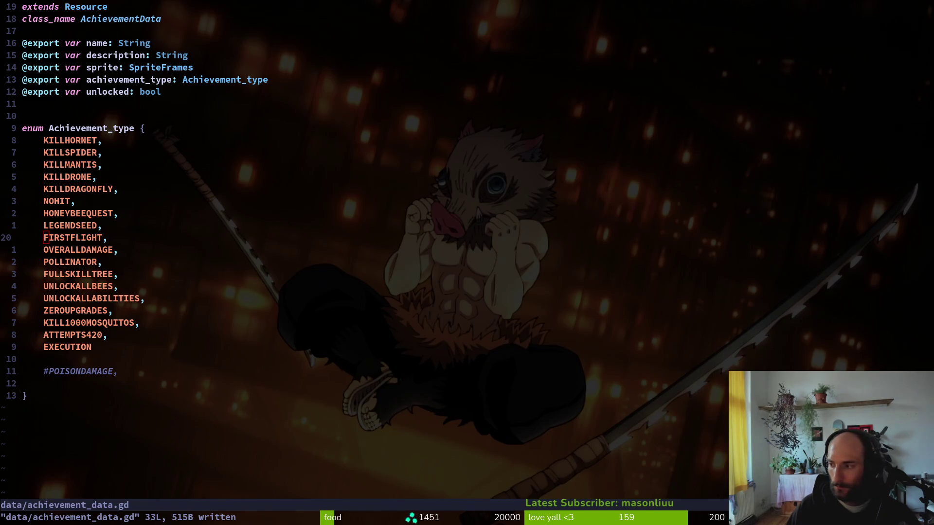
{"action": "key", "text": "super"}
{"action": "key", "text": "super"}
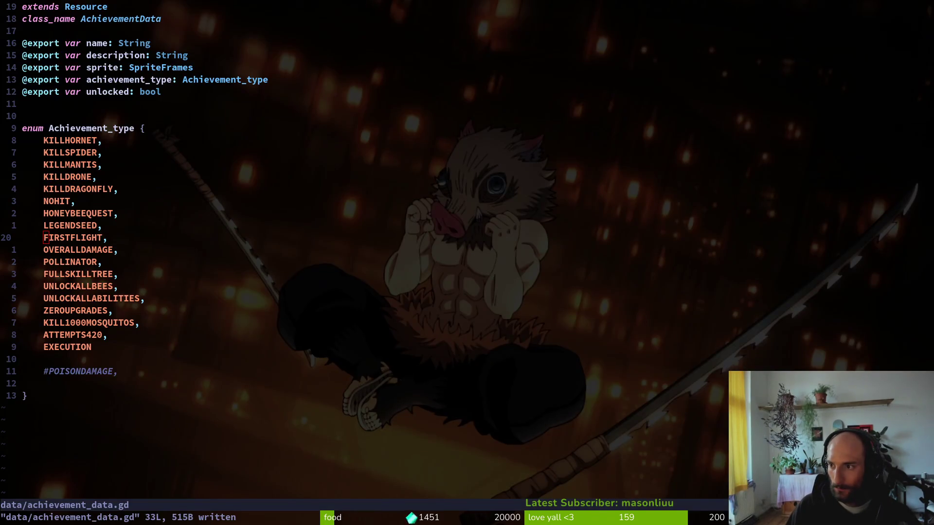
{"action": "key", "text": "super+e"}
{"action": "left_click", "coordinate": [129, 238]}
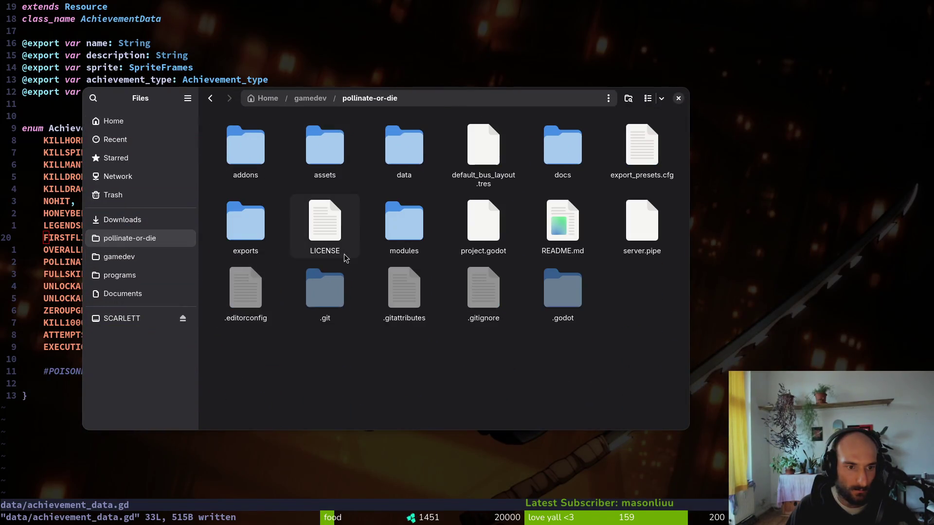
{"action": "double_click", "coordinate": [323, 142]}
{"action": "double_click", "coordinate": [275, 150]}
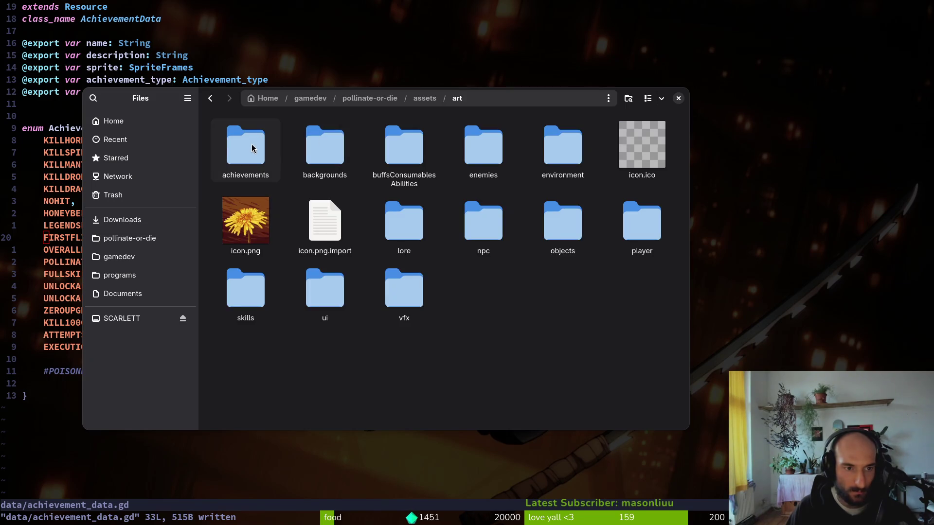
{"action": "double_click", "coordinate": [256, 150]}
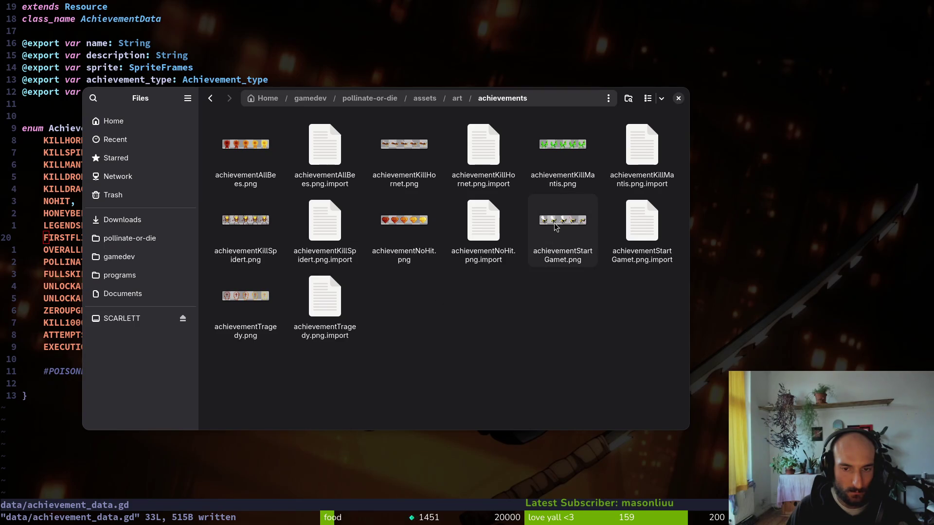
Leave Files and bring the Aseprite window to the front
{"action": "key", "text": "super"}
{"action": "key", "text": "super"}
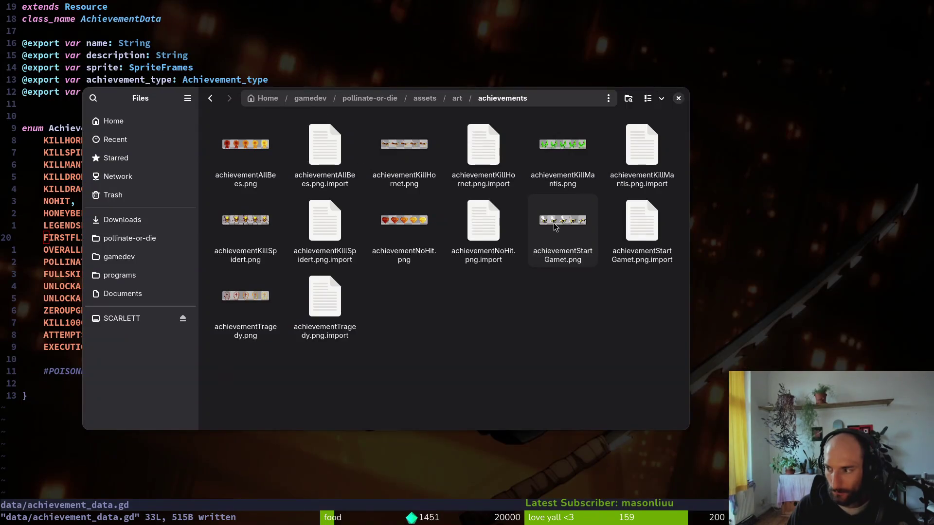
{"action": "key", "text": "super"}
{"action": "left_click", "coordinate": [553, 225]}
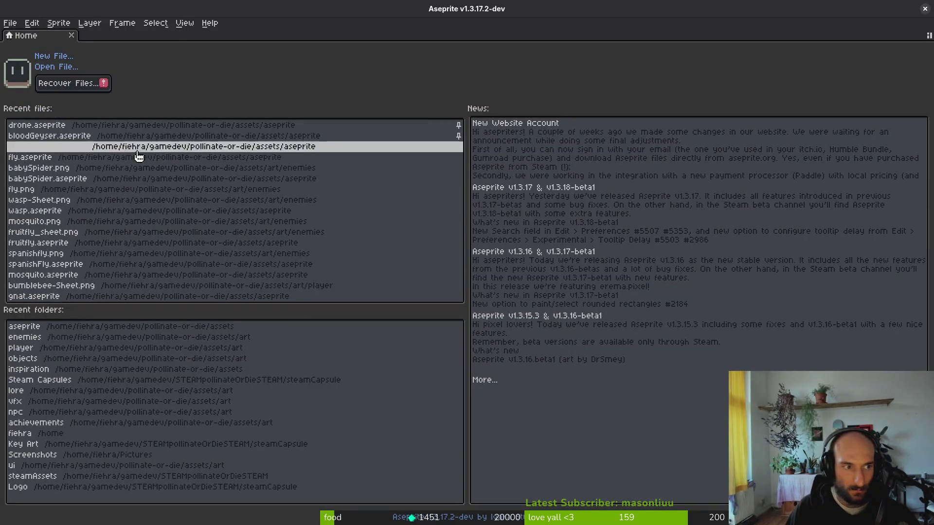
Open achievementStartGamet.png from the art/achievements folder in Aseprite
{"action": "left_click", "coordinate": [44, 69]}
{"action": "left_click", "coordinate": [142, 108]}
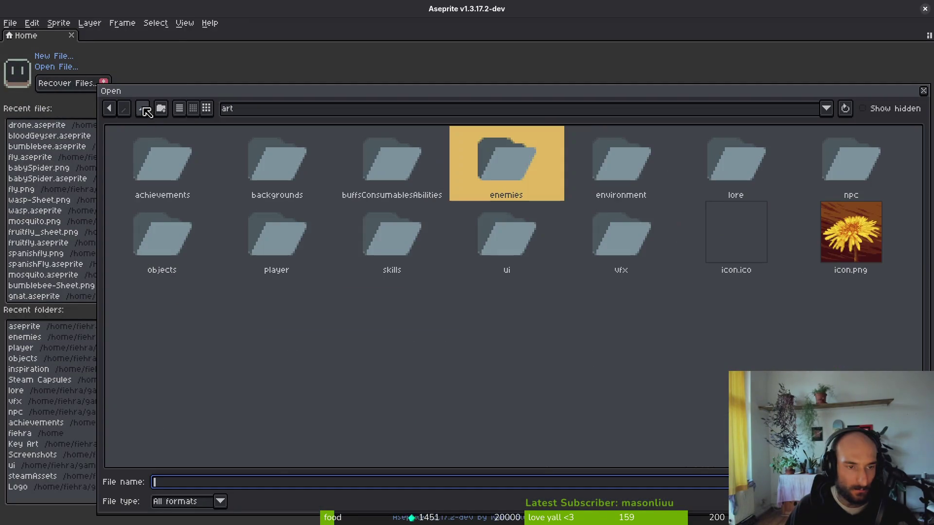
{"action": "left_click", "coordinate": [193, 164]}
{"action": "double_click", "coordinate": [149, 161]}
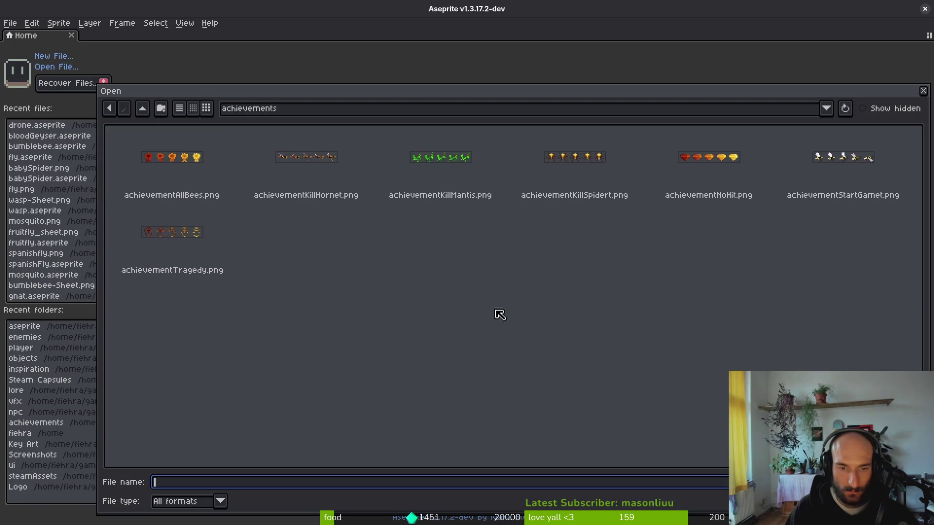
{"action": "left_click", "coordinate": [836, 157]}
{"action": "double_click", "coordinate": [862, 164]}
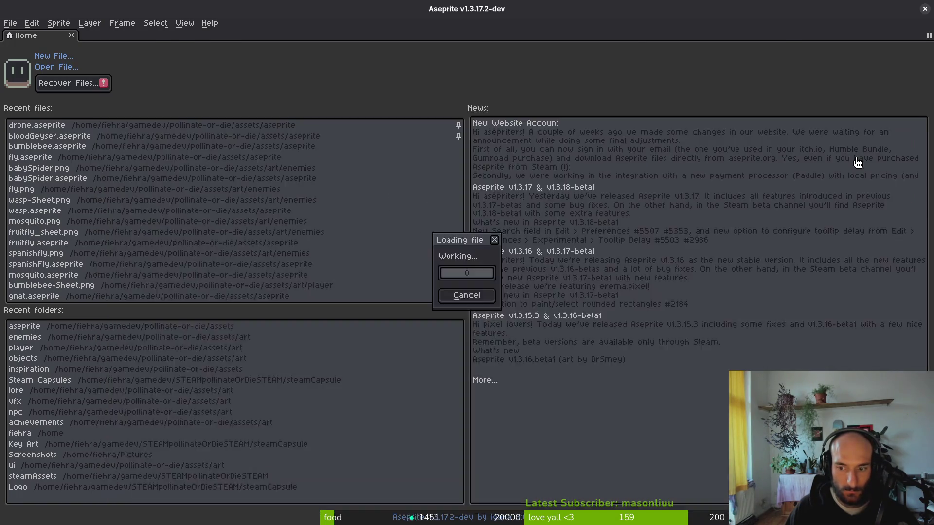
{"action": "scroll", "coordinate": [427, 144], "scroll_direction": "up", "scroll_amount": 5}
{"action": "scroll", "coordinate": [426, 144], "scroll_direction": "down", "scroll_amount": 1}
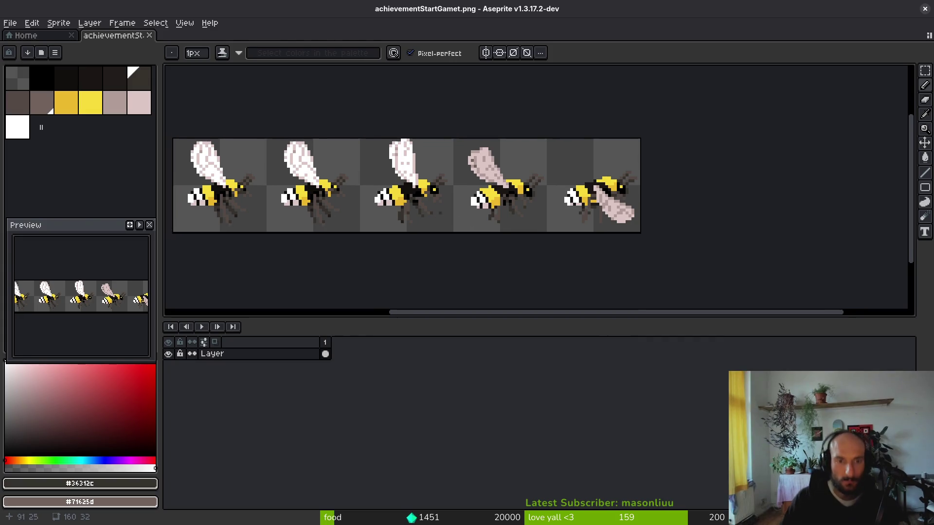
Copy the third bee frame and paste it into a new blank sprite
{"action": "key", "text": "m"}
{"action": "left_click_drag", "start_coordinate": [385, 132], "coordinate": [472, 223]}
{"action": "left_click_drag", "start_coordinate": [476, 224], "coordinate": [478, 226]}
{"action": "key", "text": "ctrl+c"}
{"action": "key", "text": "ctrl+n"}
{"action": "key", "text": "Return"}
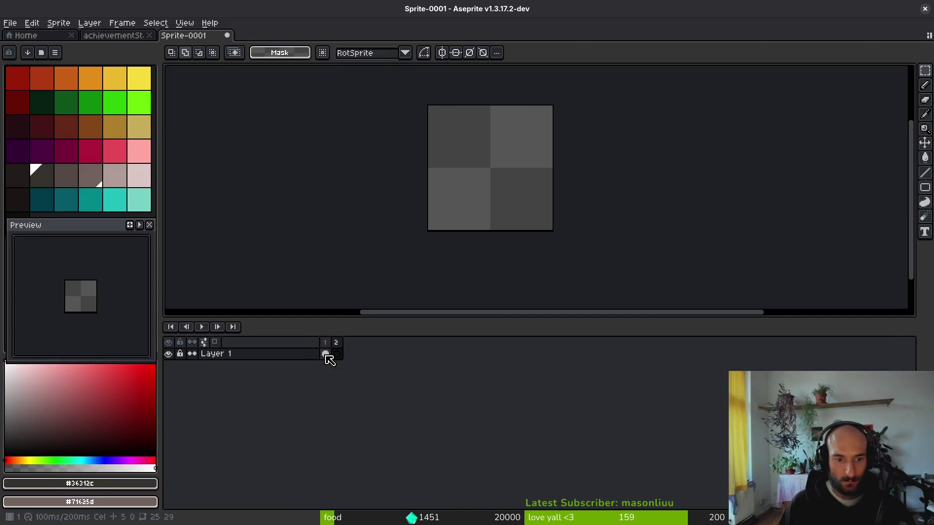
{"action": "key", "text": "ctrl+v"}
Magic Wand select the bee's pink, white, black and dark grey pixels, Contiguous off
{"action": "left_click_drag", "start_coordinate": [559, 131], "coordinate": [386, 196]}
{"action": "left_click_drag", "start_coordinate": [406, 92], "coordinate": [569, 227]}
{"action": "key", "text": "ctrl+d"}
{"action": "key", "text": "w"}
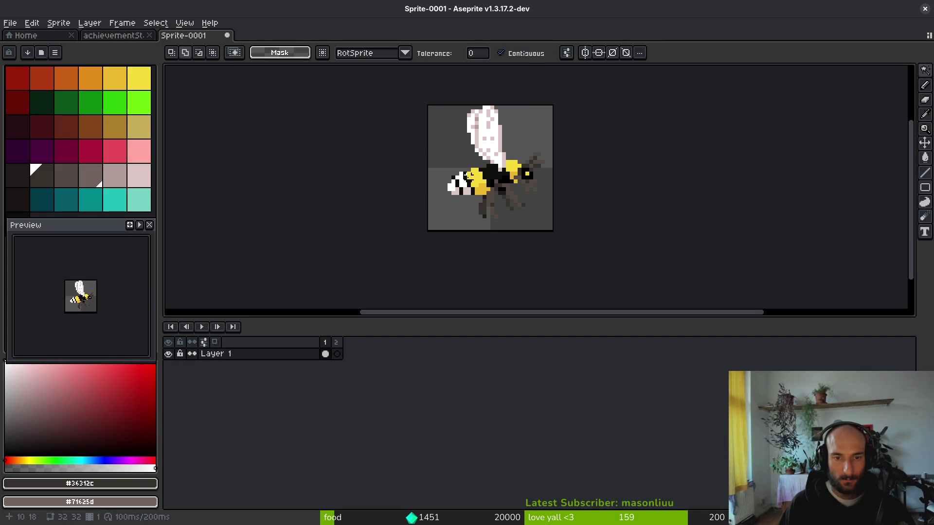
{"action": "left_click", "coordinate": [500, 139]}
{"action": "scroll", "coordinate": [494, 144], "scroll_direction": "up", "scroll_amount": 4}
{"action": "left_click", "coordinate": [500, 52]}
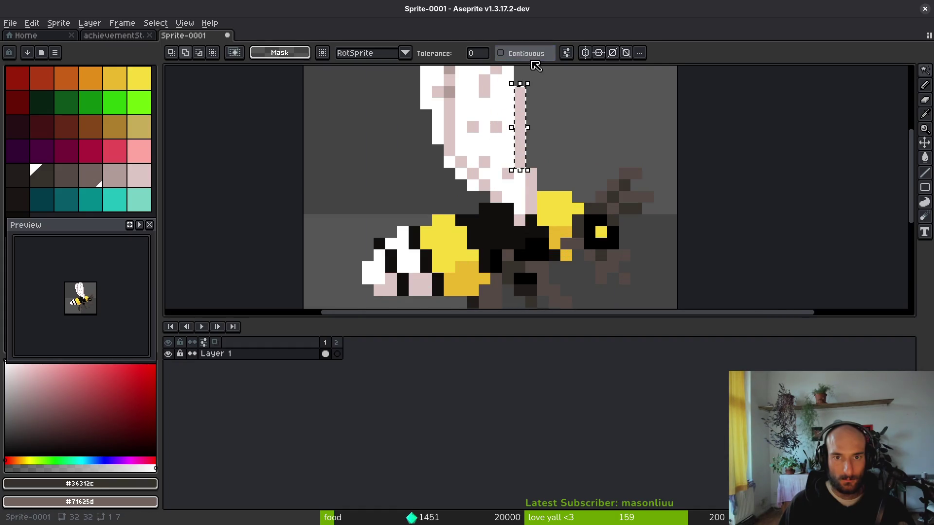
{"action": "left_click", "coordinate": [481, 115]}
{"action": "left_click", "coordinate": [531, 244], "text": "shift"}
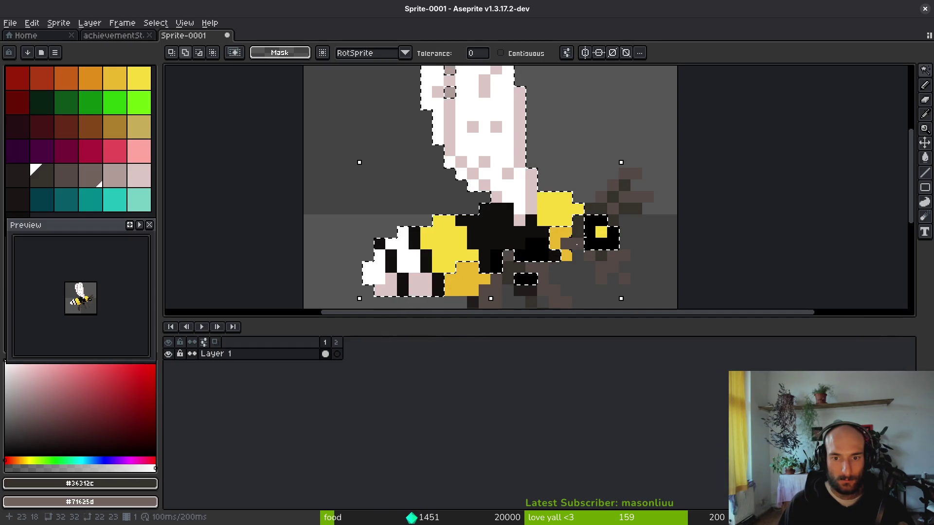
{"action": "left_click", "coordinate": [543, 241], "text": "shift"}
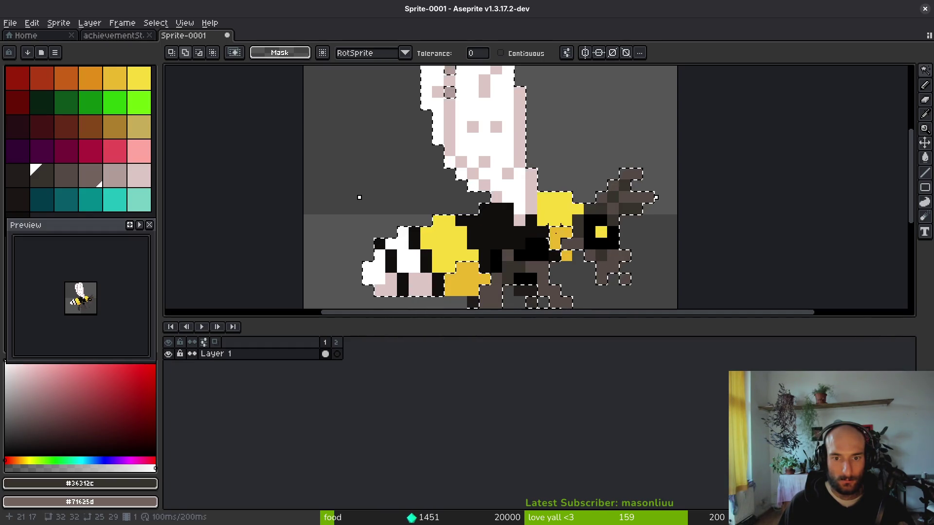
Cancel the accidental selection transform and clear the selected bee pixels
{"action": "scroll", "coordinate": [543, 241], "scroll_direction": "down", "scroll_amount": 3}
{"action": "scroll", "coordinate": [541, 198], "scroll_direction": "up", "scroll_amount": 4}
{"action": "scroll", "coordinate": [540, 199], "scroll_direction": "up", "scroll_amount": 2}
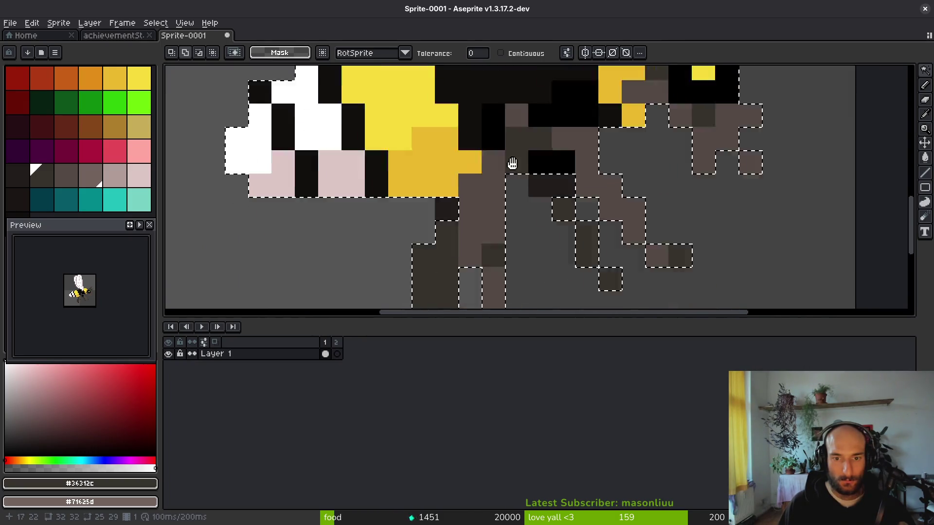
{"action": "left_click", "coordinate": [573, 156]}
{"action": "key", "text": "Return"}
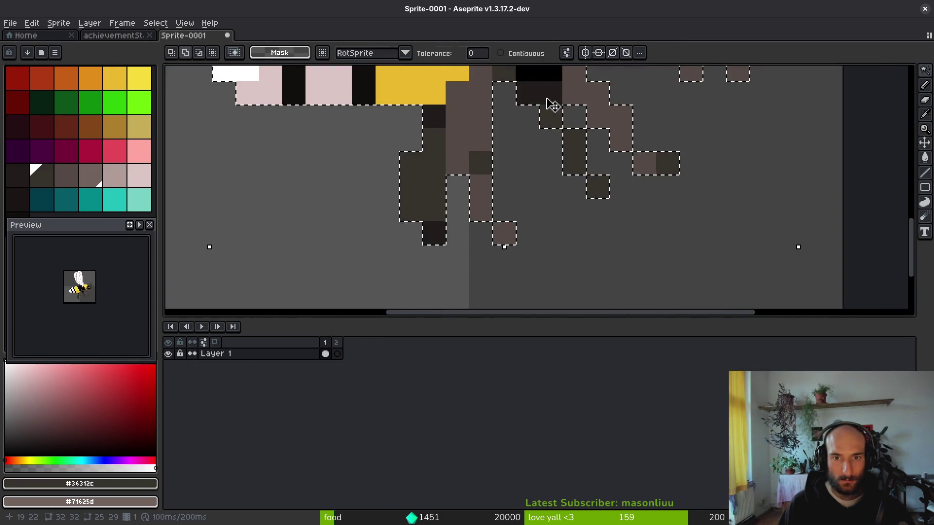
{"action": "scroll", "coordinate": [551, 161], "scroll_direction": "down", "scroll_amount": 5}
{"action": "scroll", "coordinate": [554, 163], "scroll_direction": "up", "scroll_amount": 3}
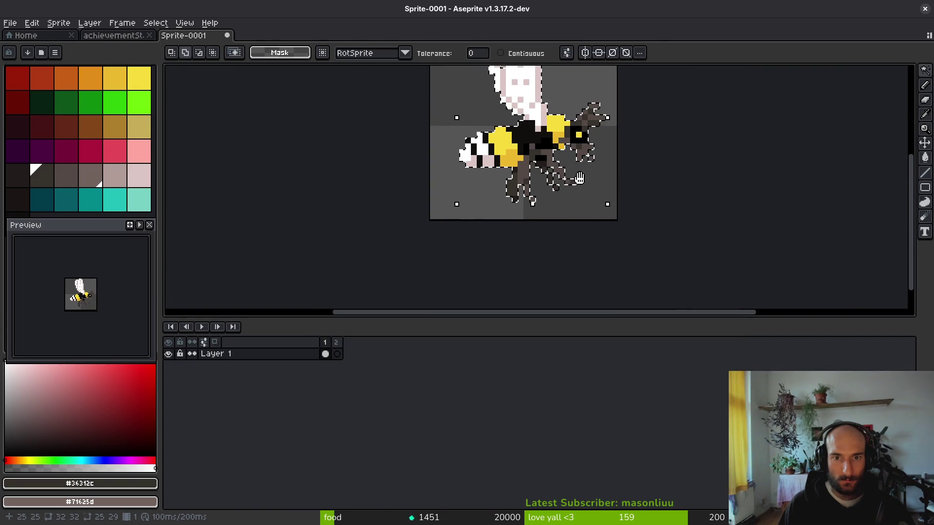
{"action": "scroll", "coordinate": [589, 204], "scroll_direction": "up", "scroll_amount": 2}
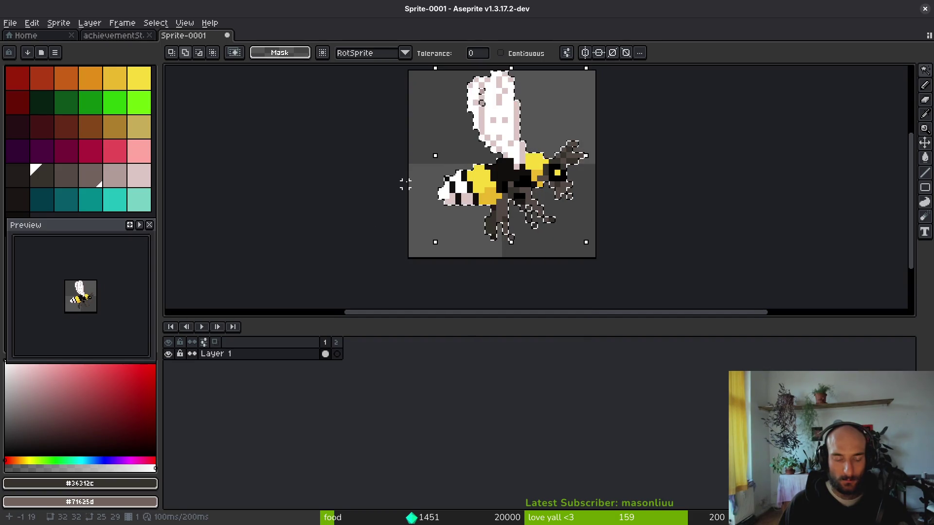
{"action": "key", "text": "Delete"}
Flood fill the selected bee shape and its leftover hollow cells with green
{"action": "key", "text": "i"}
{"action": "key", "text": "g"}
{"action": "left_click", "coordinate": [91, 102]}
{"action": "left_click", "coordinate": [508, 188]}
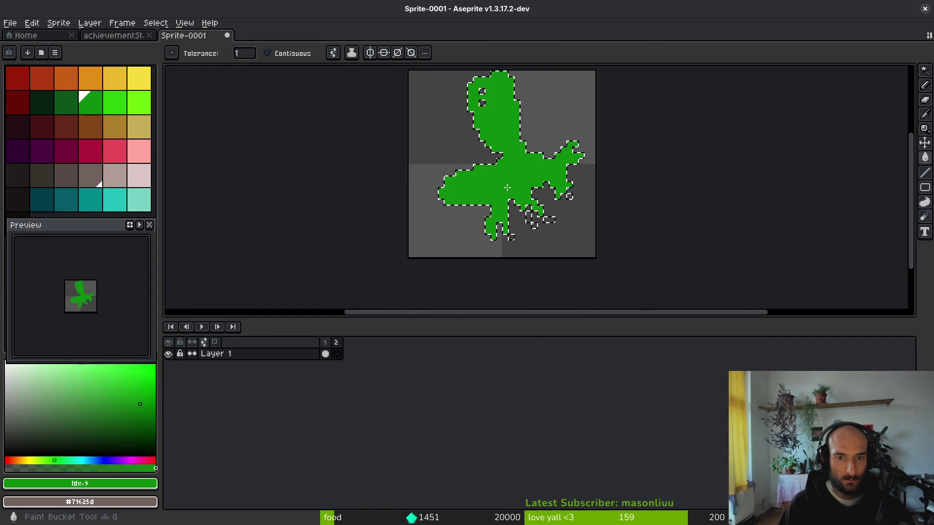
{"action": "left_click", "coordinate": [534, 226]}
{"action": "scroll", "coordinate": [534, 226], "scroll_direction": "up", "scroll_amount": 5}
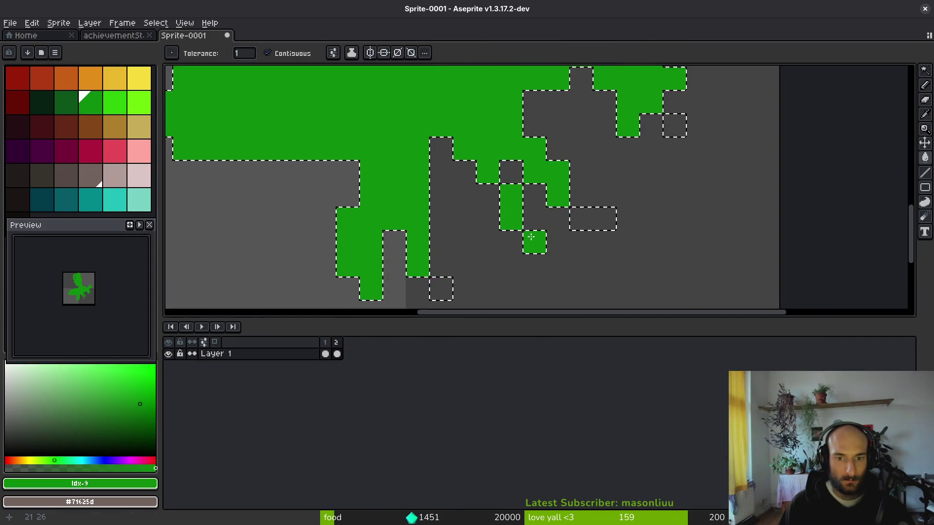
{"action": "left_click", "coordinate": [593, 218]}
{"action": "left_click", "coordinate": [675, 125]}
{"action": "left_click", "coordinate": [439, 283]}
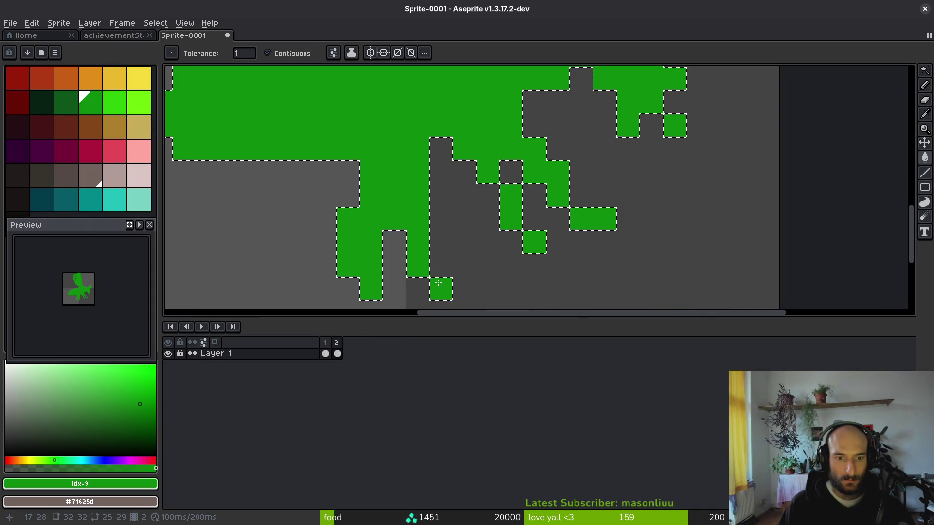
{"action": "scroll", "coordinate": [520, 206], "scroll_direction": "down", "scroll_amount": 5}
{"action": "scroll", "coordinate": [564, 181], "scroll_direction": "up", "scroll_amount": 3}
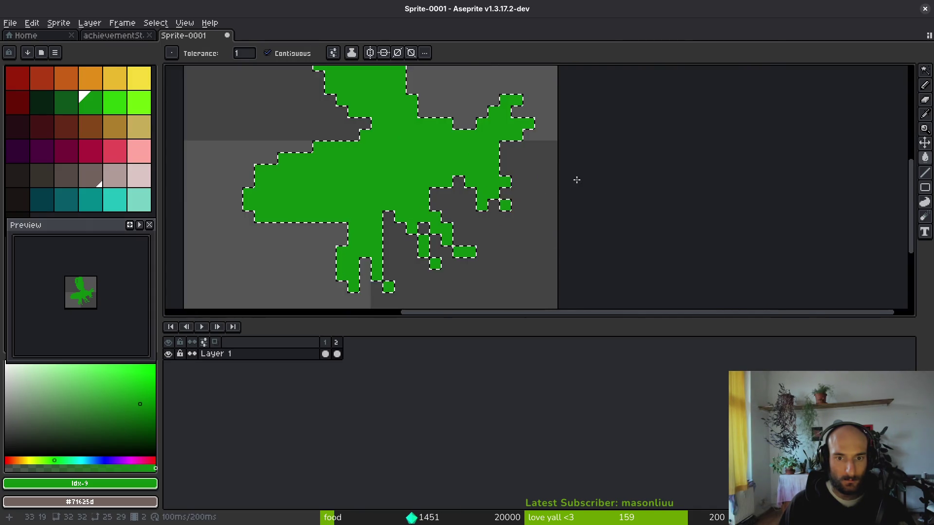
{"action": "scroll", "coordinate": [575, 179], "scroll_direction": "down", "scroll_amount": 2}
On the silhouette frame, fill the two remaining grey gap squares green
{"action": "key", "text": "i"}
{"action": "key", "text": "Left"}
{"action": "key", "text": "Right"}
{"action": "key", "text": "g"}
{"action": "scroll", "coordinate": [496, 163], "scroll_direction": "up", "scroll_amount": 7}
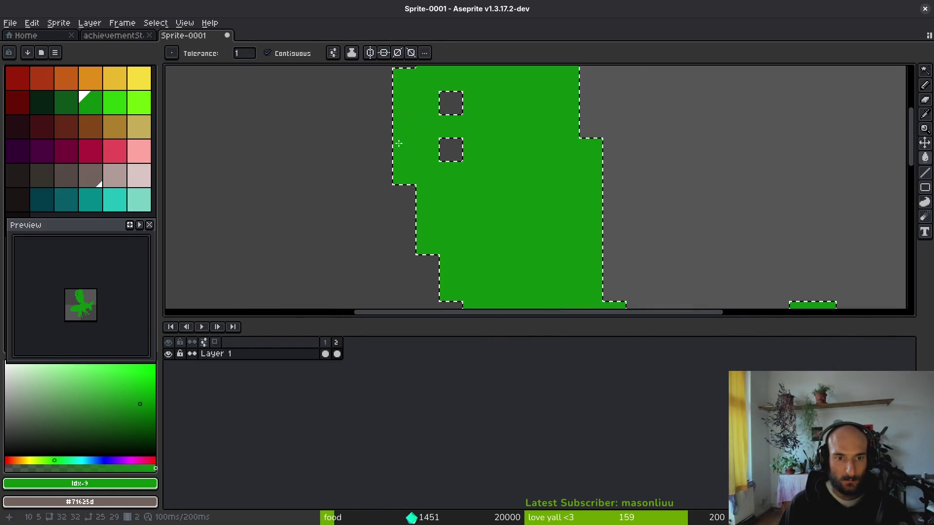
{"action": "key", "text": "ctrl+d"}
{"action": "left_click", "coordinate": [479, 174]}
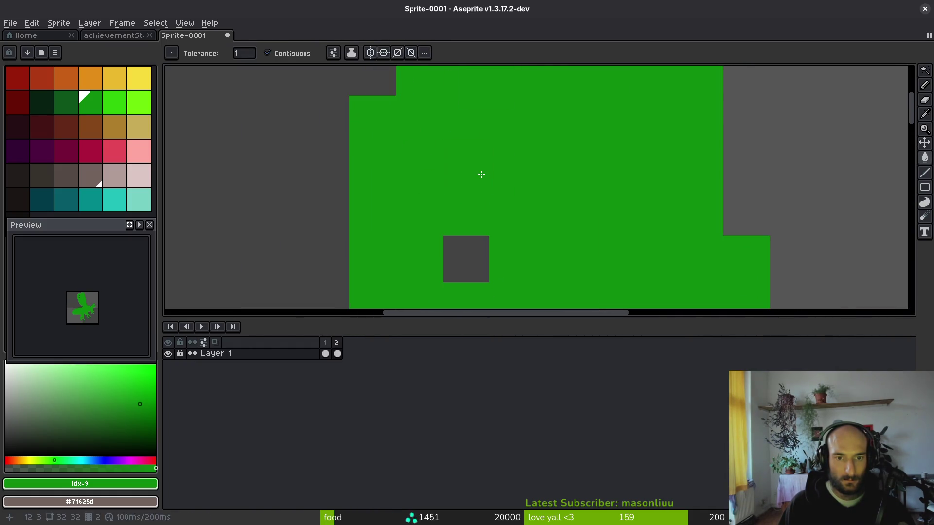
{"action": "left_click", "coordinate": [467, 260]}
{"action": "scroll", "coordinate": [449, 120], "scroll_direction": "down", "scroll_amount": 4}
Recolour the green silhouette dark red and compare it with the original bee frame
{"action": "key", "text": "i"}
{"action": "right_click", "coordinate": [21, 87]}
{"action": "key", "text": "shift+r"}
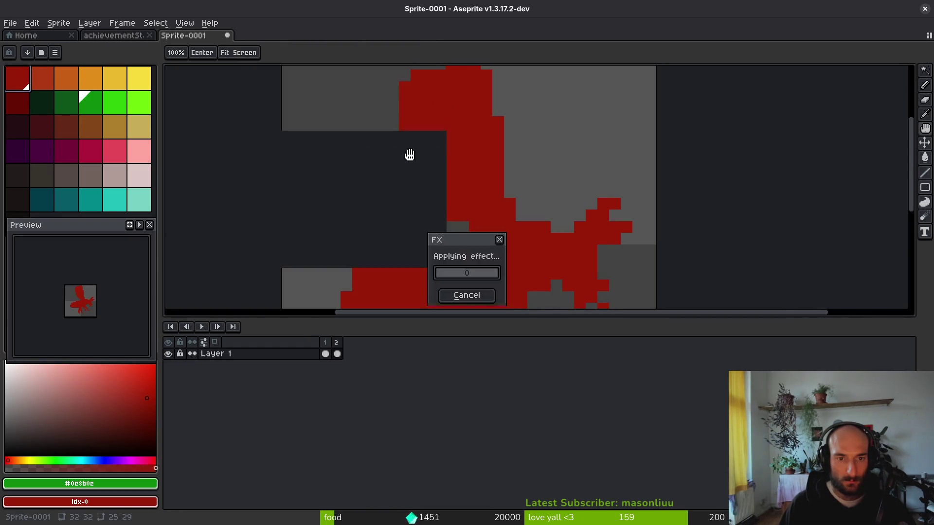
{"action": "key", "text": "Return"}
{"action": "scroll", "coordinate": [507, 231], "scroll_direction": "down", "scroll_amount": 5}
{"action": "key", "text": "Left"}
{"action": "key", "text": "Right"}
{"action": "key", "text": "Right"}
{"action": "key", "text": "Right"}
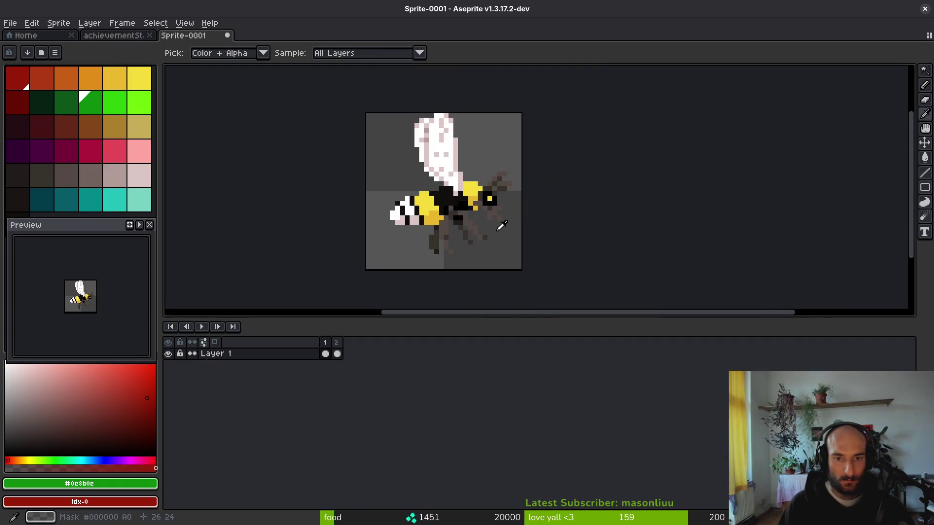
{"action": "key", "text": "Right"}
{"action": "key", "text": "Right"}
{"action": "key", "text": "Right"}
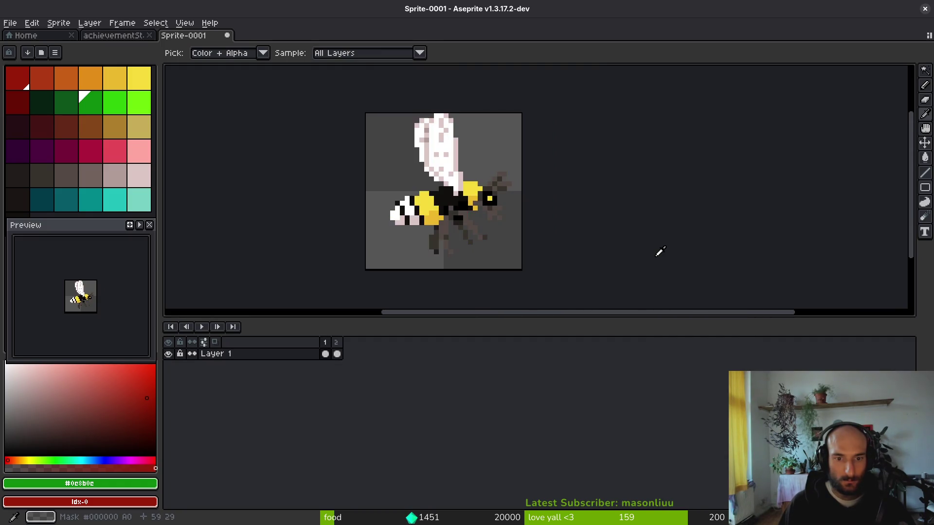
{"action": "key", "text": "Right"}
{"action": "key", "text": "Right"}
Drop the save and sprite-sheet export and reach the single-file Export As dialog
{"action": "key", "text": "w"}
{"action": "key", "text": "ctrl+s"}
{"action": "key", "text": "Escape"}
{"action": "key", "text": "Left"}
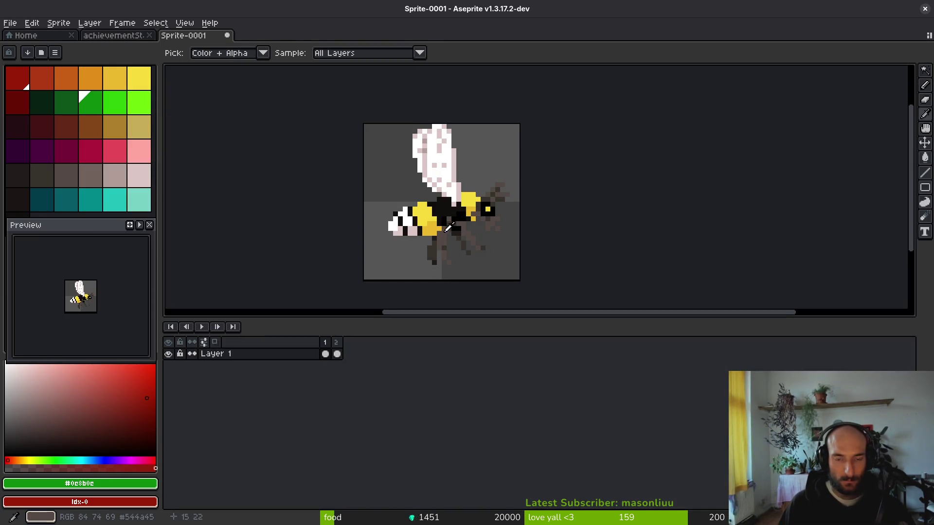
{"action": "key", "text": "ctrl+e"}
{"action": "left_click", "coordinate": [527, 105]}
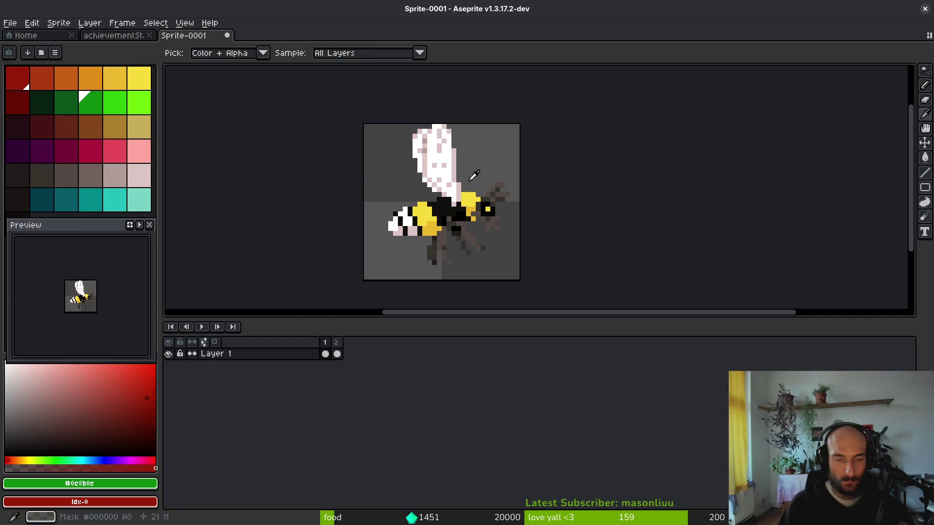
{"action": "key", "text": "ctrl+e"}
{"action": "key", "text": "Escape"}
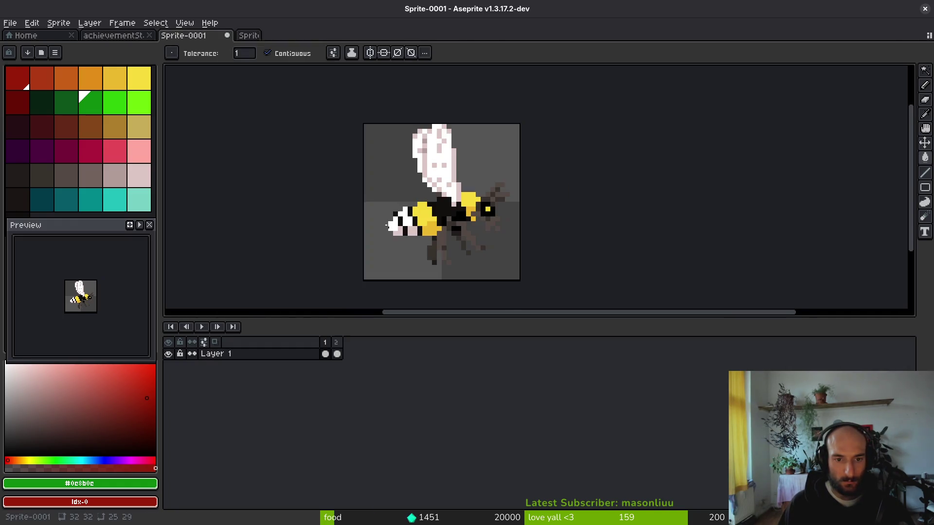
{"action": "key", "text": "ctrl+alt+shift+s"}
Browse to the Downloads folder for the export, then back out of the file browser
{"action": "left_click", "coordinate": [235, 43]}
{"action": "left_click", "coordinate": [258, 59]}
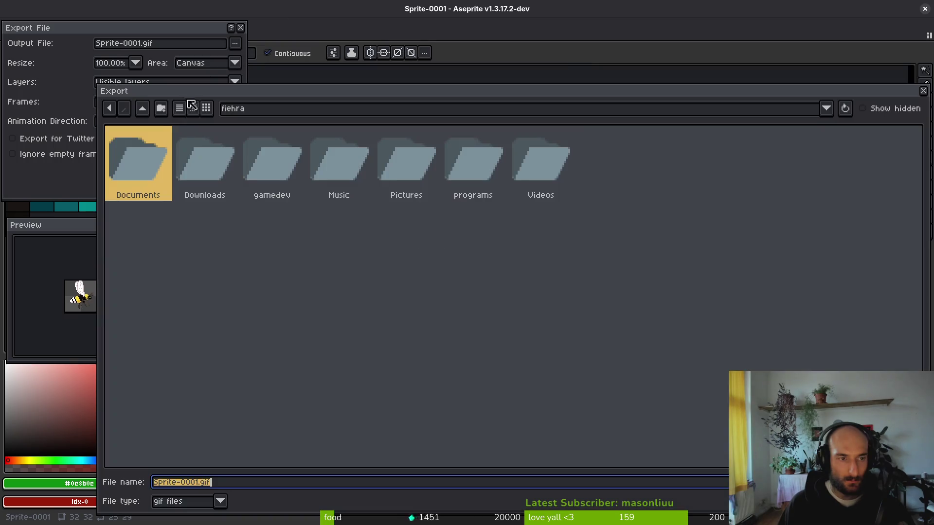
{"action": "left_click", "coordinate": [142, 109]}
{"action": "double_click", "coordinate": [138, 154]}
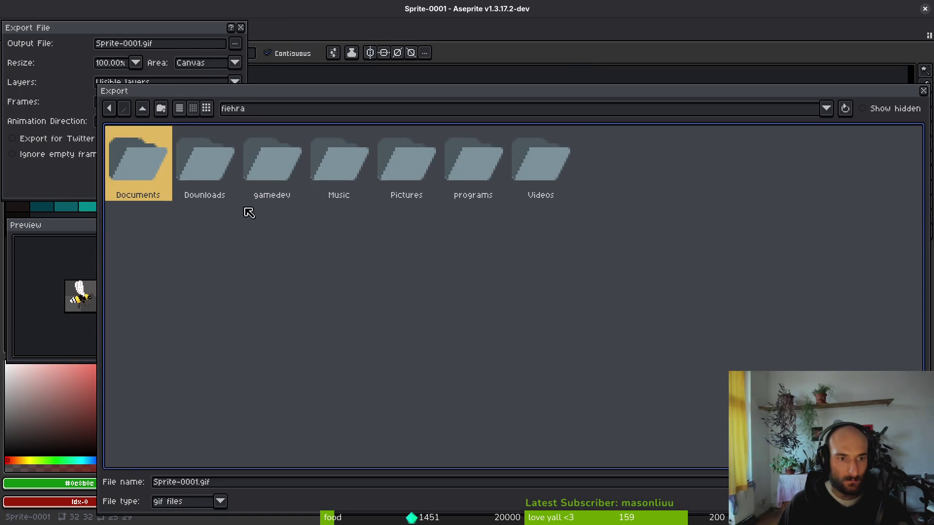
{"action": "double_click", "coordinate": [225, 161]}
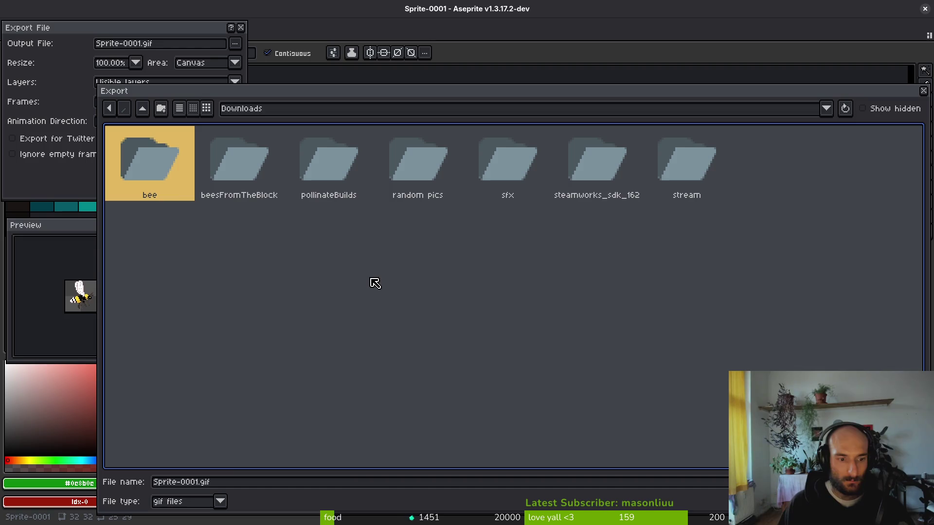
{"action": "left_click", "coordinate": [221, 502]}
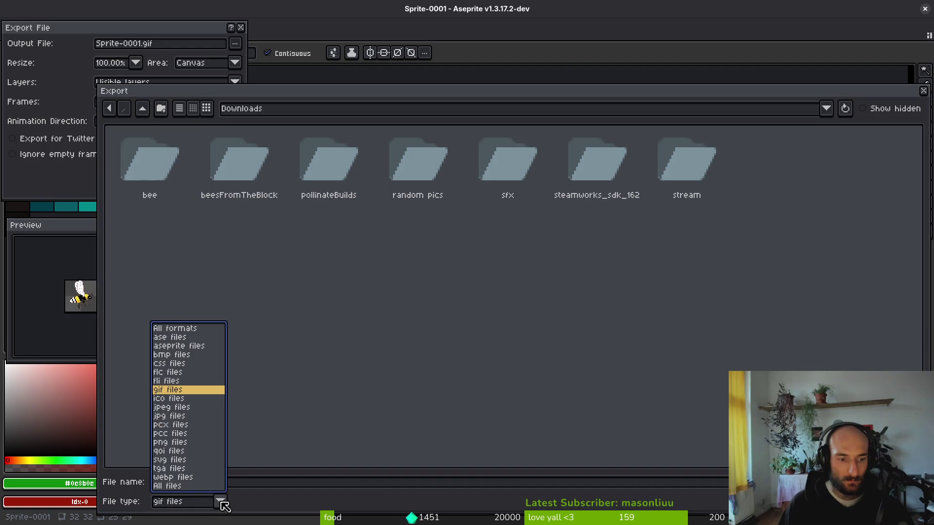
{"action": "left_click", "coordinate": [186, 433]}
{"action": "left_click", "coordinate": [219, 502]}
{"action": "key", "text": "Escape"}
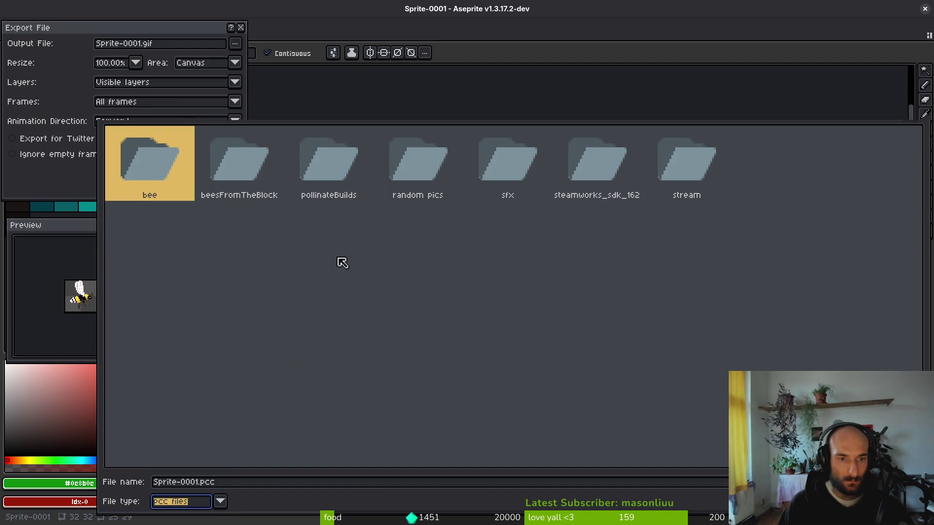
{"action": "key", "text": "Escape"}
Export the selected frames as achieved.png in Downloads, then redo the red silhouette
{"action": "left_click", "coordinate": [131, 107]}
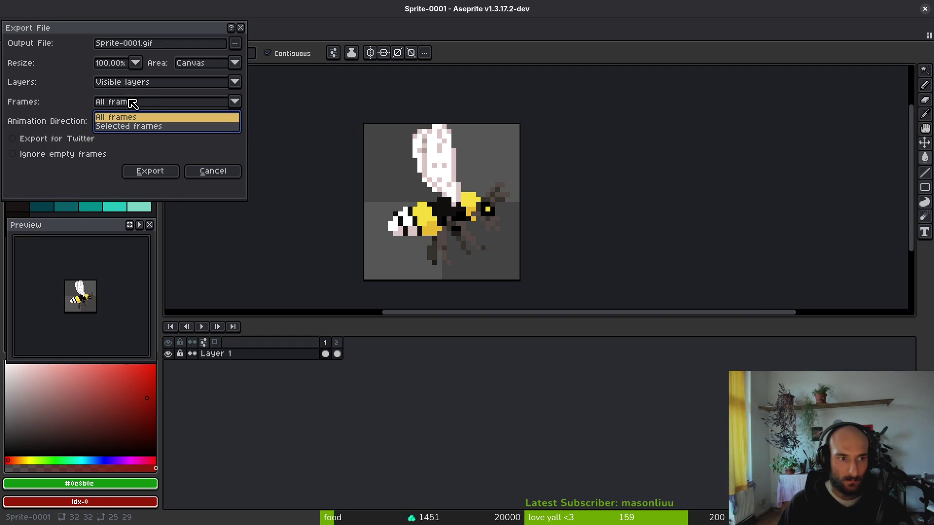
{"action": "left_click", "coordinate": [132, 133]}
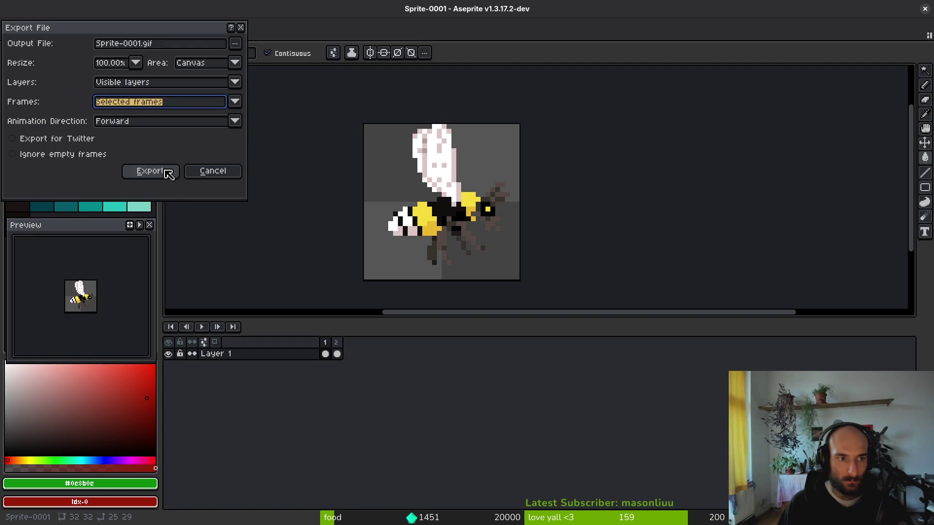
{"action": "left_click", "coordinate": [235, 44]}
{"action": "left_click", "coordinate": [265, 58]}
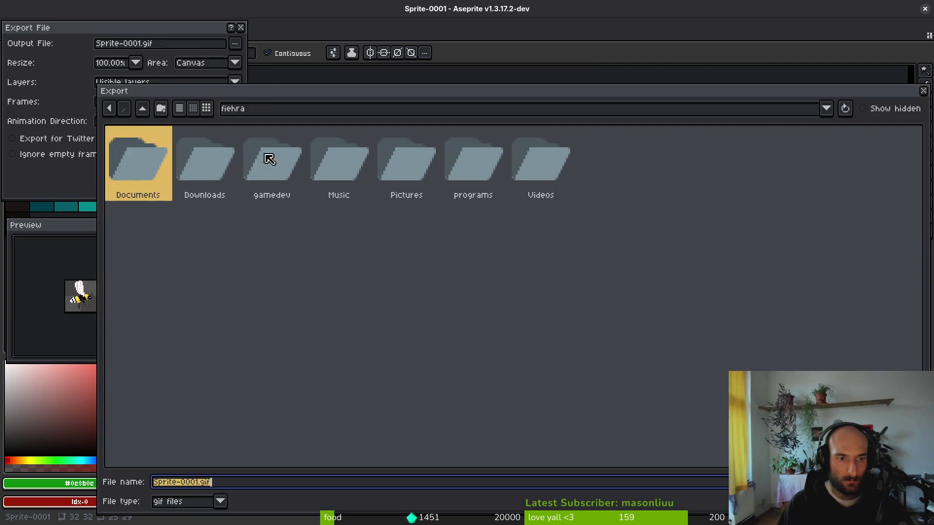
{"action": "double_click", "coordinate": [198, 187]}
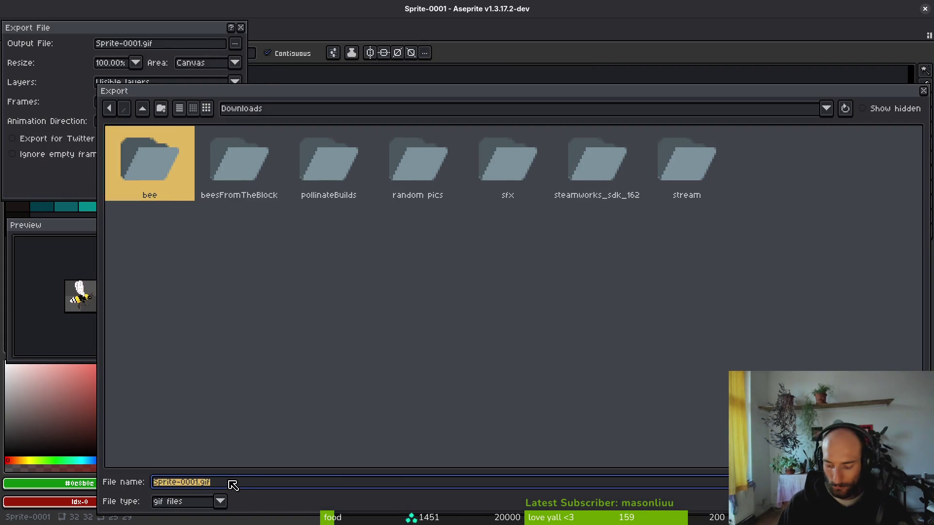
{"action": "type", "text": "achieved"}
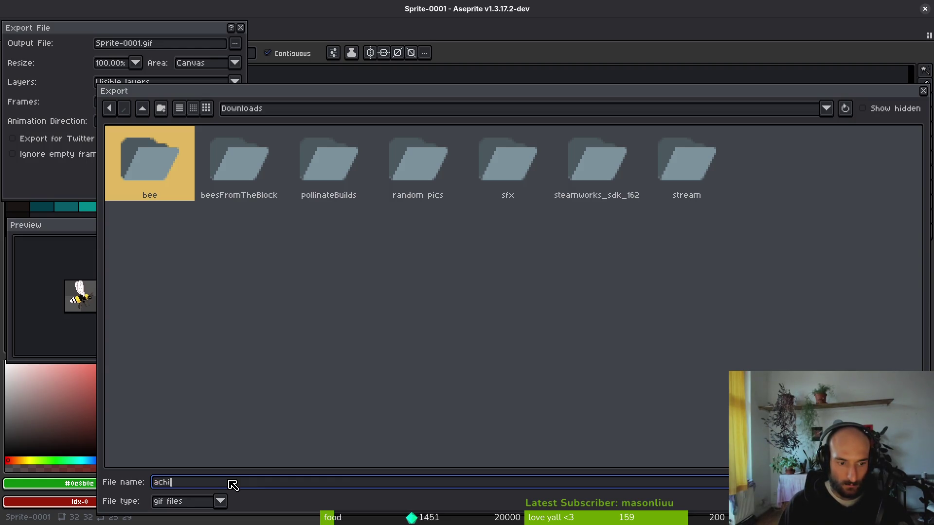
{"action": "left_click", "coordinate": [221, 501]}
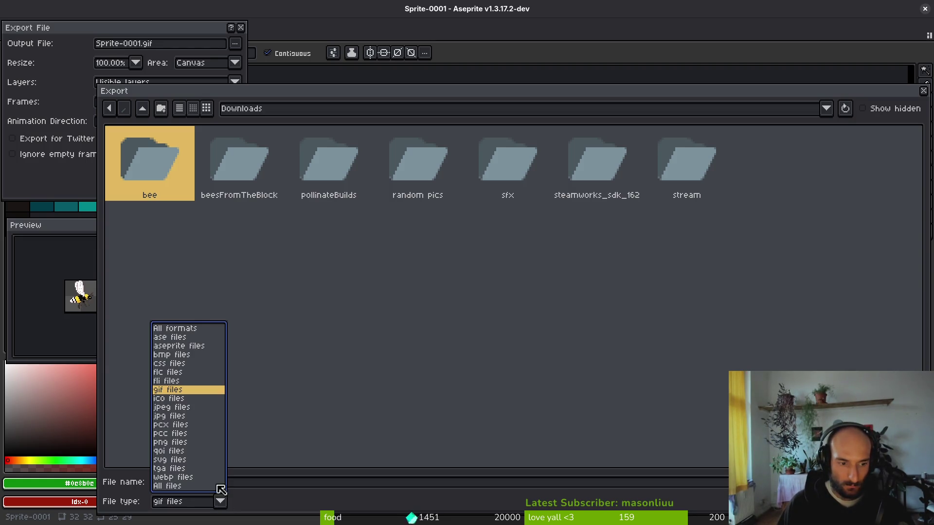
{"action": "left_click", "coordinate": [174, 443]}
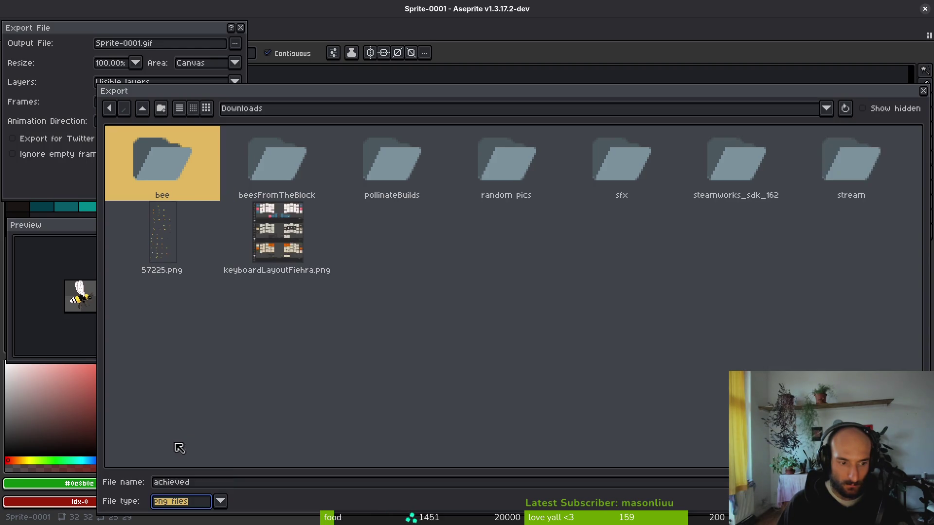
{"action": "left_click", "coordinate": [498, 316]}
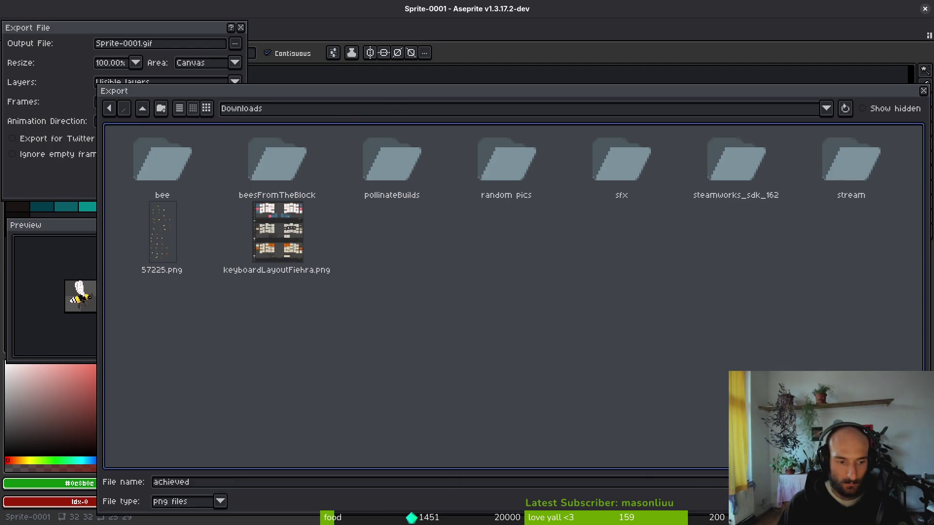
{"action": "key", "text": "Return"}
{"action": "left_click", "coordinate": [150, 170]}
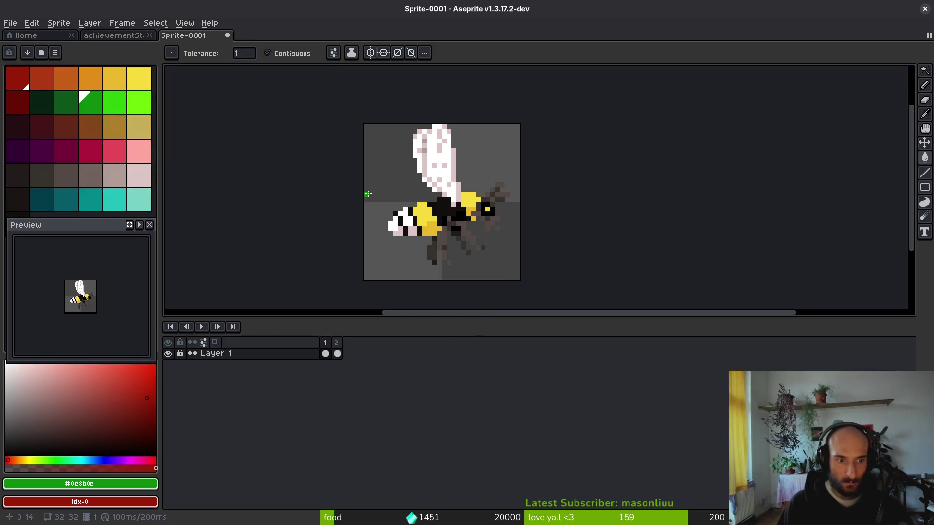
{"action": "key", "text": "ctrl+y"}
Export the red silhouette as notachieved.png in Downloads
{"action": "key", "text": "v"}
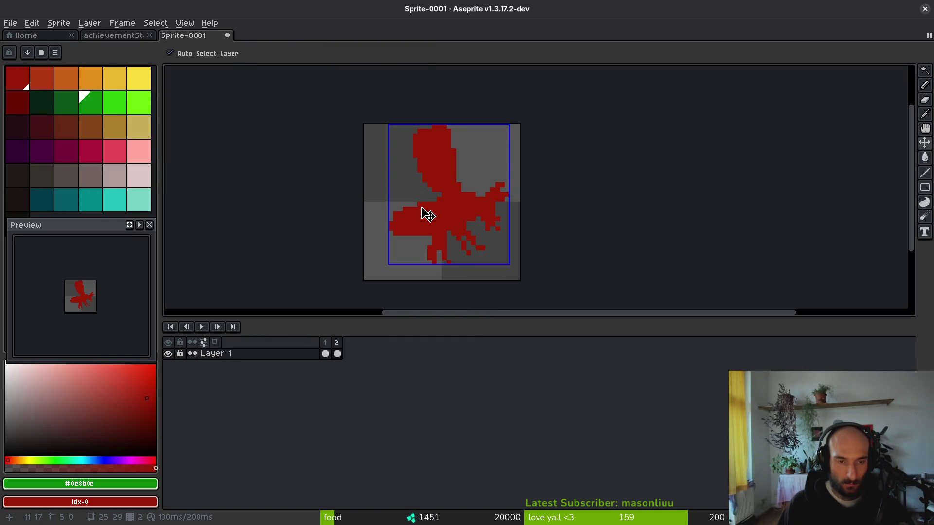
{"action": "key", "text": "ctrl+e"}
{"action": "key", "text": "Escape"}
{"action": "key", "text": "w"}
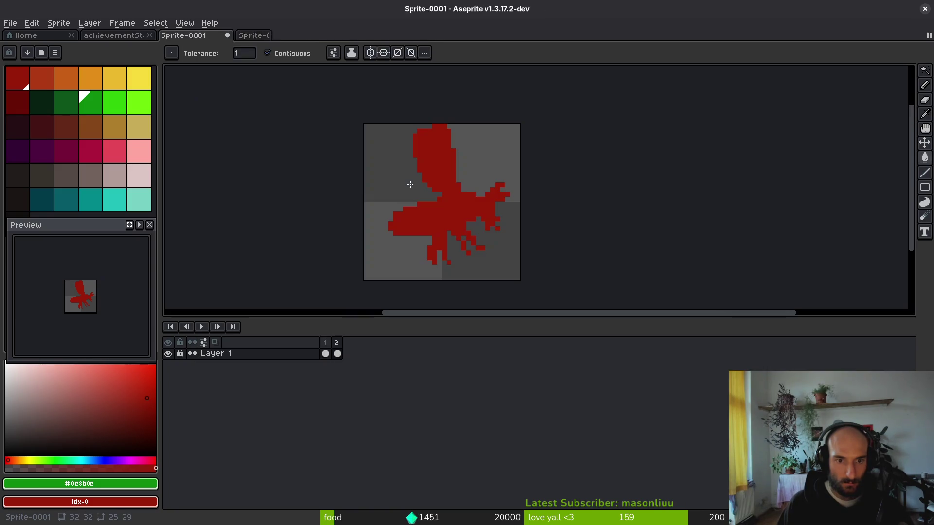
{"action": "key", "text": "ctrl+shift+e"}
{"action": "left_click", "coordinate": [235, 44]}
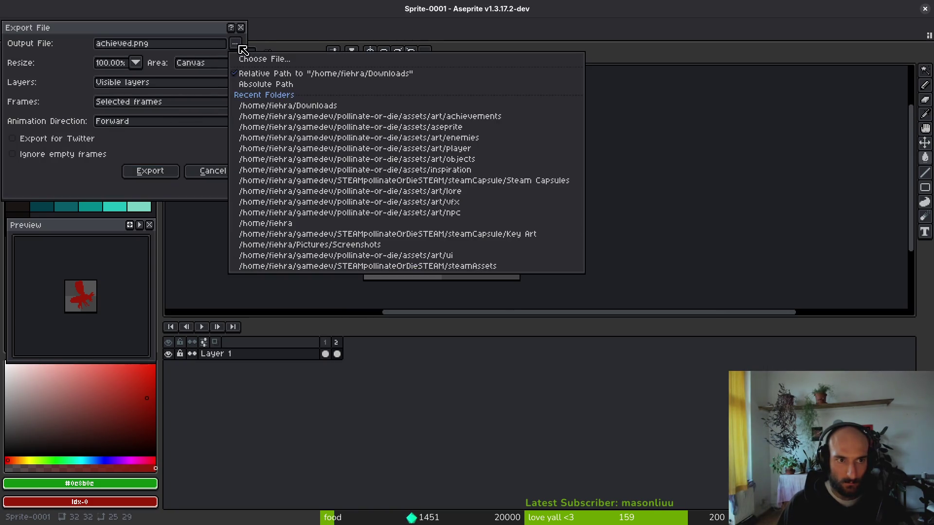
{"action": "left_click", "coordinate": [255, 59]}
{"action": "left_click", "coordinate": [185, 483]}
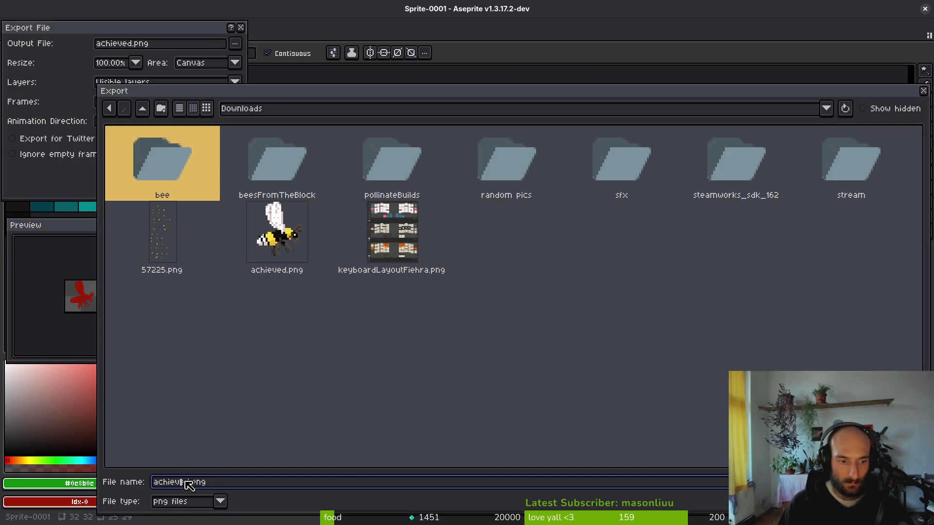
{"action": "key", "text": "Home"}
{"action": "type", "text": "not"}
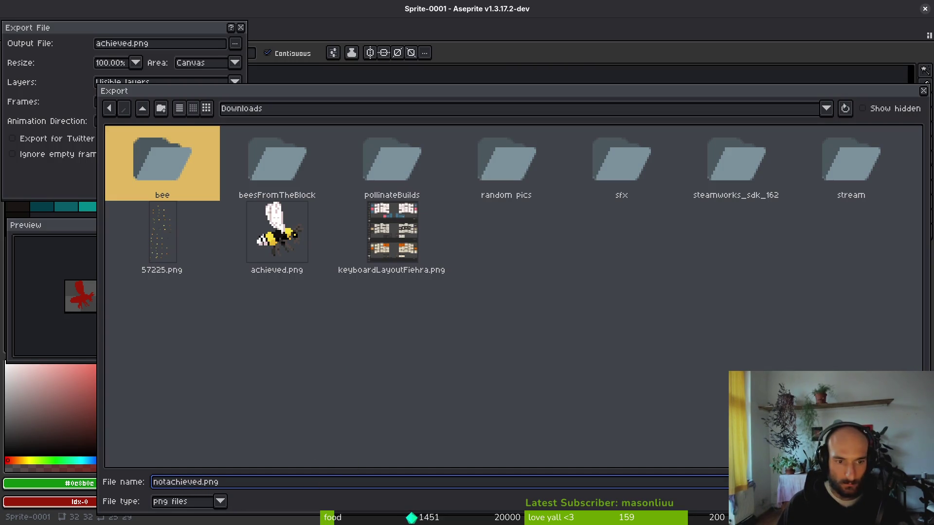
{"action": "key", "text": "Return"}
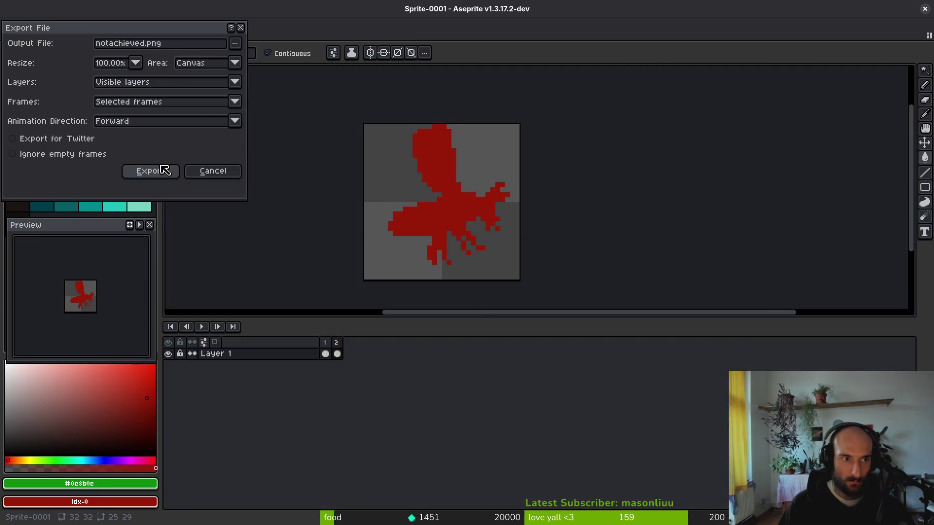
{"action": "left_click", "coordinate": [153, 172]}
Select the whole canvas
{"action": "key", "text": "ctrl+a"}
{"action": "key", "text": "ctrl+d"}
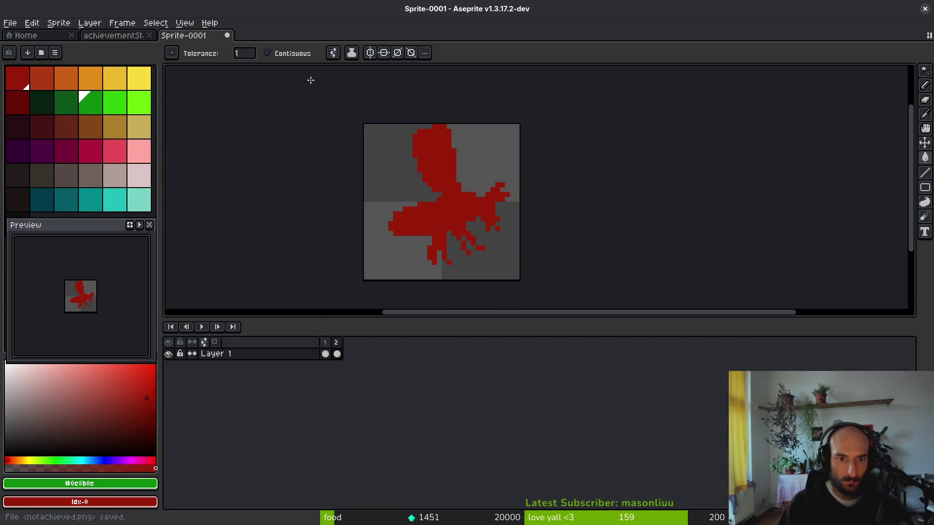
{"action": "key", "text": "ctrl+a"}
Save the sprite as achievements.aseprite in Downloads
{"action": "key", "text": "ctrl+s"}
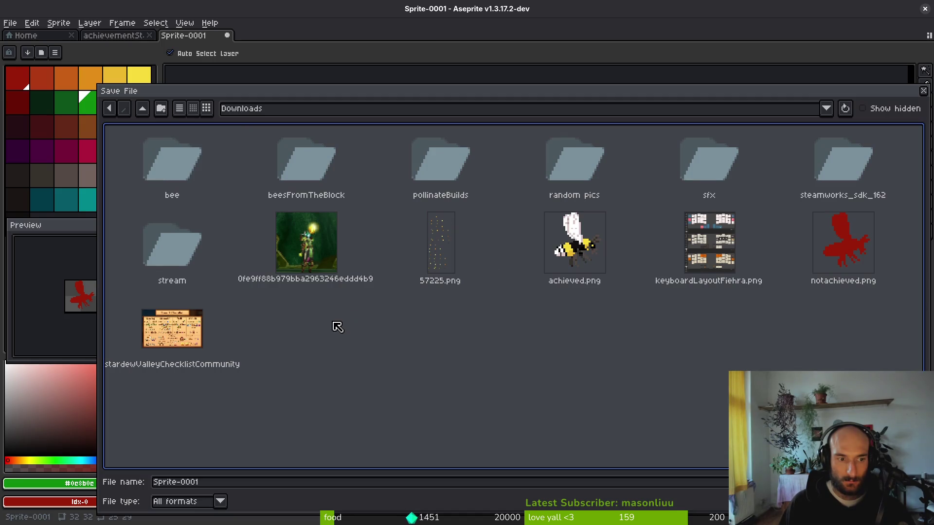
{"action": "left_click", "coordinate": [309, 487]}
{"action": "key", "text": "ctrl+a"}
{"action": "type", "text": "aschi"}
{"action": "key", "text": "BackSpace"}
{"action": "key", "text": "BackSpace"}
{"action": "key", "text": "BackSpace"}
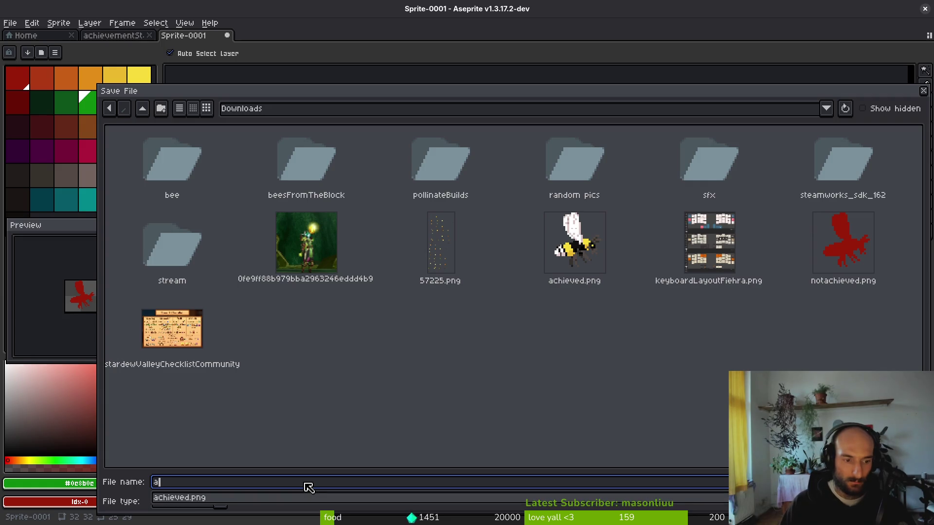
{"action": "type", "text": "ievements"}
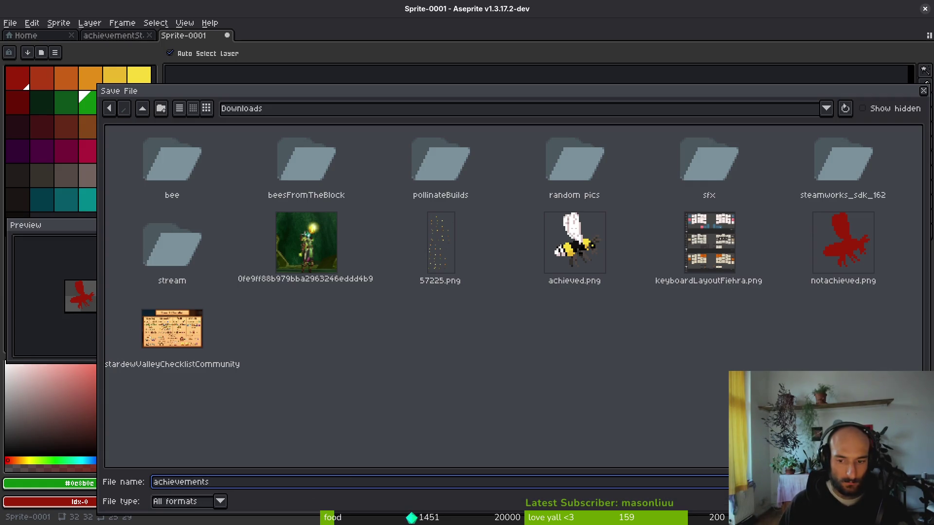
{"action": "key", "text": "Return"}
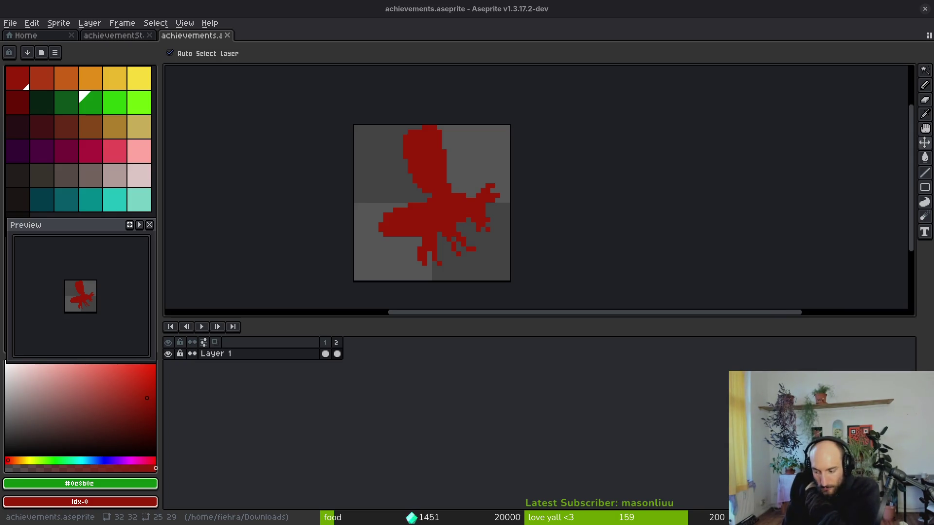
Close the achievements folder window and switch to the code editor
{"action": "key", "text": "w"}
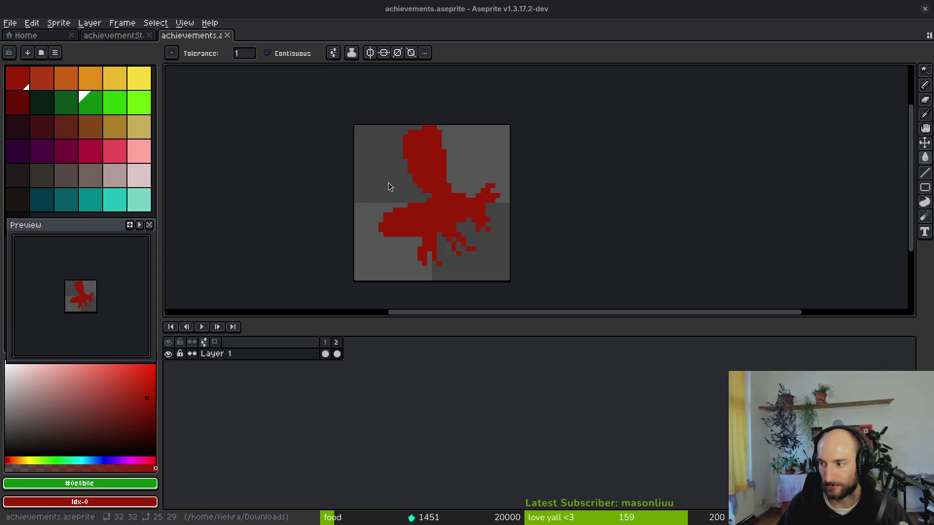
{"action": "key", "text": "alt+Tab"}
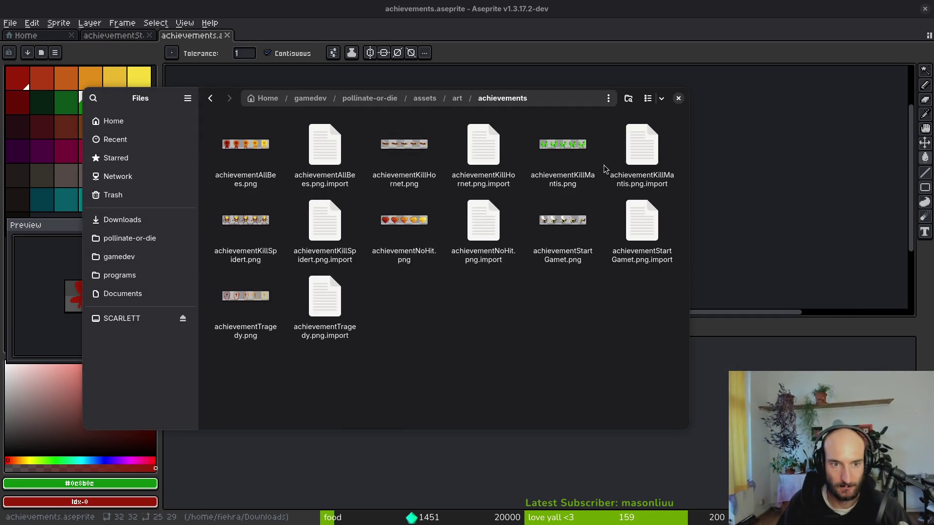
{"action": "left_click", "coordinate": [679, 99]}
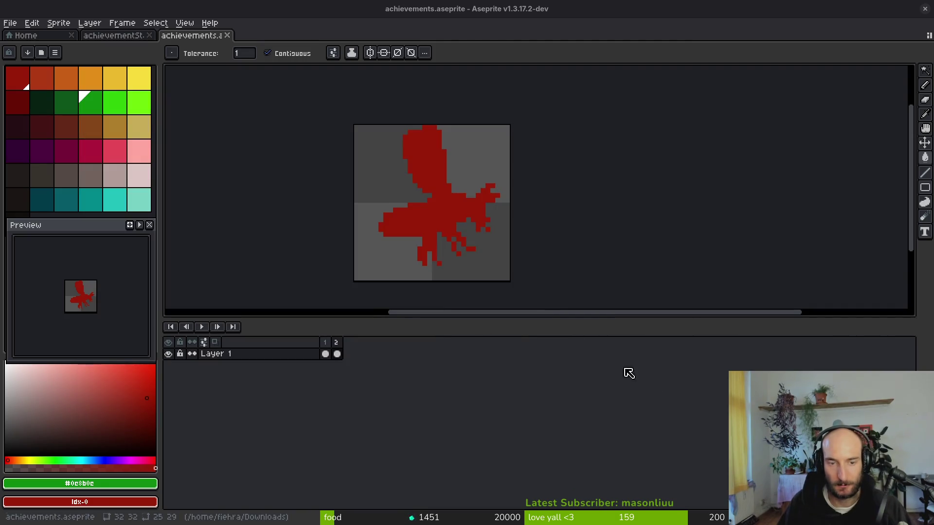
{"action": "key", "text": "alt+Tab"}
Move to the OVERALLDAMAGE entry in achievement_data.gd, then return to Godot
{"action": "key", "text": "j"}
{"action": "key", "text": "dollar"}
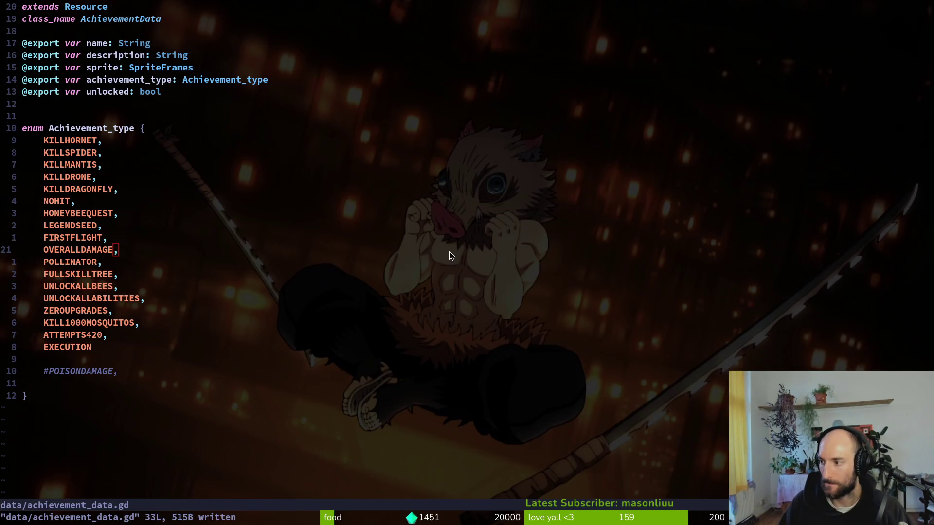
{"action": "key", "text": "alt+Tab"}
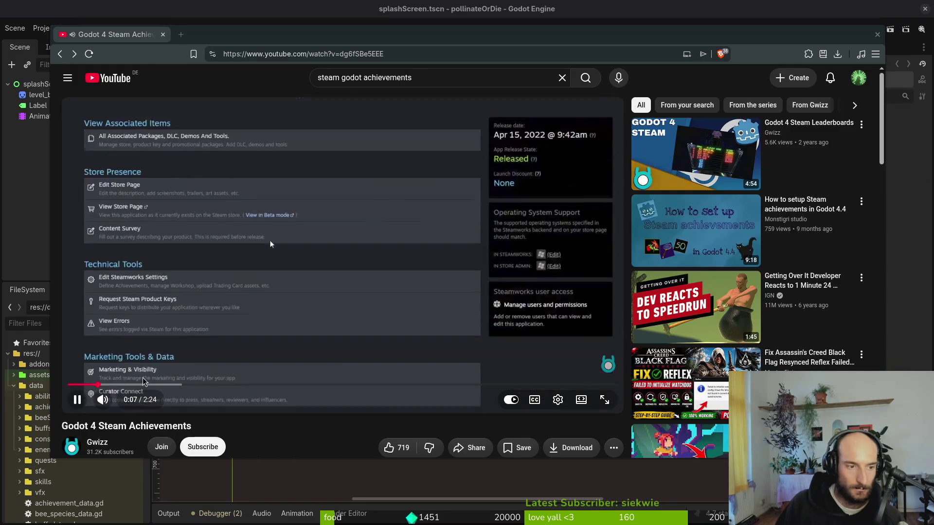
Seek through and pause the 'Godot 4 Steam Achievements' video, then open a new tab
{"action": "left_click_drag", "start_coordinate": [112, 385], "coordinate": [290, 422]}
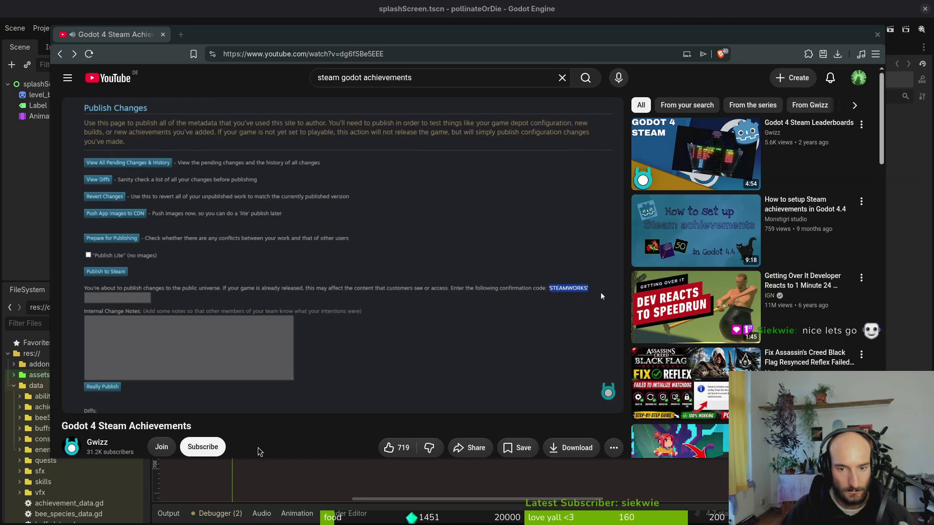
{"action": "left_click", "coordinate": [327, 323]}
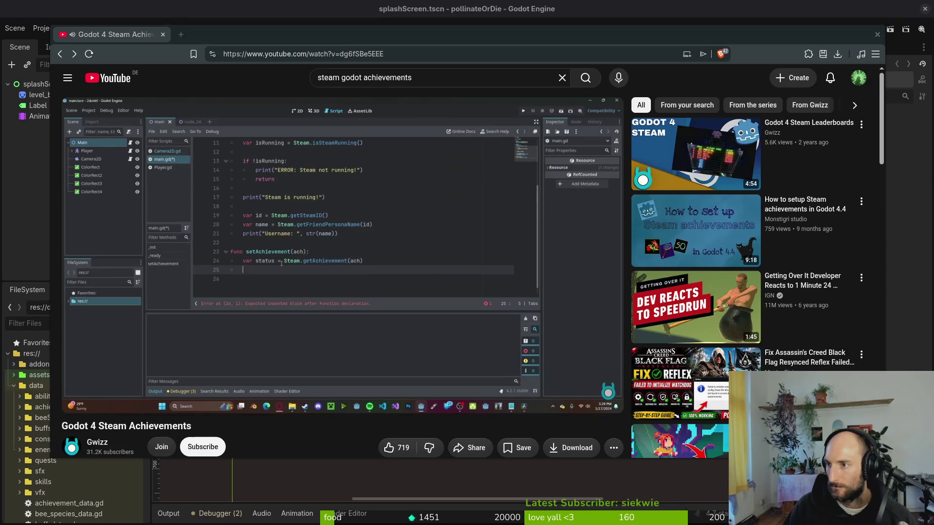
{"action": "key", "text": "ctrl+t"}
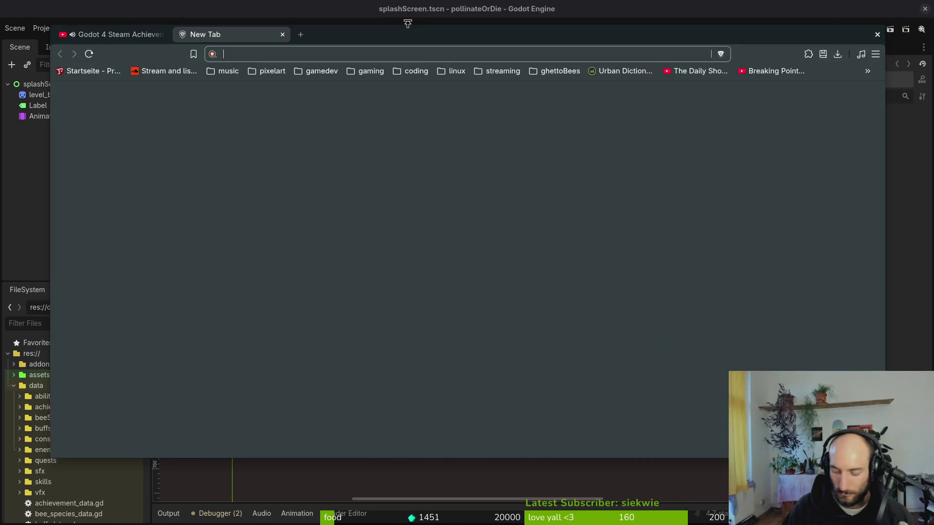
Load the Pollinate or Die store page from 'poll', scroll through it, then switch to Steam
{"action": "type", "text": "poll"}
{"action": "key", "text": "Return"}
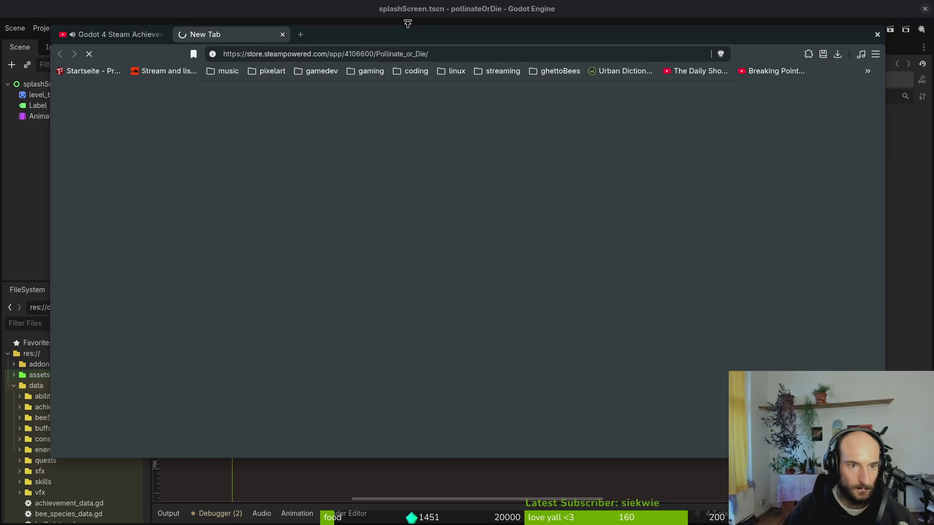
{"action": "scroll", "coordinate": [690, 256], "scroll_direction": "down", "scroll_amount": 15}
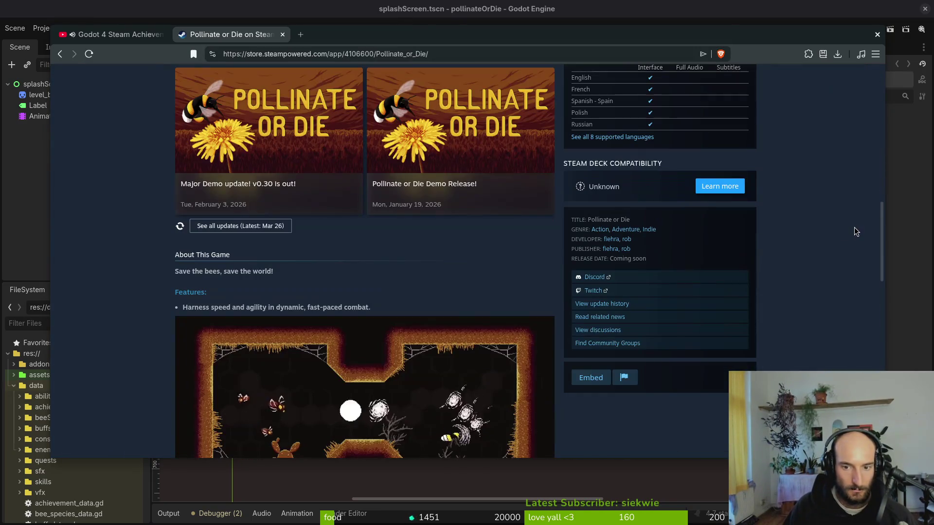
{"action": "scroll", "coordinate": [787, 241], "scroll_direction": "down", "scroll_amount": 3}
{"action": "scroll", "coordinate": [706, 285], "scroll_direction": "up", "scroll_amount": 8}
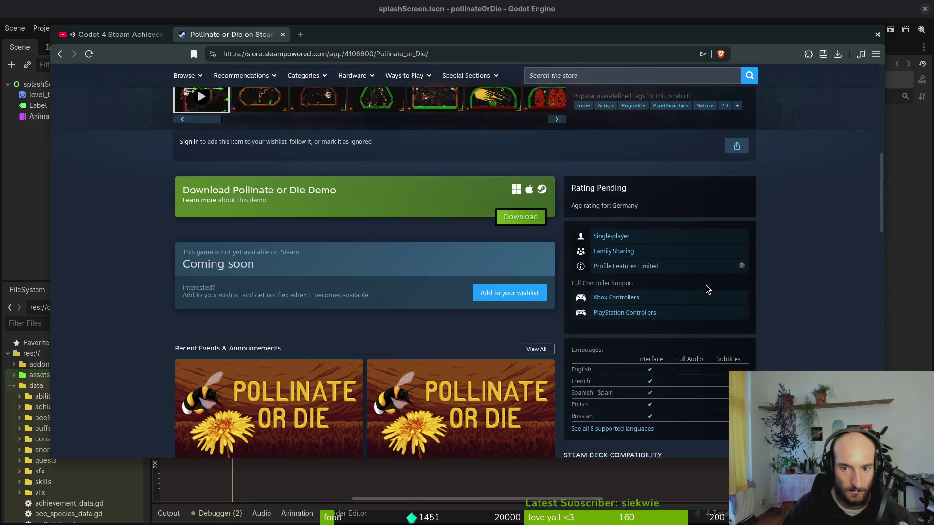
{"action": "scroll", "coordinate": [496, 343], "scroll_direction": "up", "scroll_amount": 4}
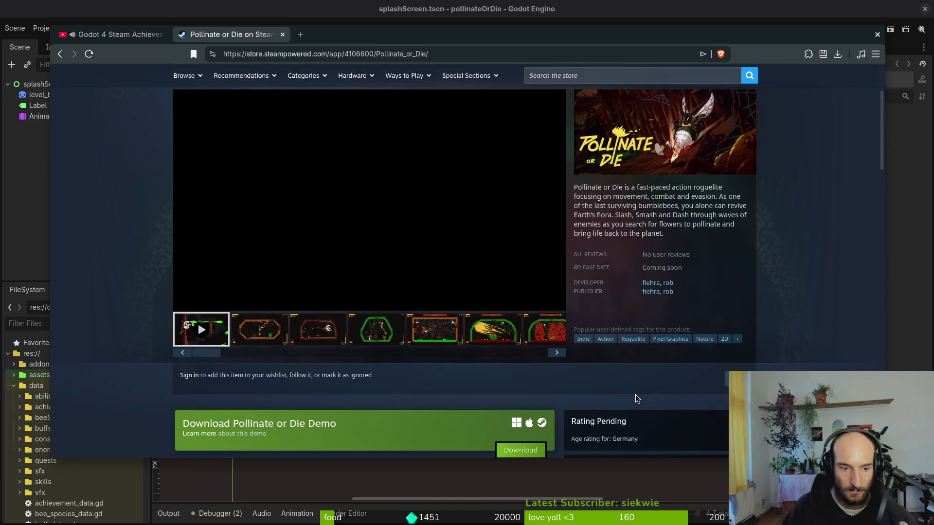
{"action": "scroll", "coordinate": [825, 311], "scroll_direction": "down", "scroll_amount": 7}
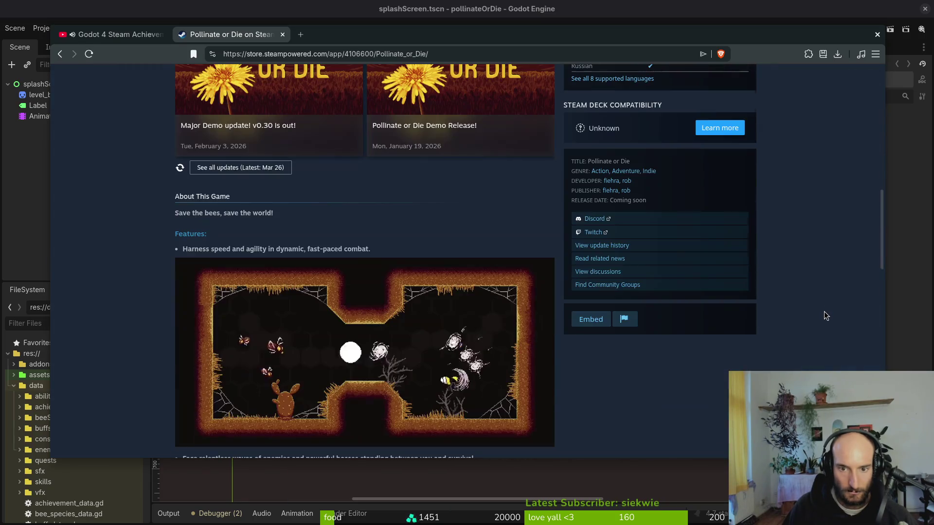
{"action": "scroll", "coordinate": [317, 72], "scroll_direction": "up", "scroll_amount": 6}
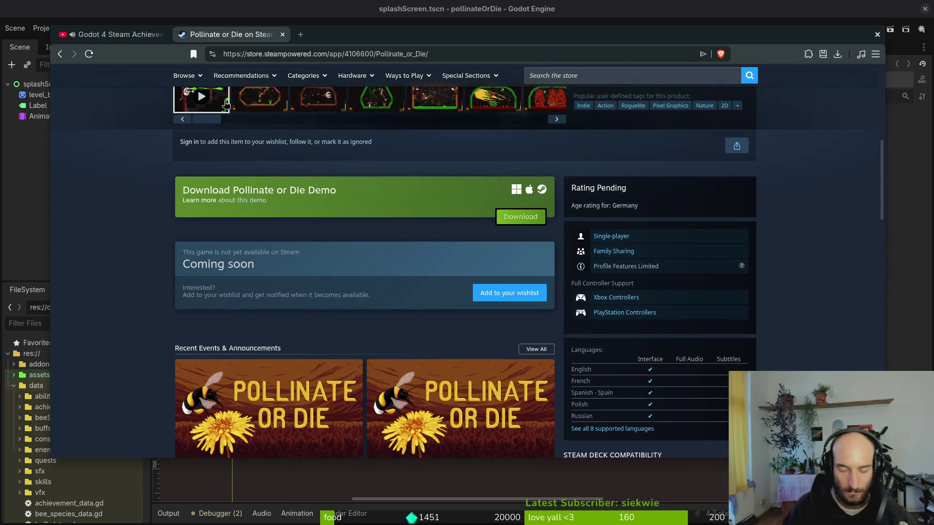
{"action": "key", "text": "alt+Tab"}
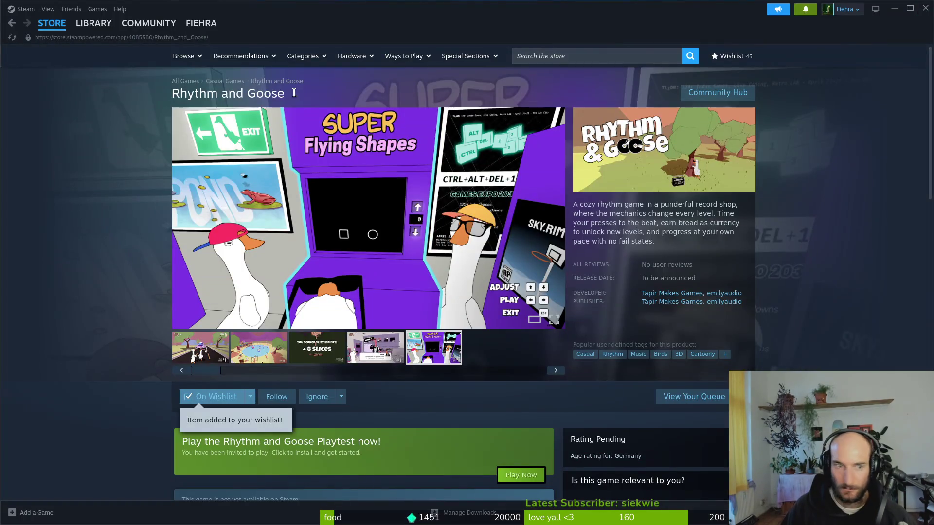
In the Steam library, view Pollinate or Die and its Community Hub, then return to the browser
{"action": "mouse_move", "coordinate": [108, 50]}
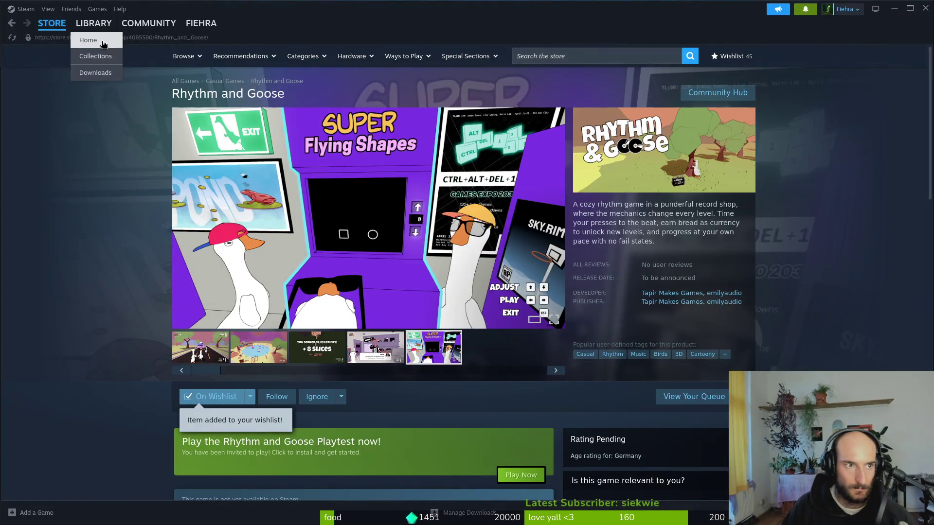
{"action": "left_click", "coordinate": [93, 23]}
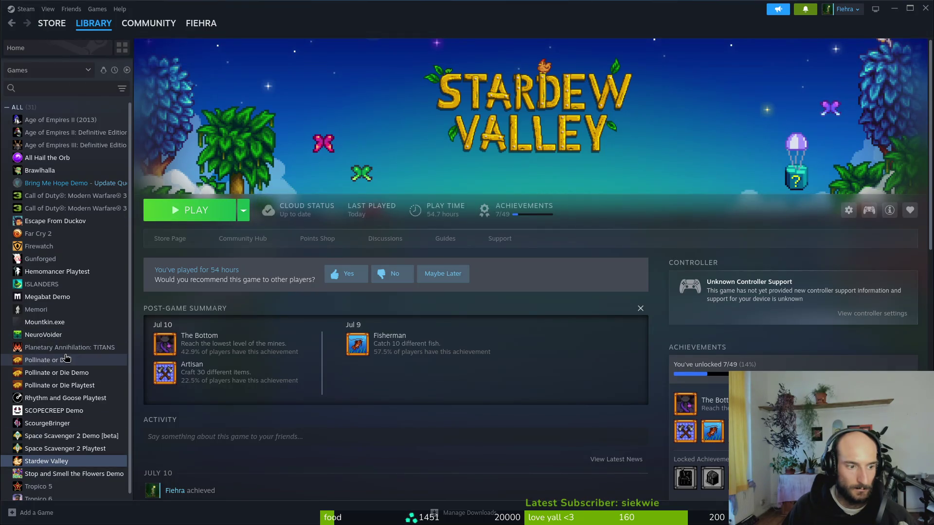
{"action": "left_click", "coordinate": [67, 358]}
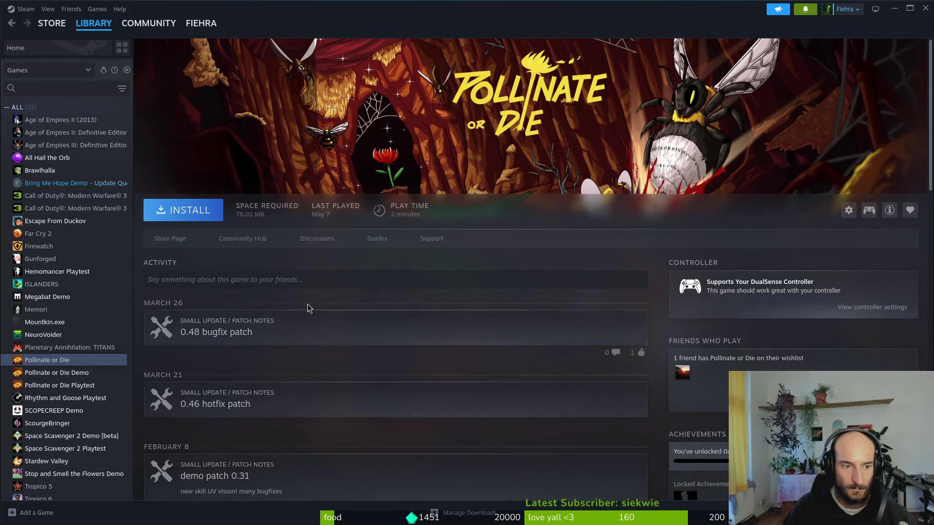
{"action": "left_click", "coordinate": [245, 238]}
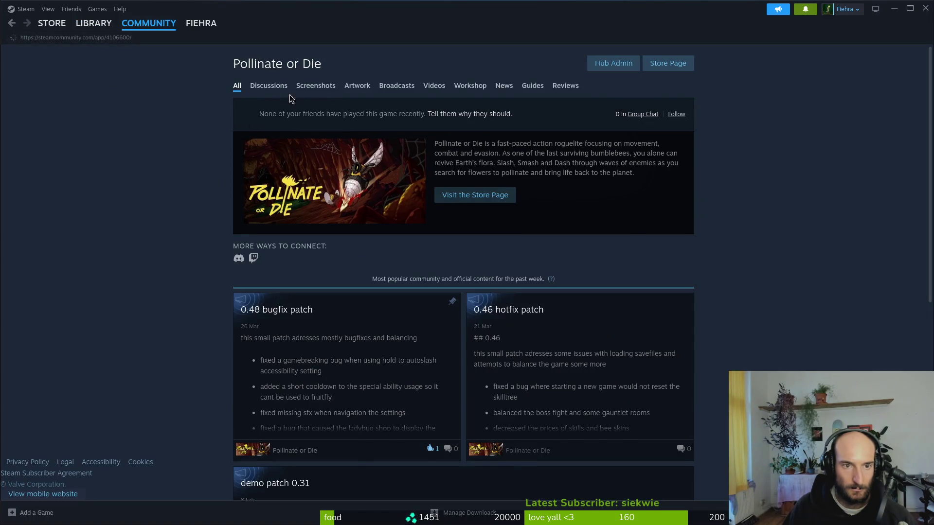
{"action": "key", "text": "alt+Left"}
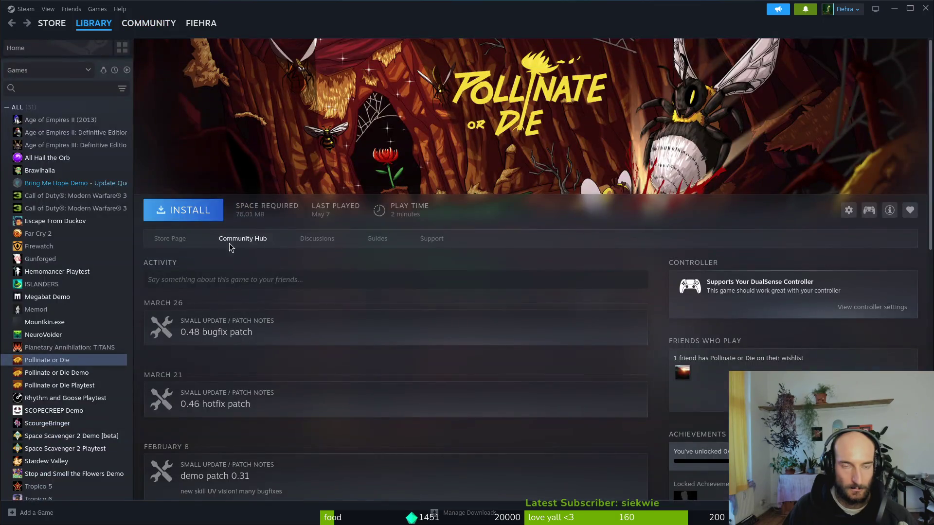
{"action": "key", "text": "alt+Tab"}
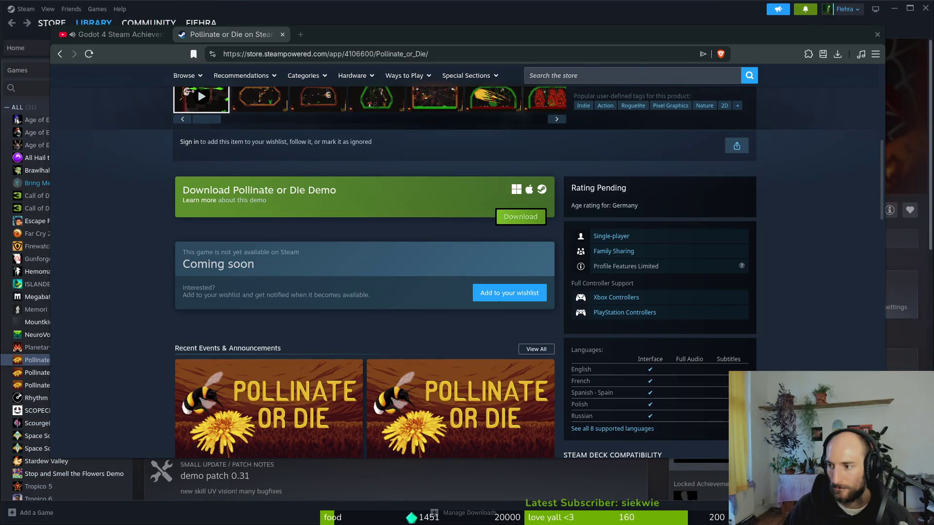
On the tutorial tab, seek back to about 1:05–1:10 and pause on the Steam setup code
{"action": "left_click", "coordinate": [112, 34]}
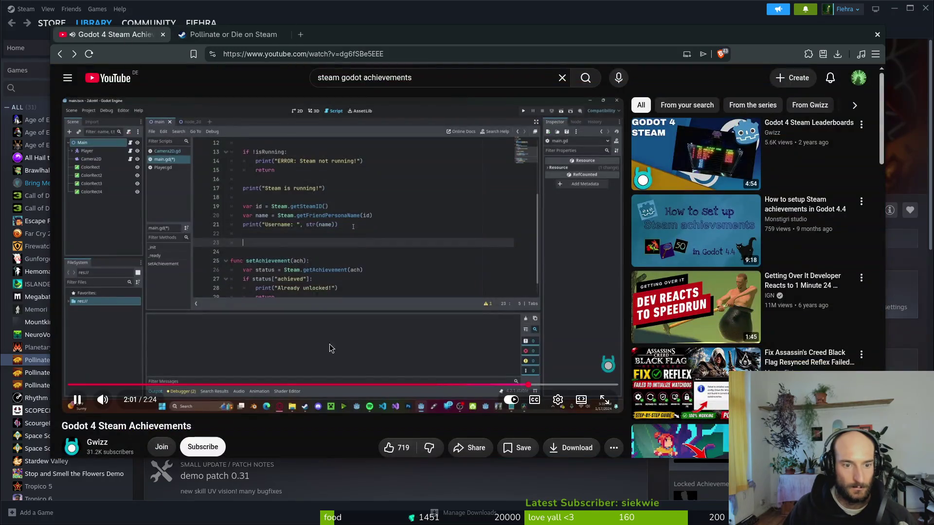
{"action": "left_click", "coordinate": [389, 392]}
{"action": "left_click", "coordinate": [315, 392]}
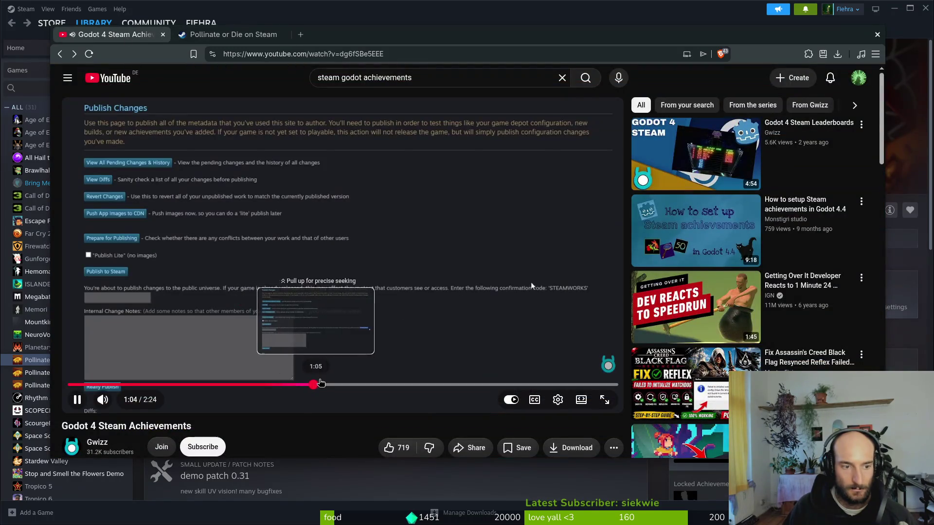
{"action": "left_click", "coordinate": [337, 386]}
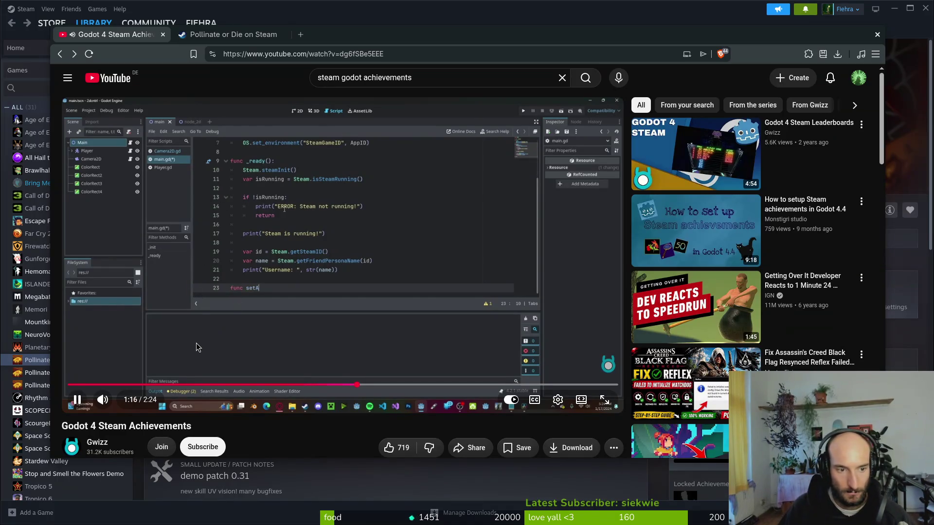
{"action": "left_click", "coordinate": [202, 271]}
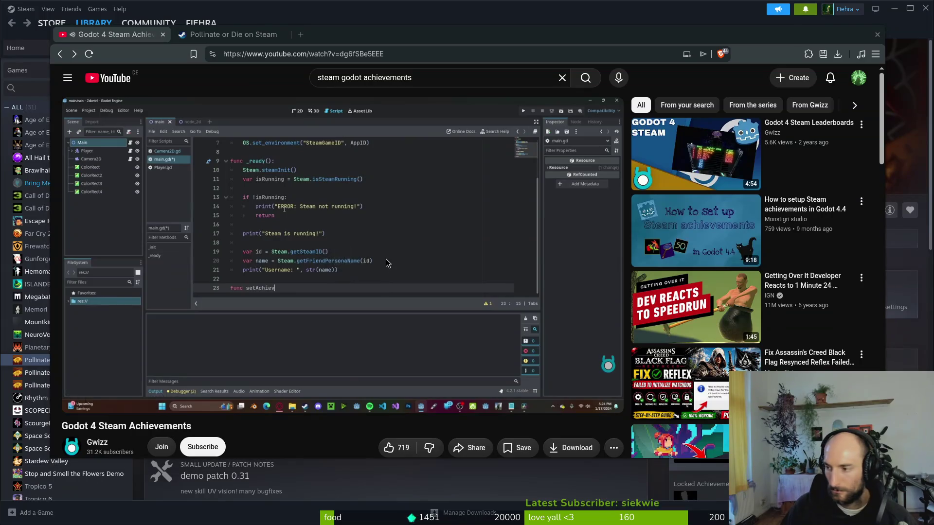
Open achievement.manager.gd with the Telescope file finder by searching 'achimana'
{"action": "key", "text": "alt+Tab"}
{"action": "key", "text": "space"}
{"action": "key", "text": "f"}
{"action": "key", "text": "f"}
{"action": "type", "text": "achimana"}
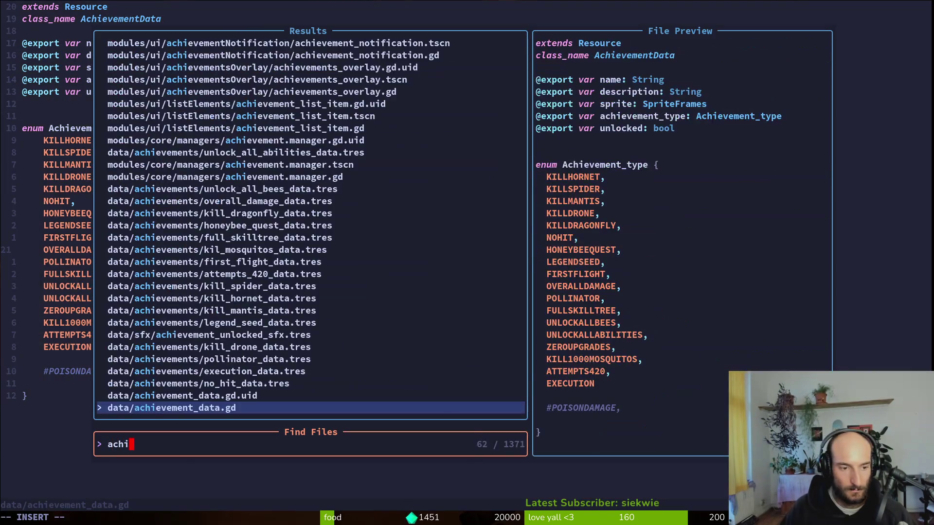
{"action": "key", "text": "Down"}
{"action": "key", "text": "Return"}
Add a 'func set_steam_achievement() -> void:' header below _ready
{"action": "key", "text": "j"}
{"action": "key", "text": "j"}
{"action": "key", "text": "j"}
{"action": "key", "text": "o"}
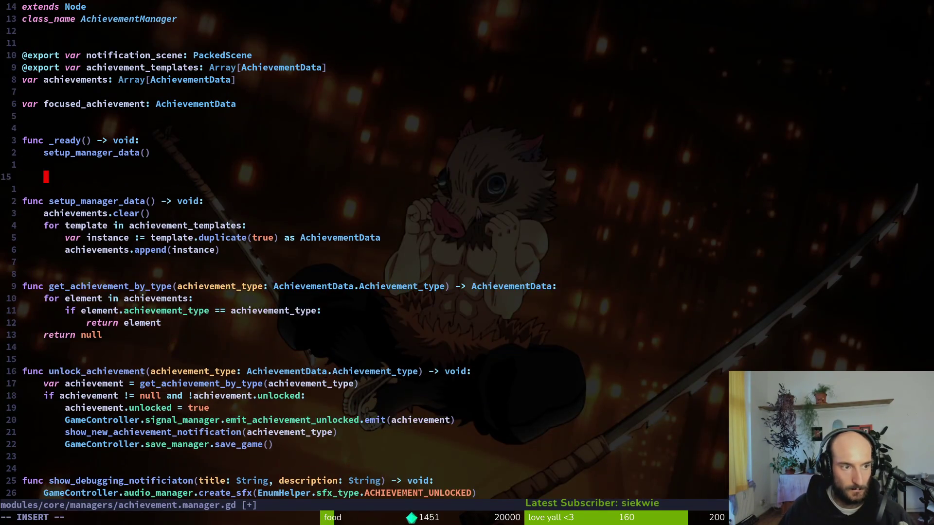
{"action": "key", "text": "Return"}
{"action": "key", "text": "Return"}
{"action": "type", "text": "func "}
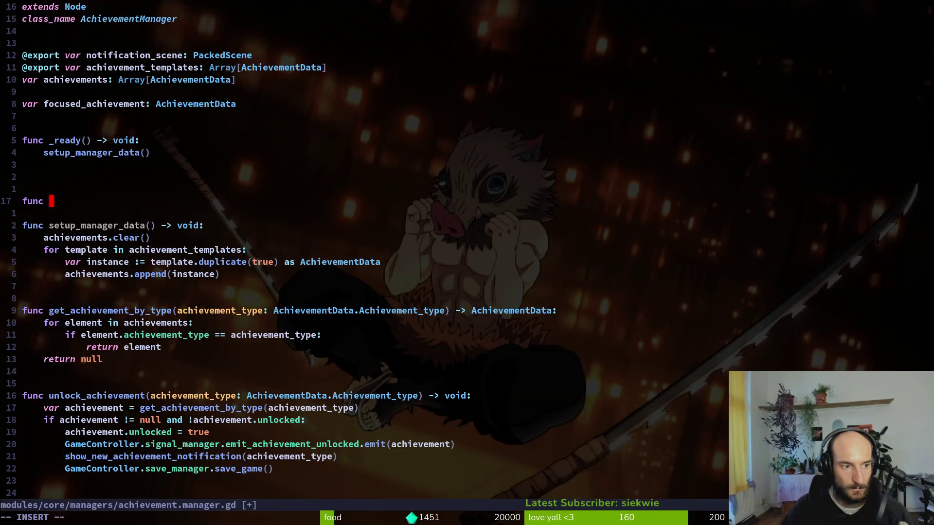
{"action": "type", "text": "set_stea"}
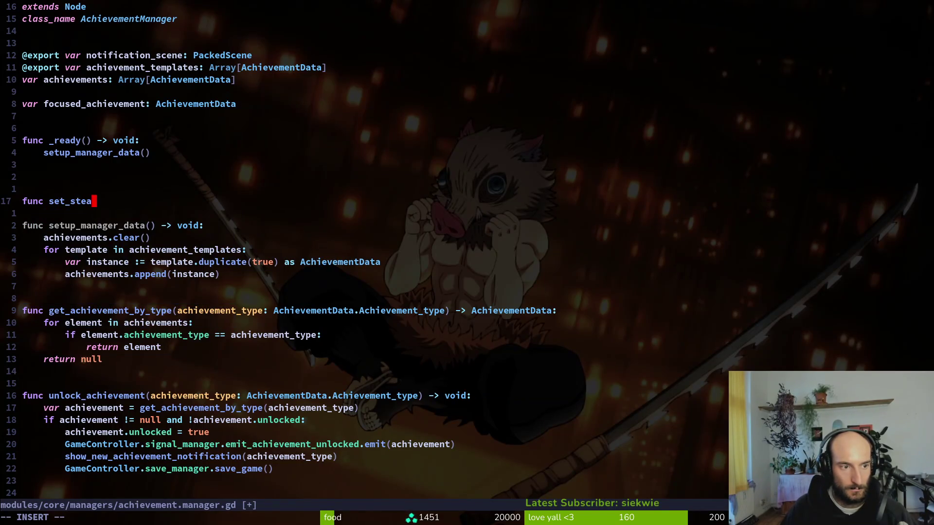
{"action": "type", "text": "m_achievement() ->"}
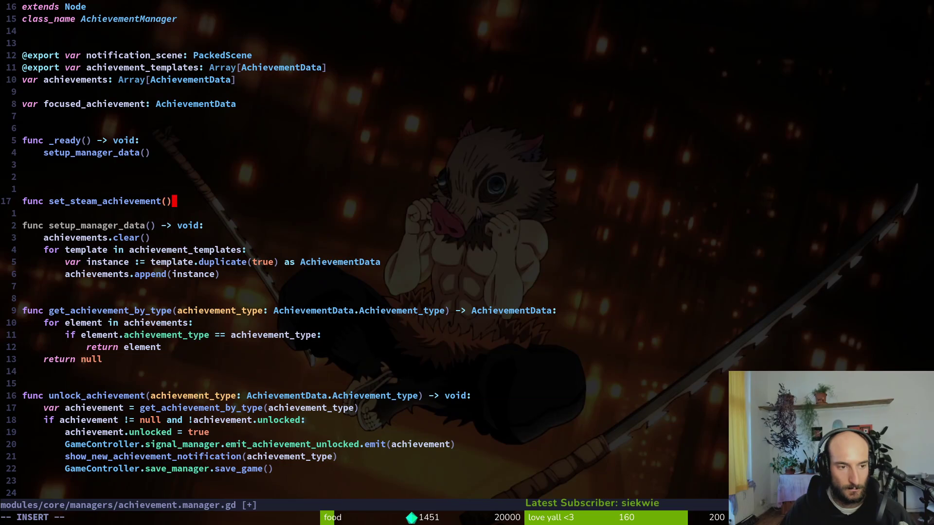
{"action": "type", "text": " void:"}
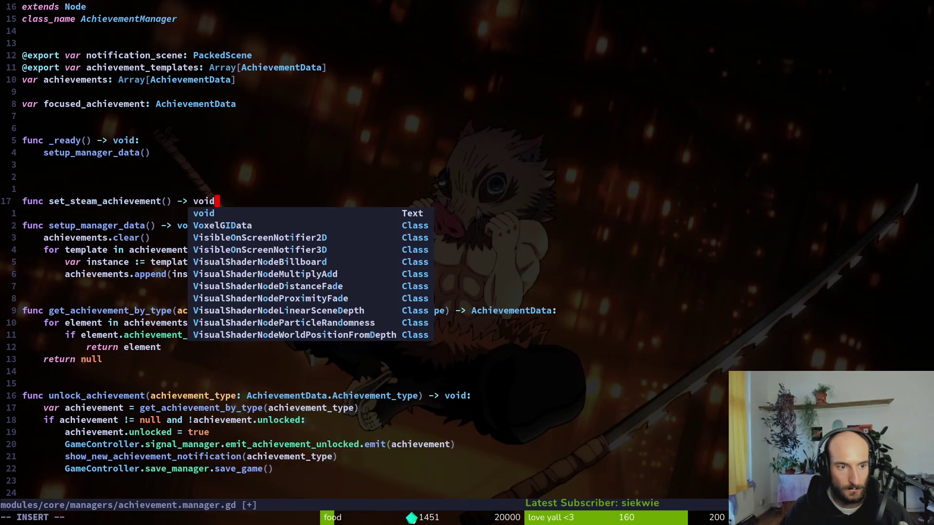
{"action": "key", "text": "Escape"}
{"action": "type", "text": "jOpo"}
{"action": "key", "text": "Escape"}
Scrub the tutorial video ahead to 1:40, then rewind it back to the start
{"action": "key", "text": "alt+Tab"}
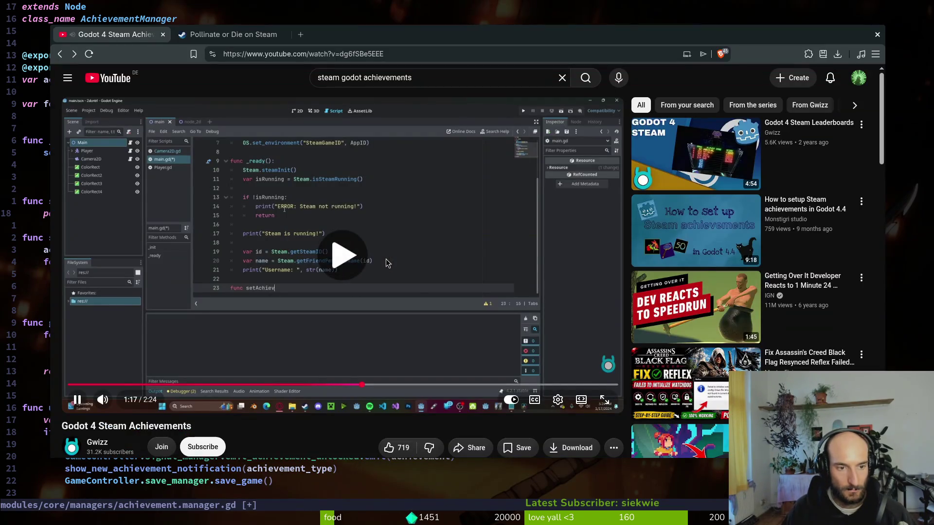
{"action": "key", "text": "Right"}
{"action": "key", "text": "Right"}
{"action": "key", "text": "Right"}
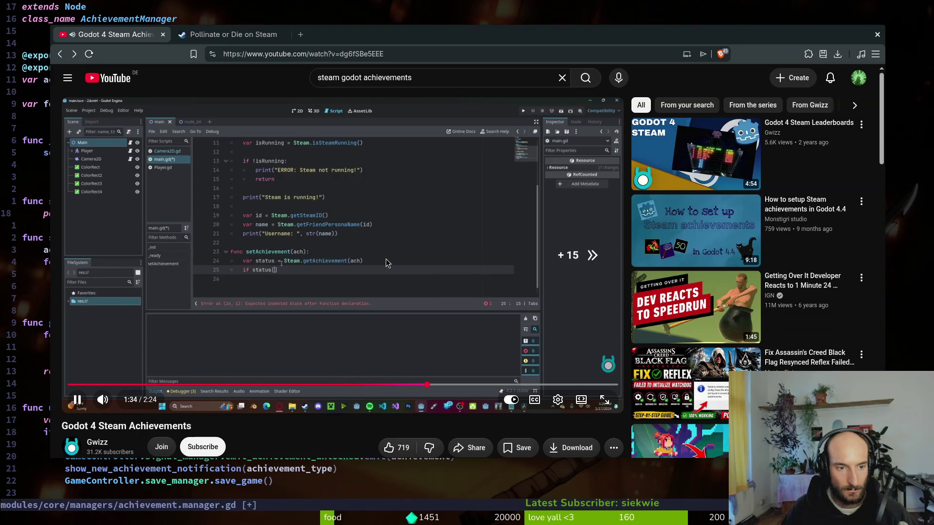
{"action": "key", "text": "Right"}
{"action": "key", "text": "space"}
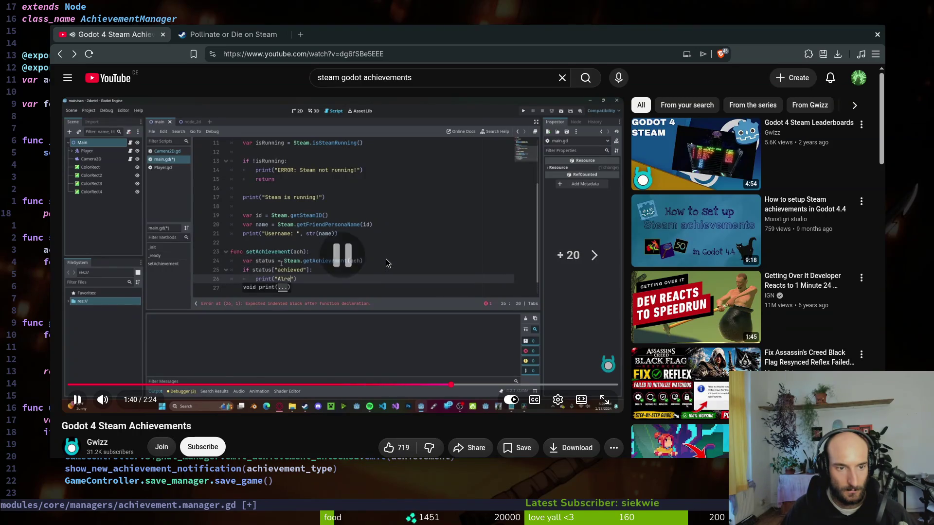
{"action": "key", "text": "Left"}
{"action": "key", "text": "Left"}
{"action": "key", "text": "Left"}
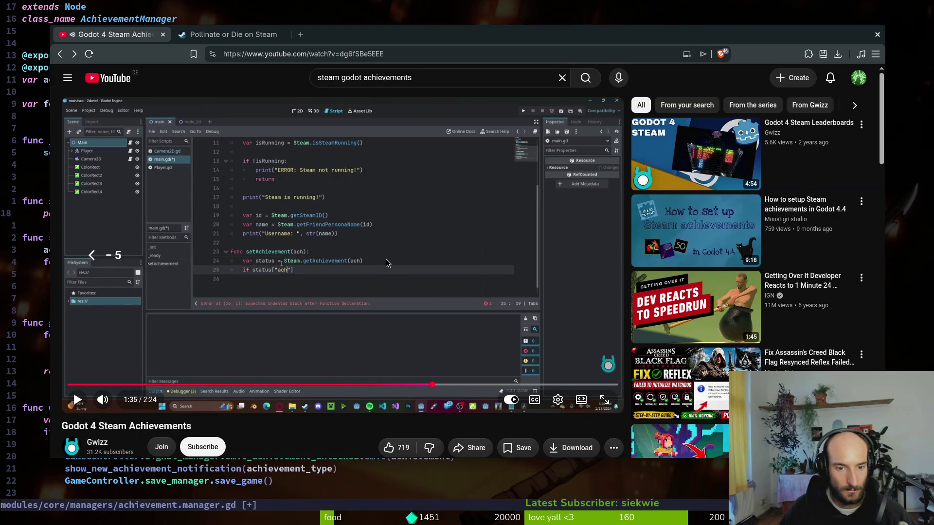
{"action": "key", "text": "Right"}
{"action": "key", "text": "space"}
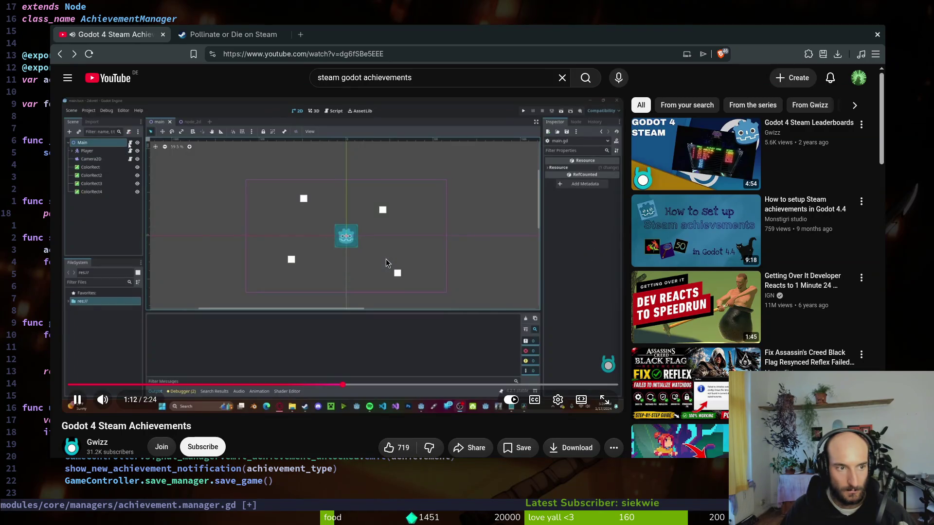
{"action": "key", "text": "Left"}
{"action": "key", "text": "Left"}
{"action": "key", "text": "Left"}
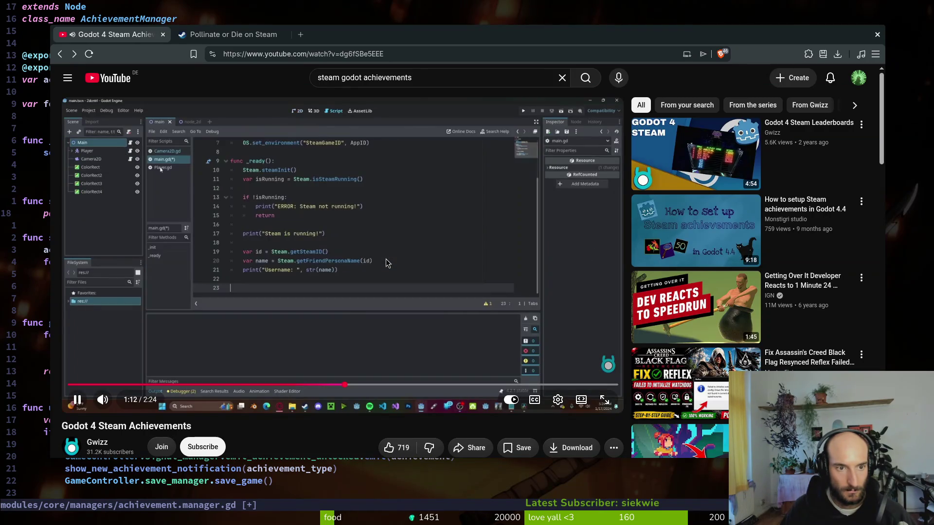
{"action": "key", "text": "Left"}
{"action": "key", "text": "Left"}
{"action": "key", "text": "Left"}
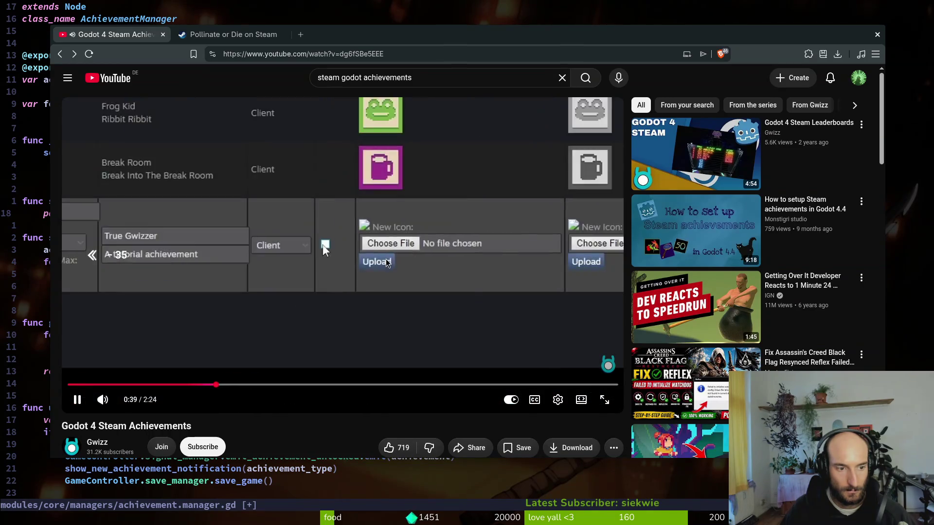
{"action": "key", "text": "Left"}
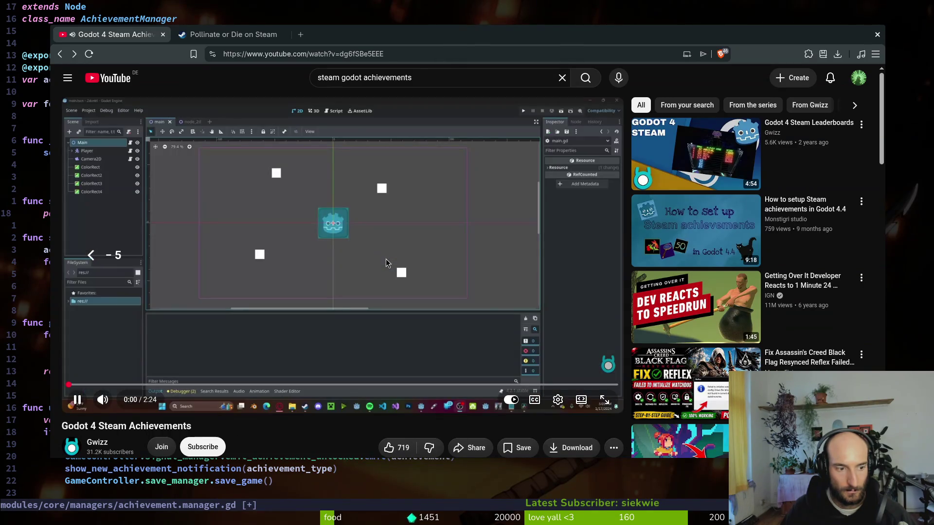
Open the Part 1 video from the pinned comment and pause it on the script code
{"action": "scroll", "coordinate": [188, 223], "scroll_direction": "down", "scroll_amount": 7}
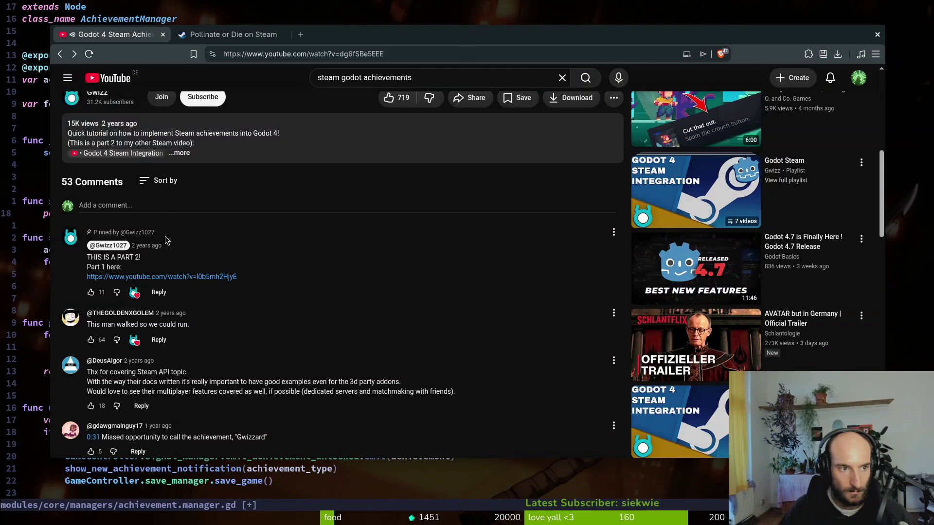
{"action": "scroll", "coordinate": [136, 357], "scroll_direction": "up", "scroll_amount": 5}
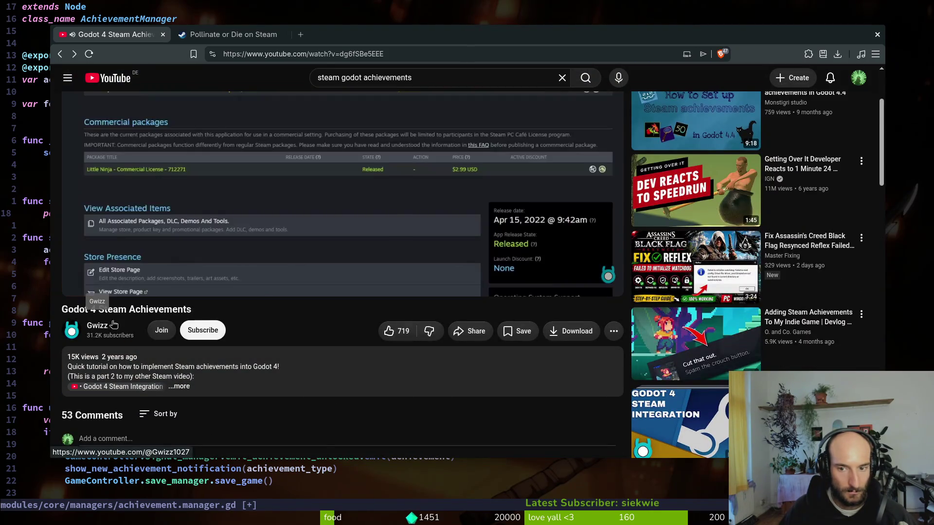
{"action": "scroll", "coordinate": [701, 366], "scroll_direction": "up", "scroll_amount": 2}
{"action": "scroll", "coordinate": [270, 438], "scroll_direction": "down", "scroll_amount": 5}
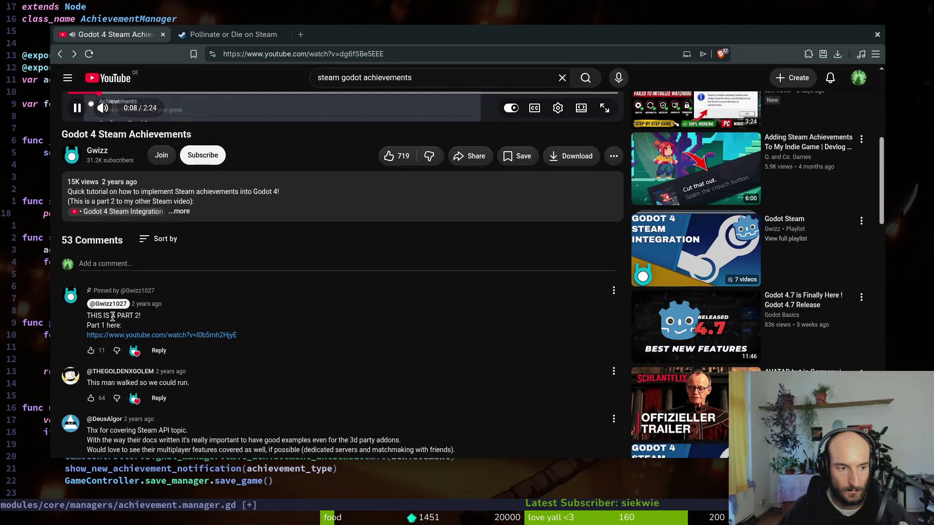
{"action": "left_click", "coordinate": [149, 335]}
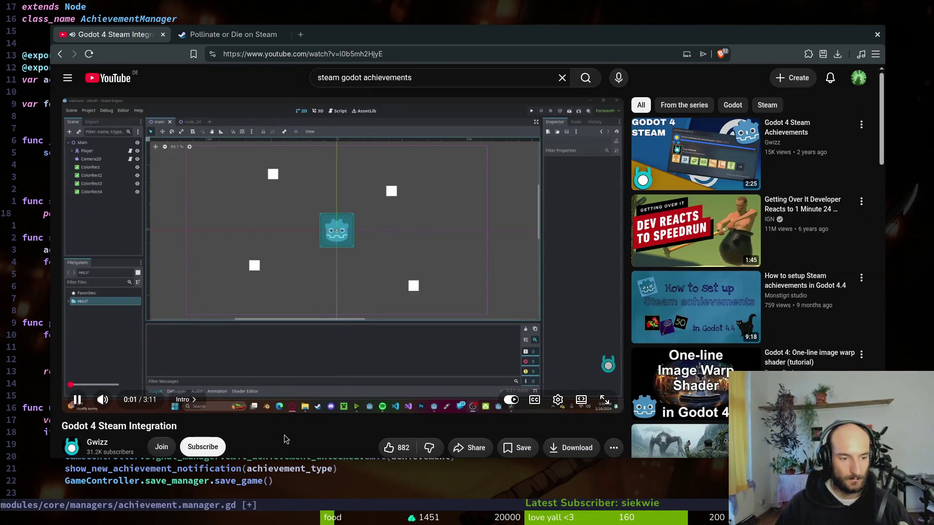
{"action": "key", "text": "Right"}
{"action": "key", "text": "Right"}
{"action": "key", "text": "Right"}
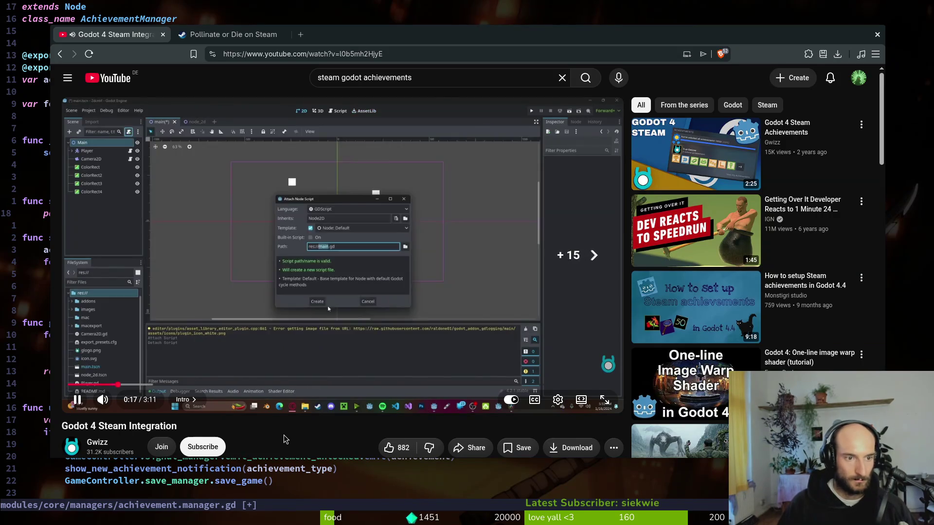
{"action": "key", "text": "Right"}
{"action": "key", "text": "Right"}
{"action": "key", "text": "Right"}
{"action": "key", "text": "Right"}
{"action": "key", "text": "Right"}
{"action": "key", "text": "Right"}
{"action": "key", "text": "Right"}
{"action": "key", "text": "Right"}
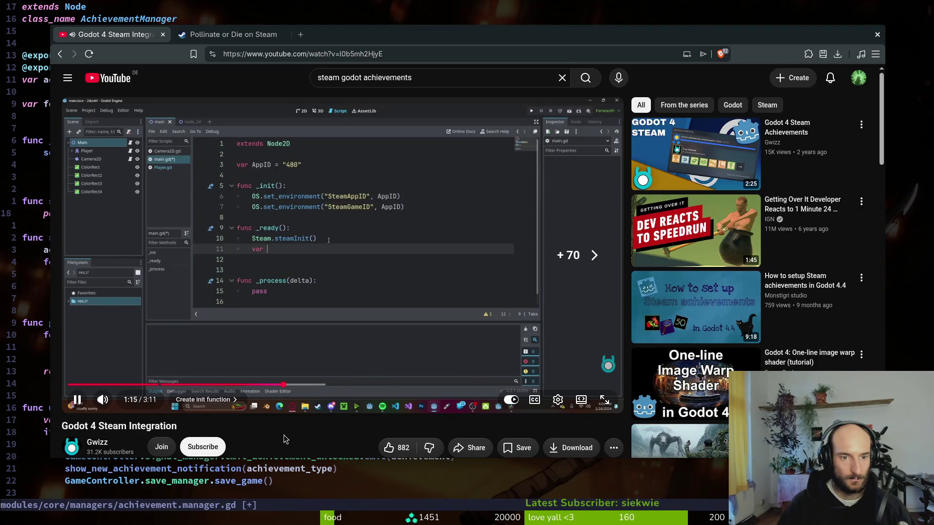
{"action": "key", "text": "space"}
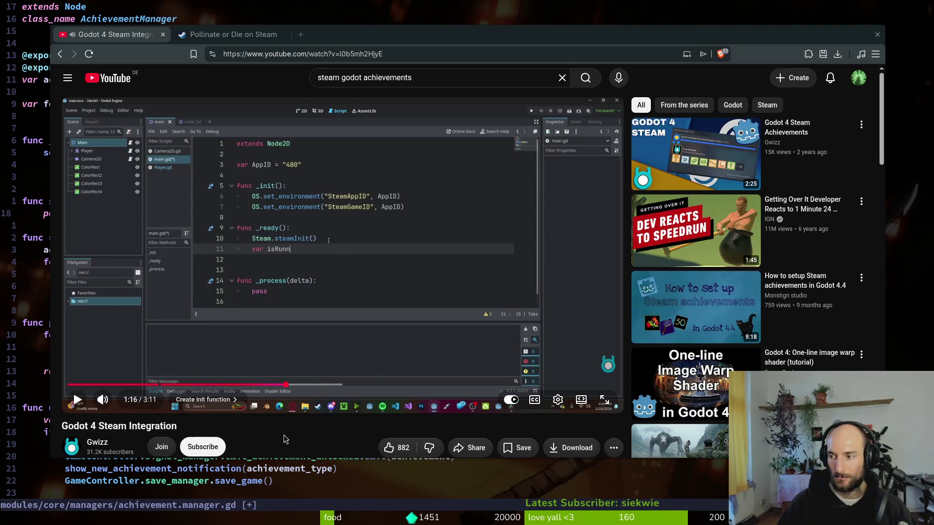
In the script, start a 'var app_id:' line below the achievements variable
{"action": "key", "text": "alt+Tab"}
{"action": "key", "text": "k"}
{"action": "key", "text": "braceleft"}
{"action": "key", "text": "braceleft"}
{"action": "key", "text": "braceleft"}
{"action": "key", "text": "alt+Tab"}
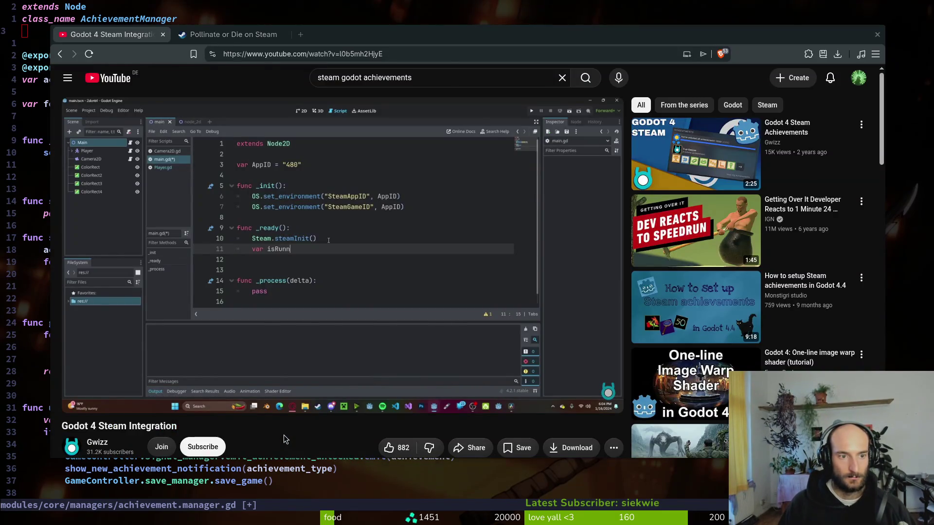
{"action": "key", "text": "alt+Tab"}
{"action": "key", "text": "j"}
{"action": "key", "text": "j"}
{"action": "key", "text": "j"}
{"action": "type", "text": "Ovar app_id"}
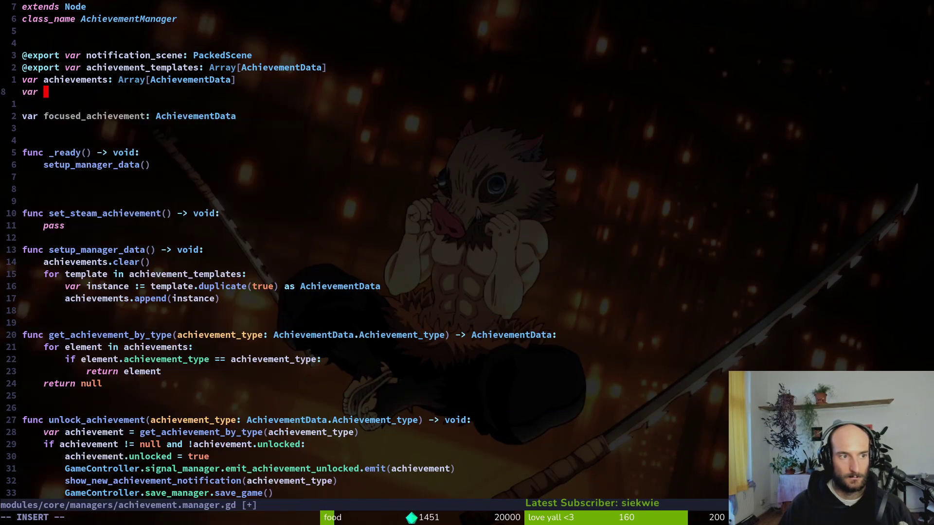
{"action": "type", "text": ":"}
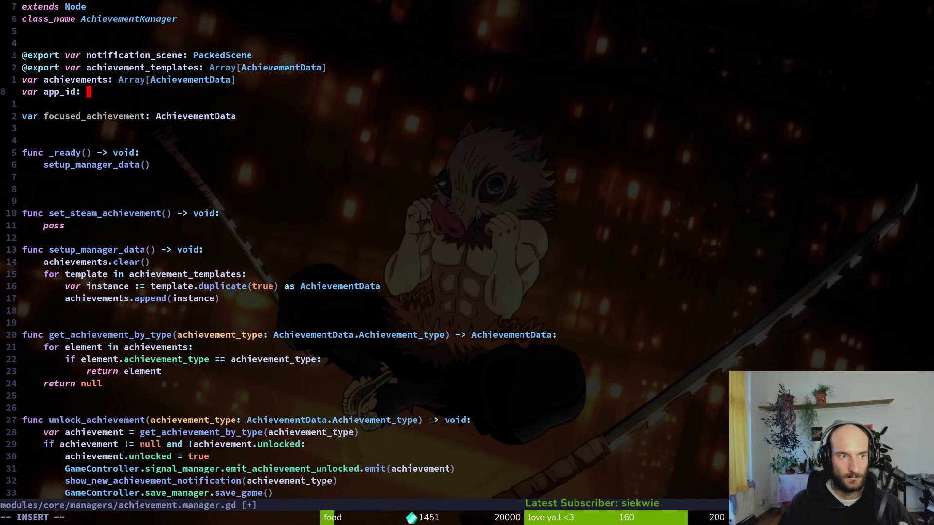
Complete the declaration as 'var app_id: String = "4106600"'
{"action": "key", "text": "alt+Tab"}
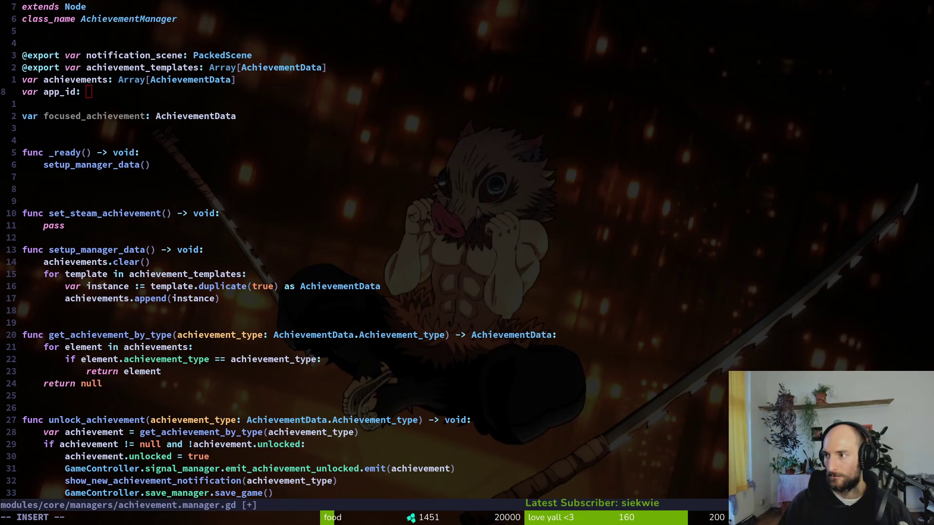
{"action": "left_click", "coordinate": [234, 92]}
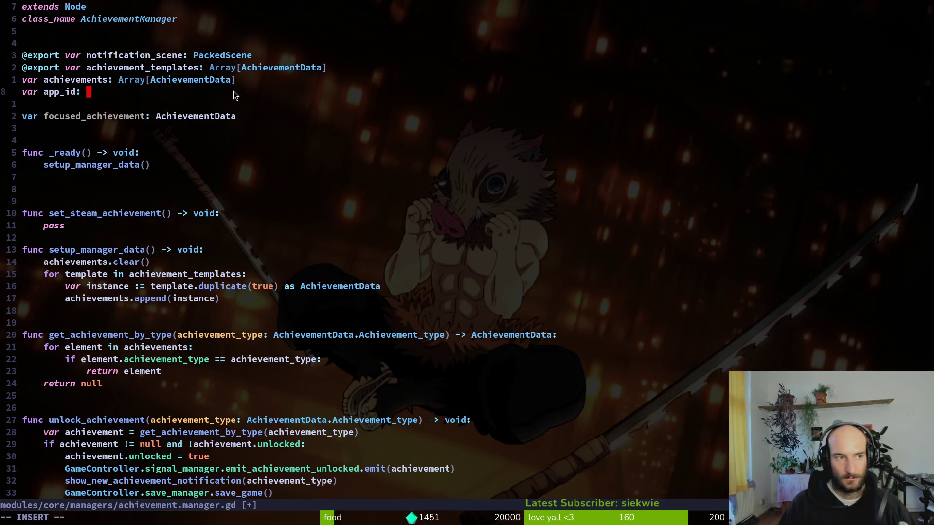
{"action": "type", "text": "String"}
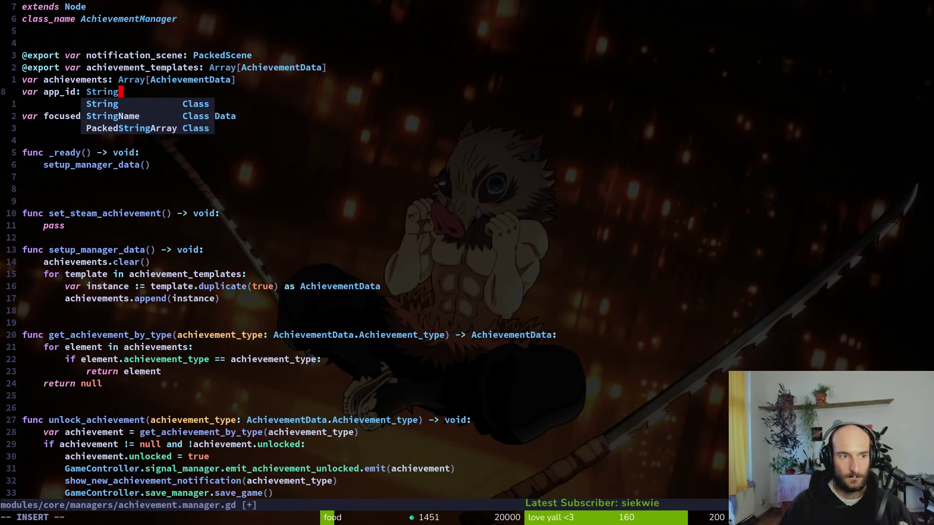
{"action": "type", "text": " ="}
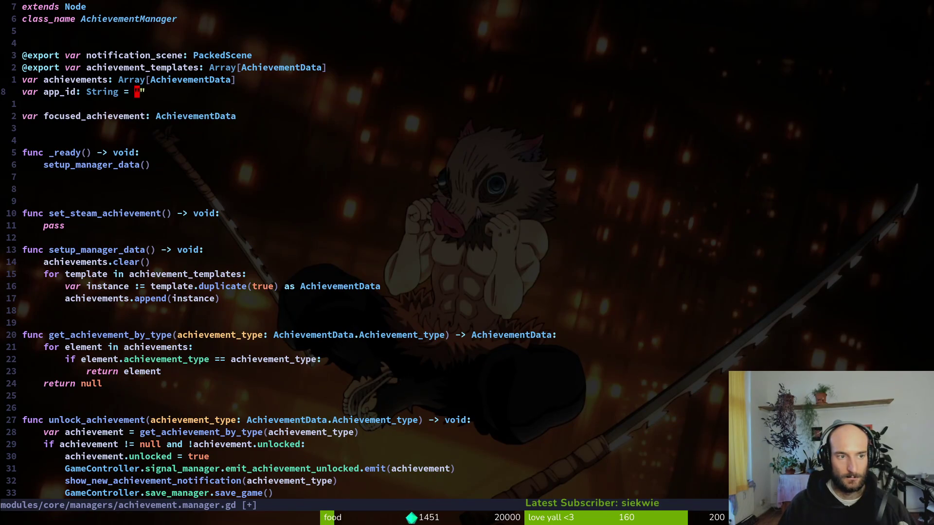
{"action": "type", "text": "\"4106600\""}
{"action": "key", "text": "Escape"}
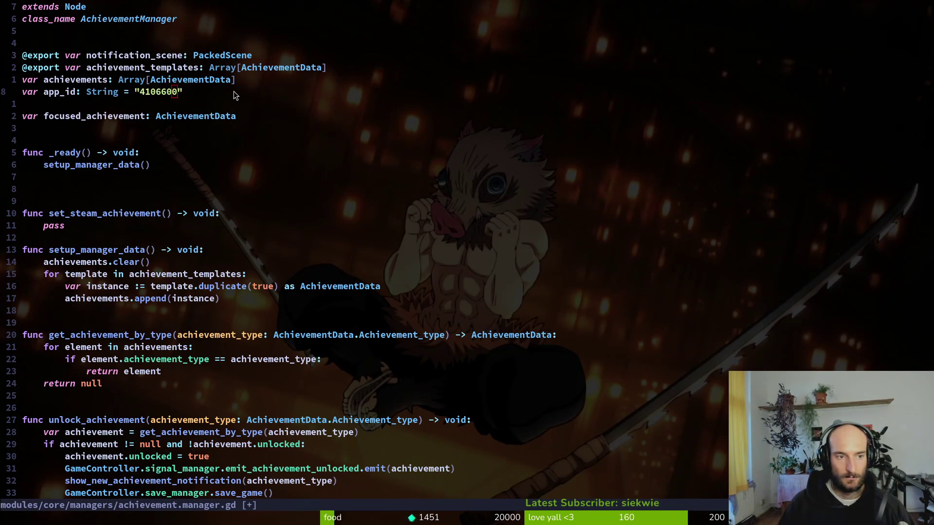
Add a 'func _init() -> void:' header below the app_id line
{"action": "key", "text": "alt+Tab"}
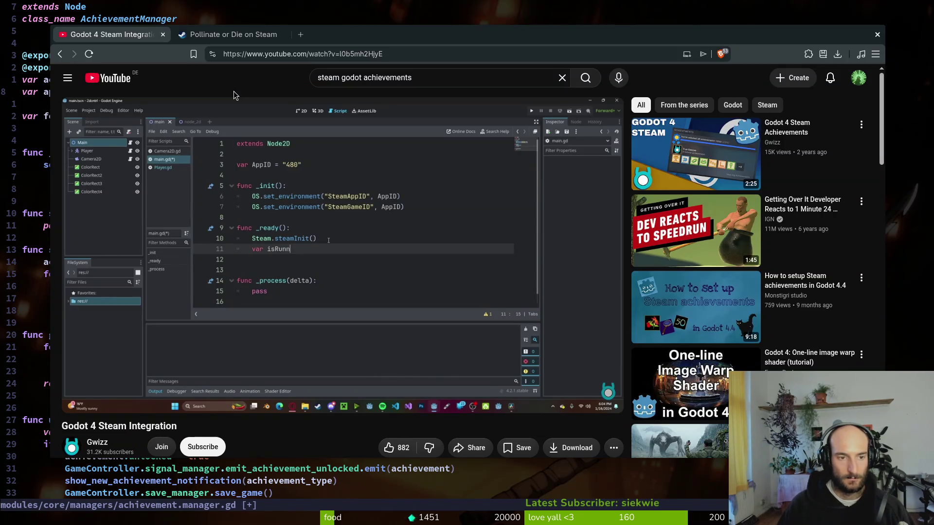
{"action": "key", "text": "alt+Tab"}
{"action": "key", "text": "alt+Tab"}
{"action": "key", "text": "alt+Tab"}
{"action": "key", "text": "j"}
{"action": "key", "text": "j"}
{"action": "key", "text": "j"}
{"action": "type", "text": "k"}
{"action": "type", "text": "ofunc _init() "}
{"action": "type", "text": "-> void:"}
{"action": "key", "text": "Escape"}
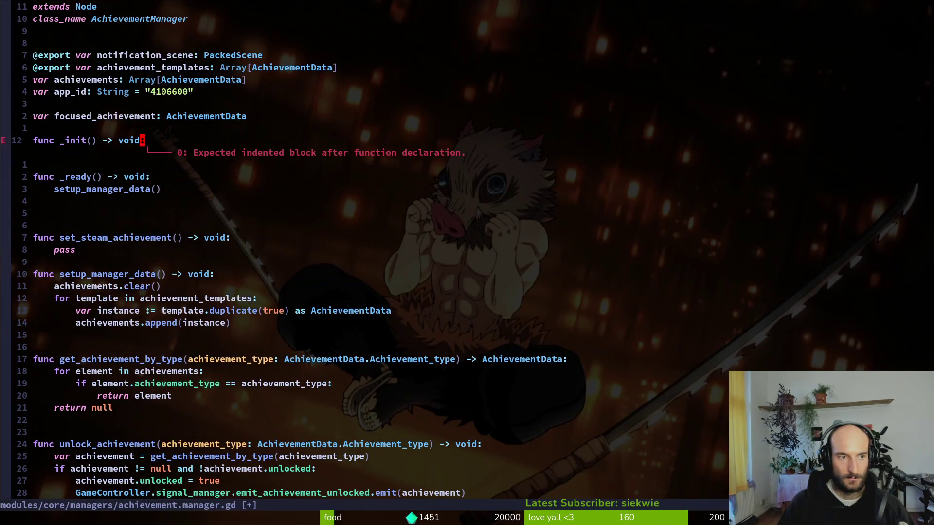
Write OS.set_environment("SteamAppId", app_id) in the _init body
{"action": "key", "text": "super+minus"}
{"action": "key", "text": "super+minus"}
{"action": "type", "text": "oOS"}
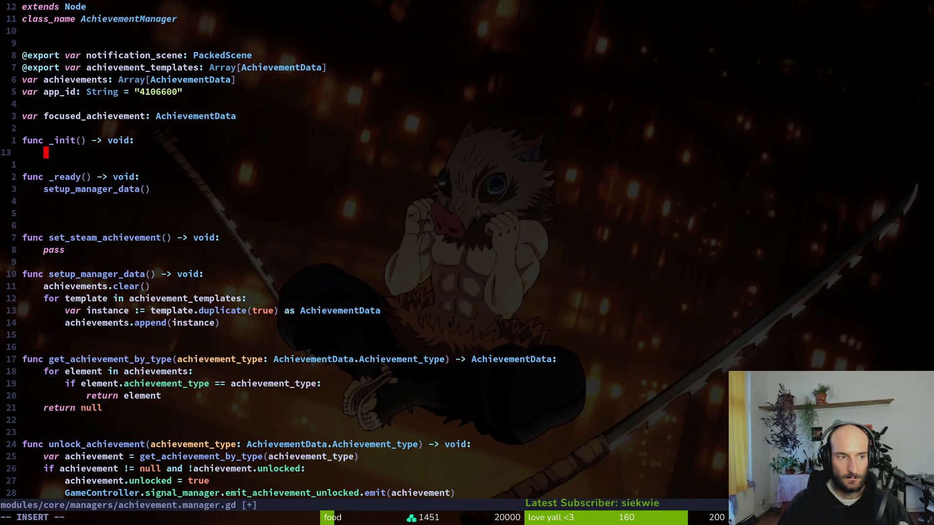
{"action": "type", "text": "."}
{"action": "key", "text": "super+minus"}
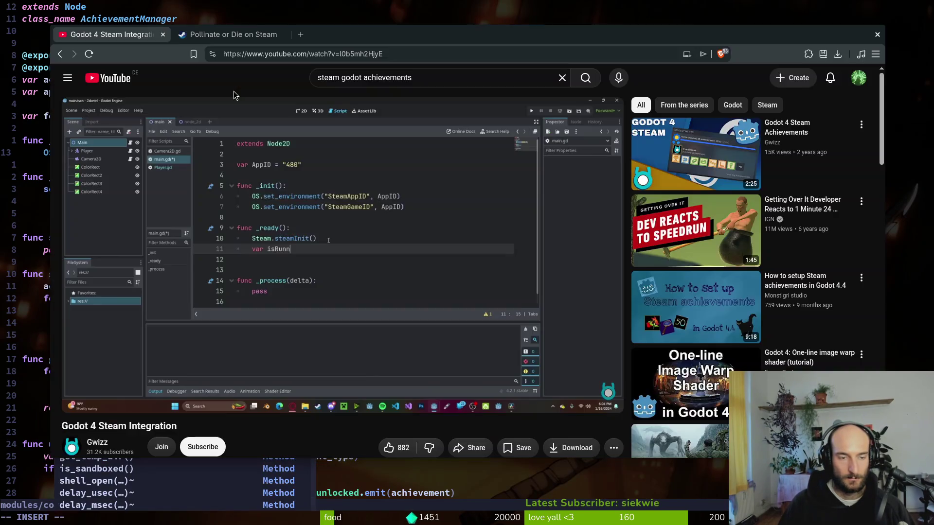
{"action": "key", "text": "super+minus"}
{"action": "type", "text": "set_en"}
{"action": "key", "text": "Return"}
{"action": "key", "text": "super+minus"}
{"action": "key", "text": "super+minus"}
{"action": "type", "text": "\"Stea"}
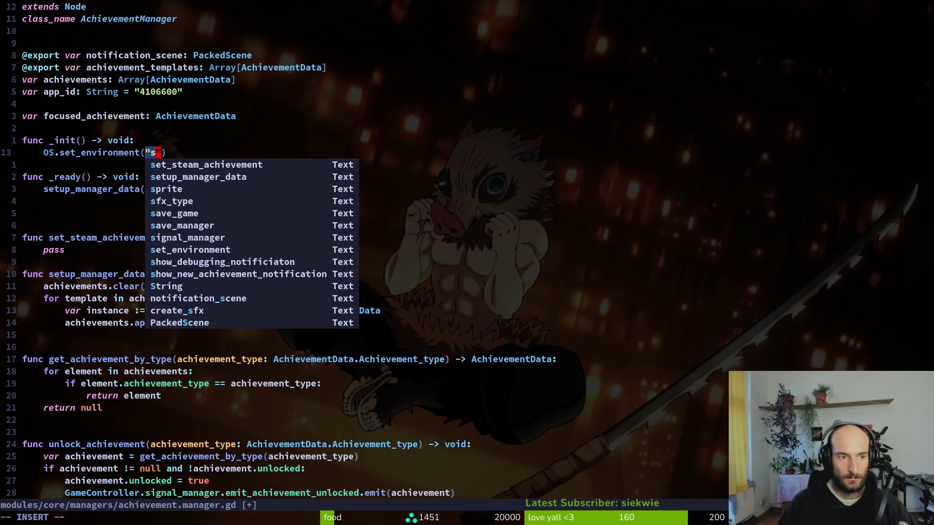
{"action": "type", "text": "m"}
{"action": "key", "text": "super+minus"}
{"action": "key", "text": "super+minus"}
{"action": "type", "text": "AppA"}
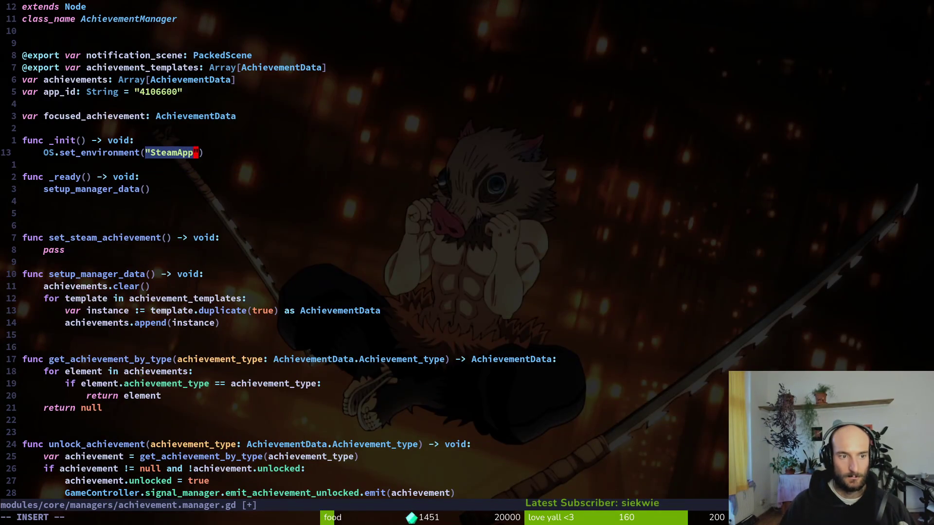
{"action": "key", "text": "super+minus"}
{"action": "key", "text": "super+minus"}
{"action": "type", "text": ", App"}
{"action": "key", "text": "Tab"}
{"action": "key", "text": "Return"}
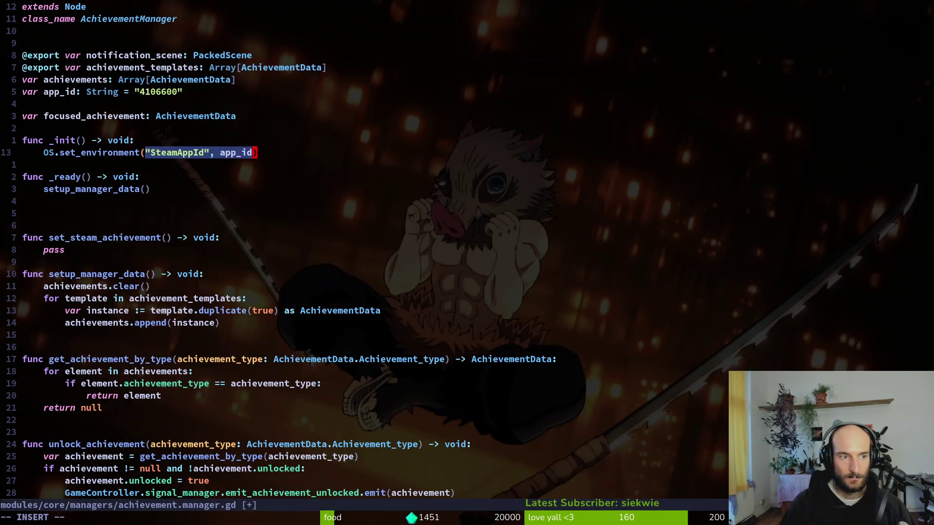
{"action": "key", "text": "Escape"}
Duplicate that line and change the copy's name to SteamGameId
{"action": "key", "text": "super+minus"}
{"action": "key", "text": "super+minus"}
{"action": "key", "text": "shift+v"}
{"action": "key", "text": "y"}
{"action": "key", "text": "p"}
{"action": "key", "text": "super+minus"}
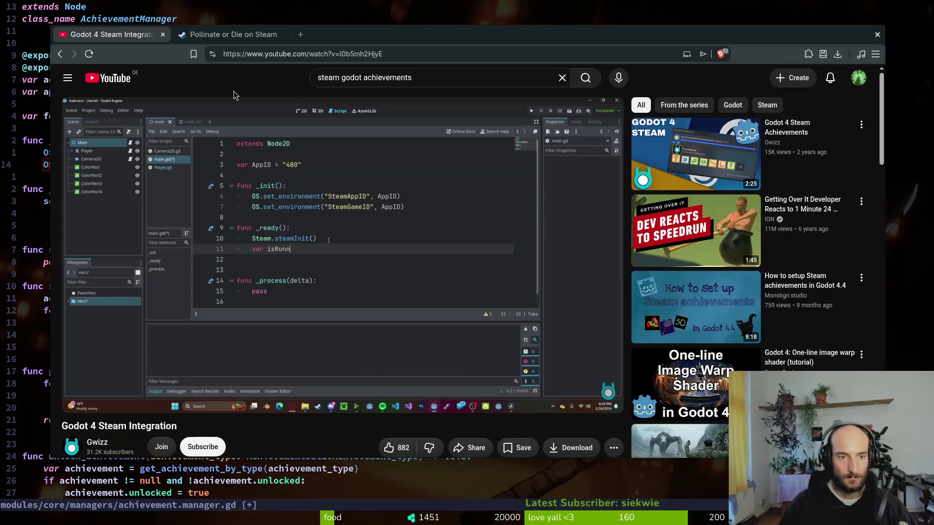
{"action": "key", "text": "super+minus"}
{"action": "key", "text": "w"}
{"action": "key", "text": "w"}
{"action": "key", "text": "w"}
{"action": "type", "text": "cwSteamGameI"}
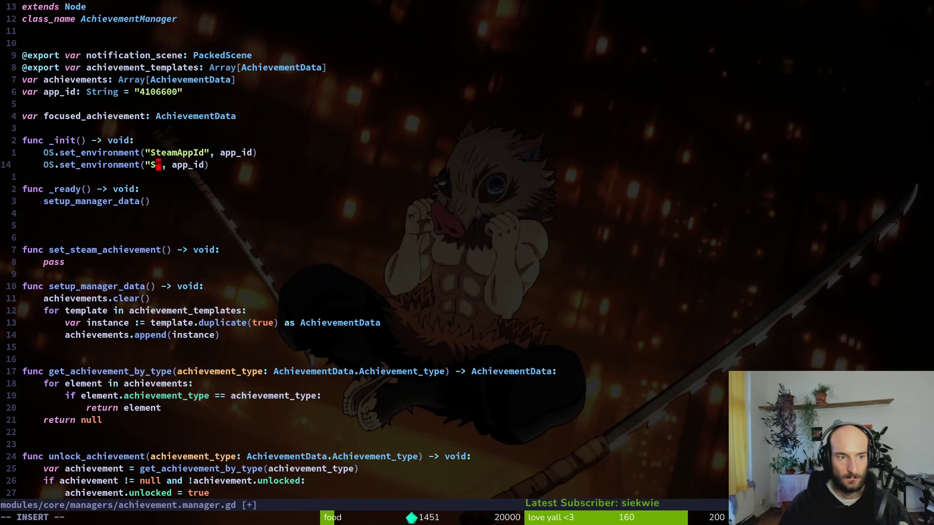
{"action": "type", "text": "d"}
{"action": "key", "text": "Escape"}
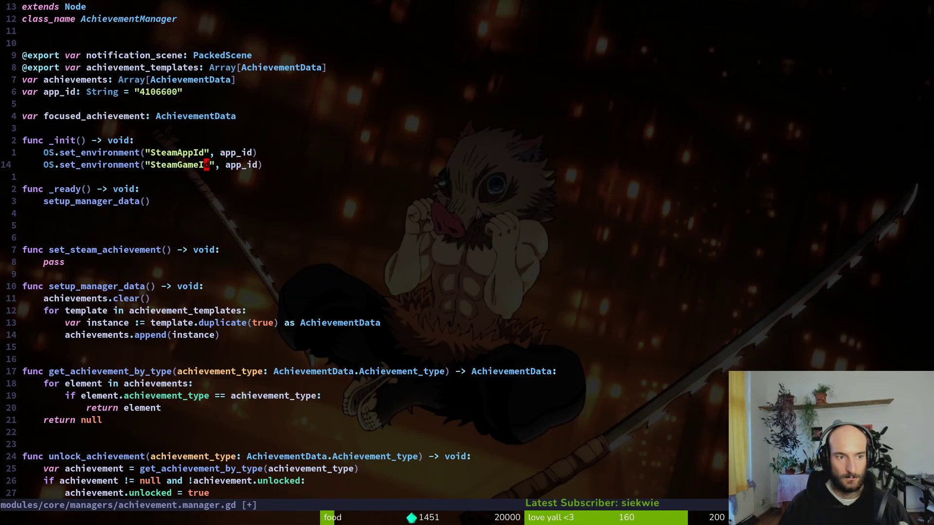
Save the script with :w and add blank lines after the _init function
{"action": "type", "text": ":w"}
{"action": "key", "text": "Return"}
{"action": "key", "text": "super+minus"}
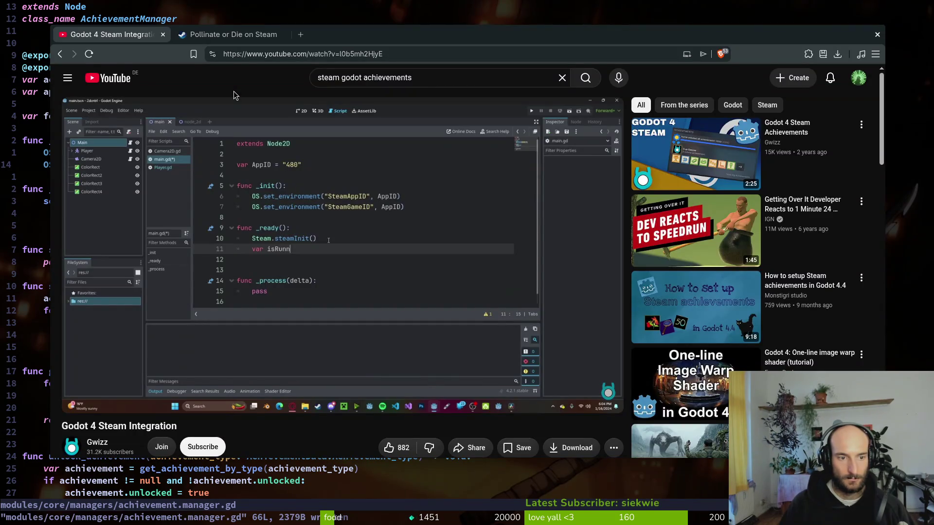
{"action": "key", "text": "super+minus"}
{"action": "key", "text": "j"}
{"action": "key", "text": "j"}
{"action": "key", "text": "k"}
{"action": "key", "text": "o"}
{"action": "key", "text": "Return"}
{"action": "key", "text": "Escape"}
Add a Steam.steamInit() call in _ready below the setup_manager_data line
{"action": "key", "text": "j"}
{"action": "key", "text": "j"}
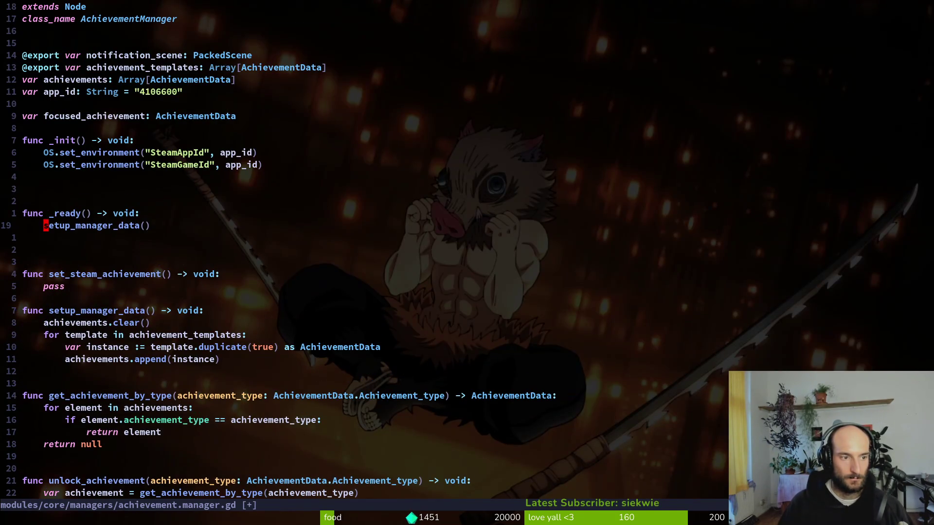
{"action": "type", "text": "oSteam"}
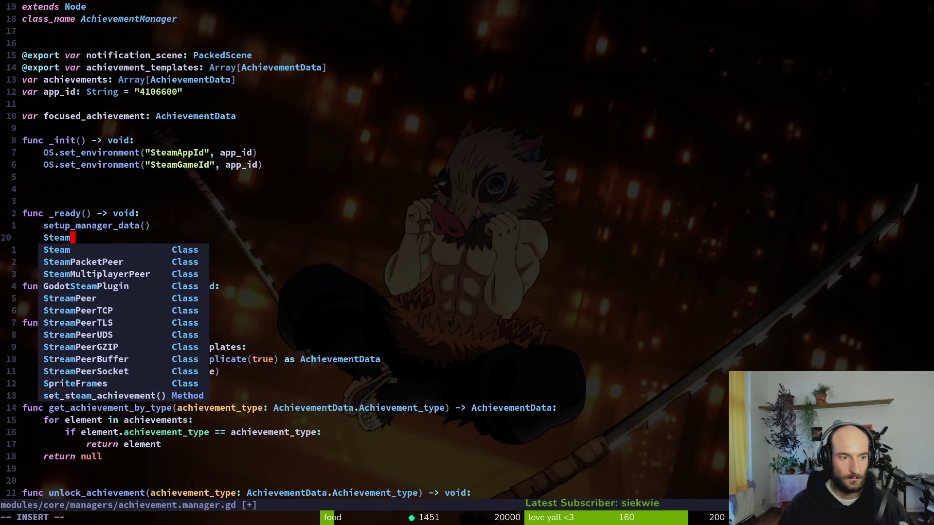
{"action": "type", "text": ".ini"}
{"action": "key", "text": "super+minus"}
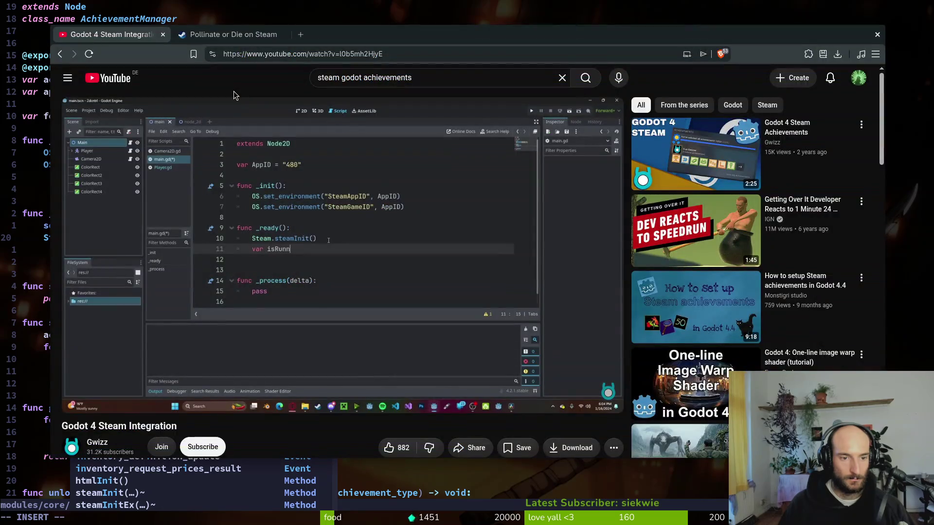
{"action": "key", "text": "super+minus"}
{"action": "key", "text": "BackSpace"}
{"action": "key", "text": "BackSpace"}
{"action": "key", "text": "BackSpace"}
{"action": "type", "text": "steami"}
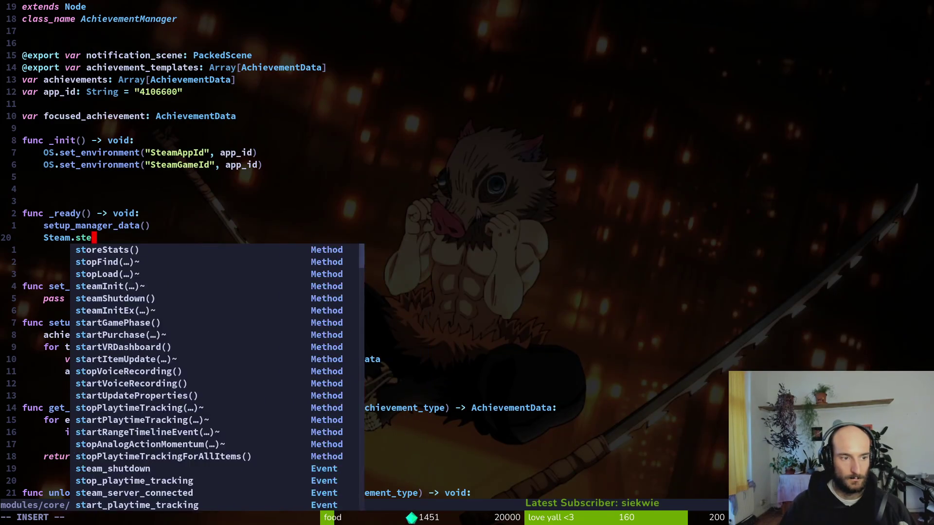
{"action": "key", "text": "Tab"}
{"action": "key", "text": "Return"}
{"action": "key", "text": "Escape"}
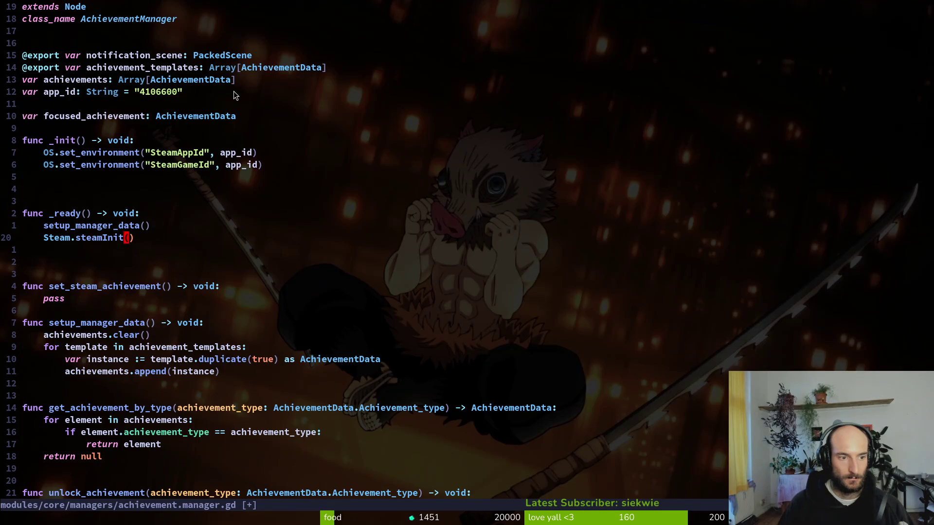
{"action": "key", "text": "super+minus"}
{"action": "key", "text": "super+minus"}
Add 'var is_running: bool = Steam.isSteamRunning()' below the steamInit call
{"action": "type", "text": "ovar isR-"}
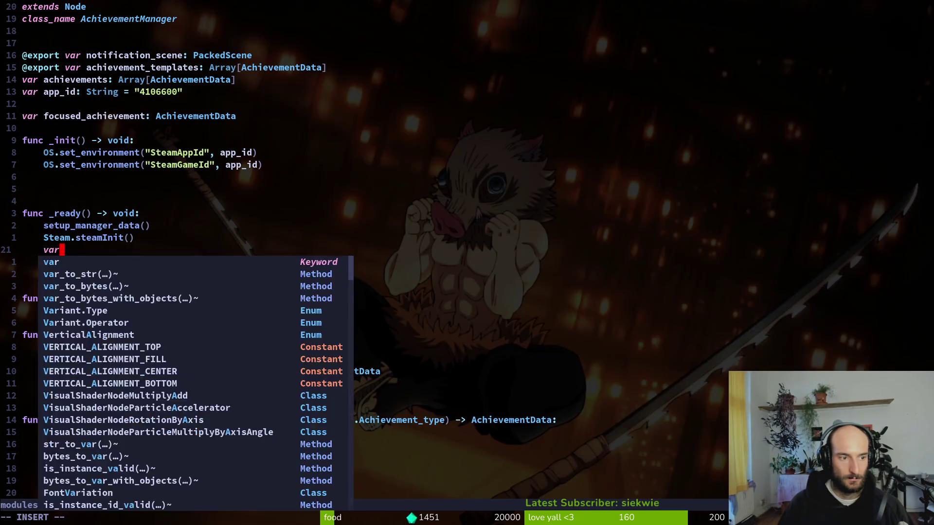
{"action": "key", "text": "BackSpace"}
{"action": "key", "text": "BackSpace"}
{"action": "type", "text": "_running: bool '"}
{"action": "key", "text": "BackSpace"}
{"action": "key", "text": "BackSpace"}
{"action": "type", "text": "= false"}
{"action": "key", "text": "alt+Tab"}
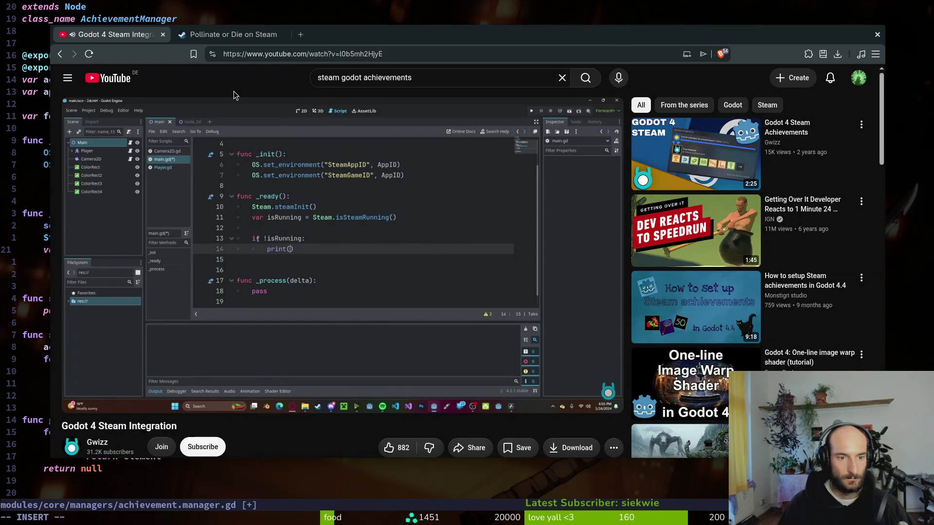
{"action": "key", "text": "alt+Tab"}
{"action": "key", "text": "BackSpace"}
{"action": "key", "text": "BackSpace"}
{"action": "key", "text": "BackSpace"}
{"action": "key", "text": "BackSpace"}
{"action": "type", "text": "Steam.isr7"}
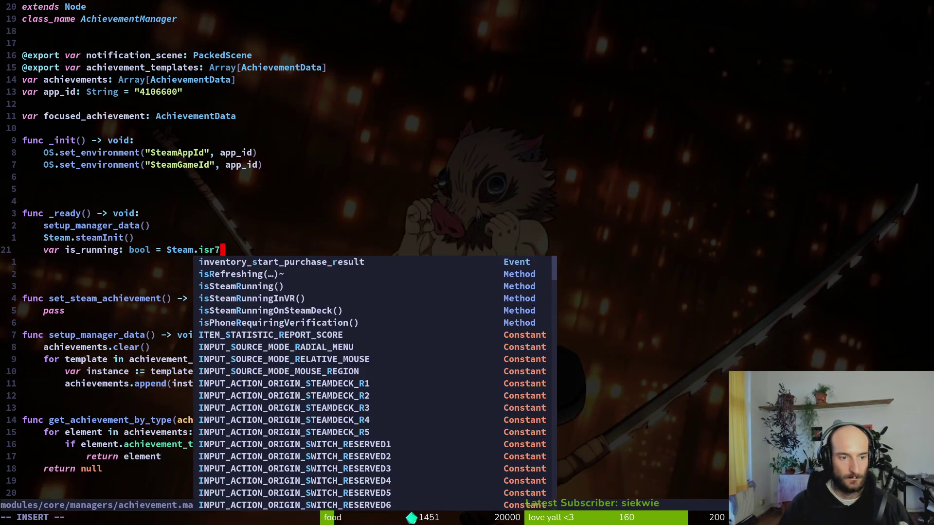
{"action": "key", "text": "BackSpace"}
{"action": "key", "text": "BackSpace"}
{"action": "type", "text": "unn"}
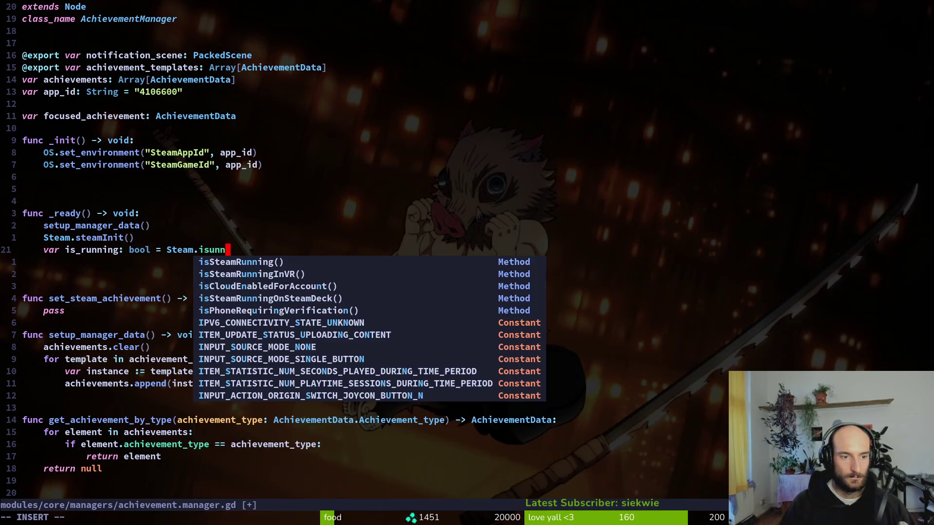
{"action": "key", "text": "alt+Tab"}
{"action": "key", "text": "alt+Tab"}
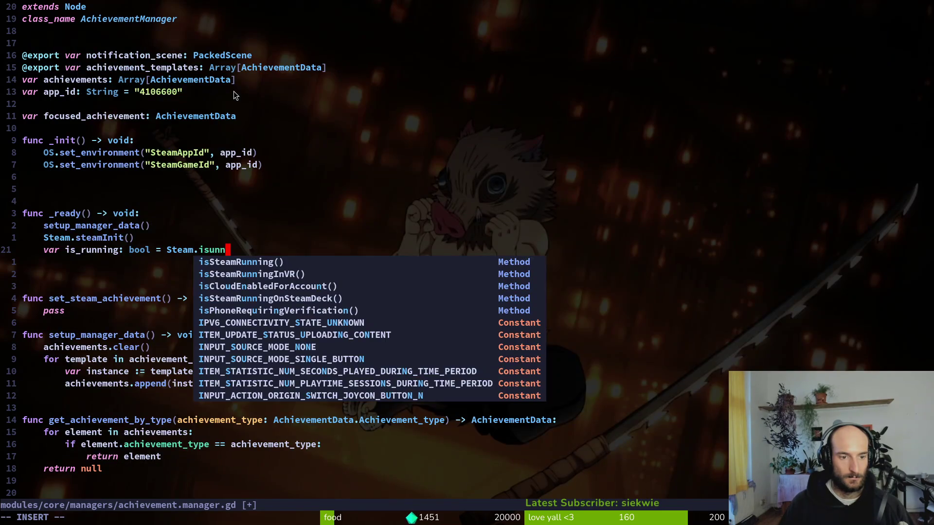
{"action": "key", "text": "Return"}
{"action": "key", "text": "Escape"}
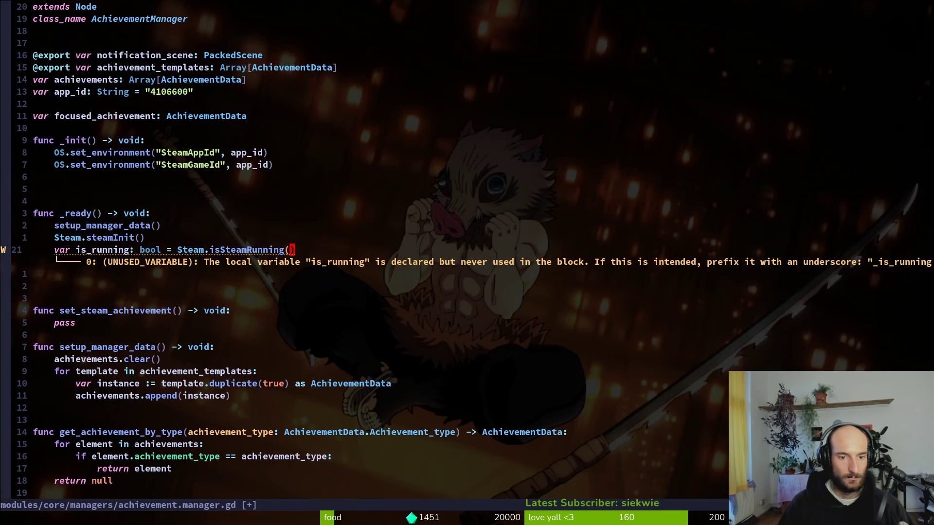
Add an early-exit guard: 'if !is_running:' followed by an indented return
{"action": "key", "text": "alt+Tab"}
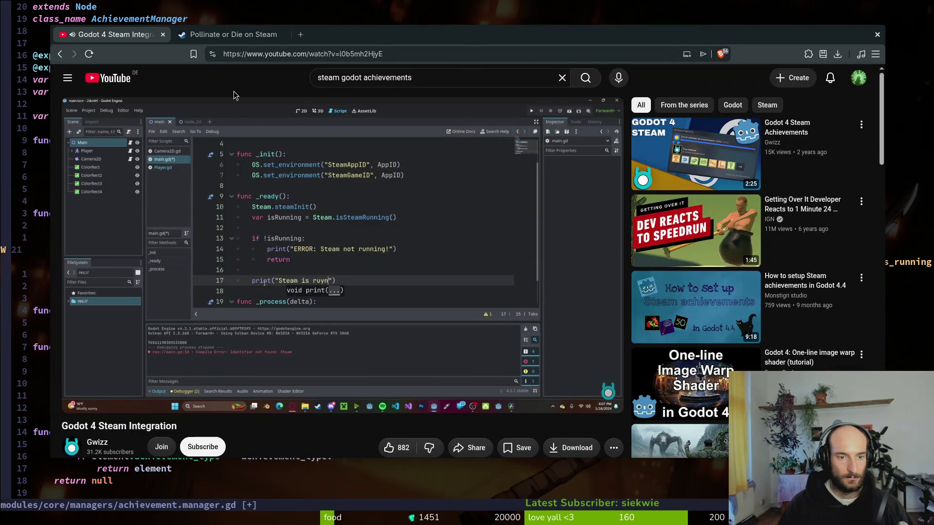
{"action": "key", "text": "alt+Tab"}
{"action": "type", "text": "oif !is_r"}
{"action": "key", "text": "Return"}
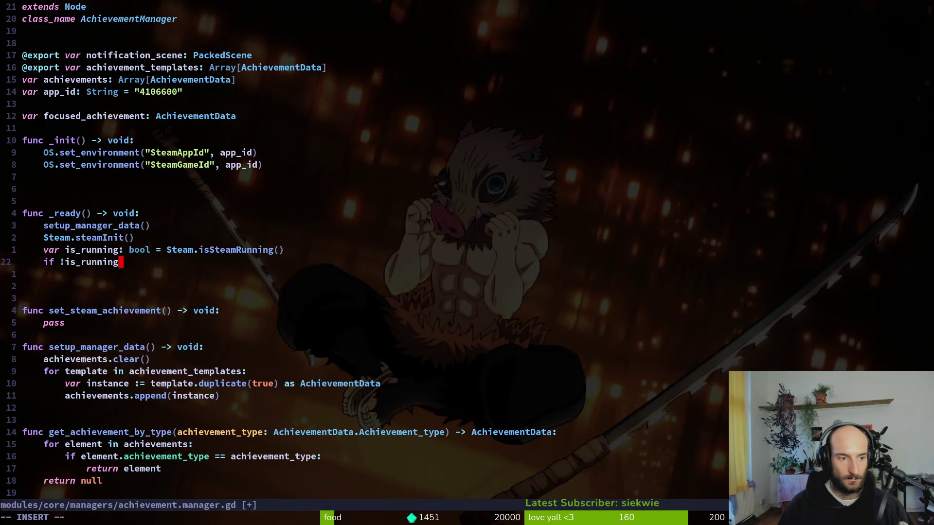
{"action": "type", "text": ":"}
{"action": "key", "text": "Return"}
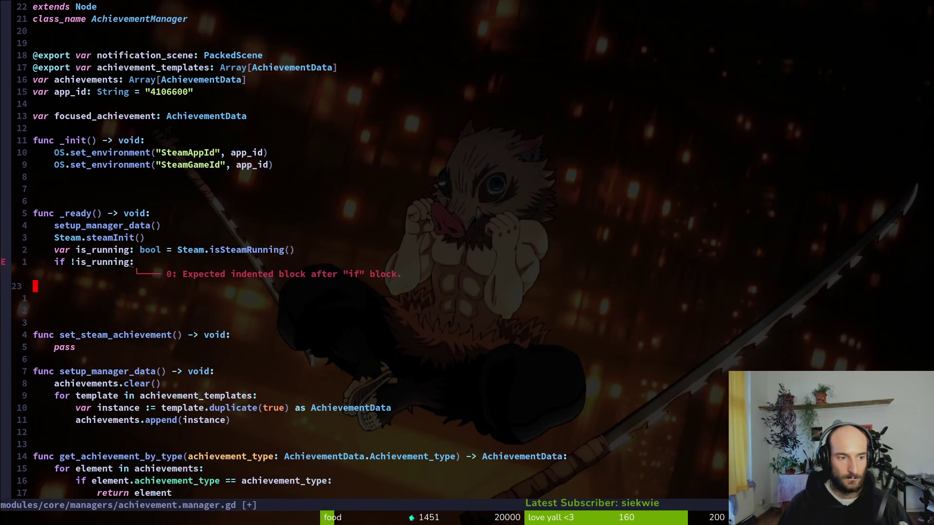
{"action": "key", "text": "Tab"}
{"action": "key", "text": "alt+Tab"}
{"action": "key", "text": "space"}
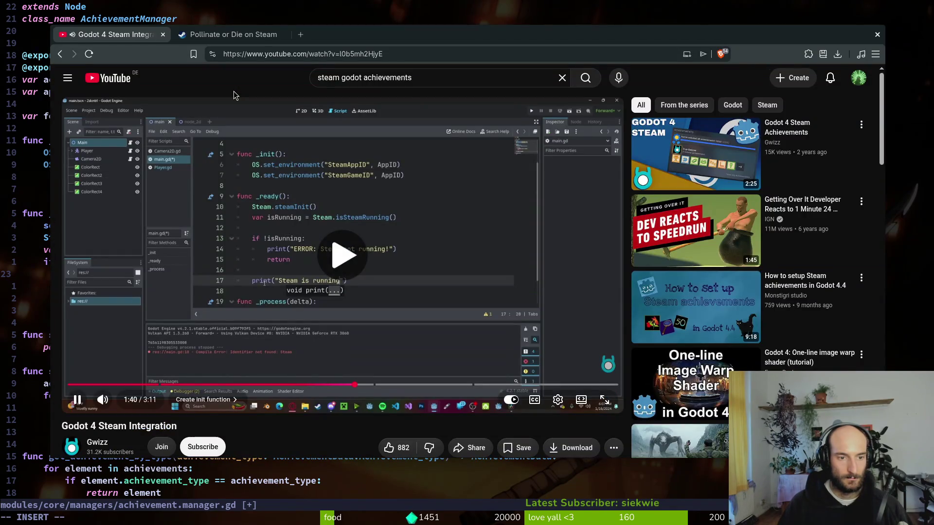
{"action": "key", "text": "alt+Tab"}
{"action": "type", "text": "return"}
{"action": "key", "text": "Escape"}
Remove the stray blank line above return and save the script with :w
{"action": "key", "text": "O"}
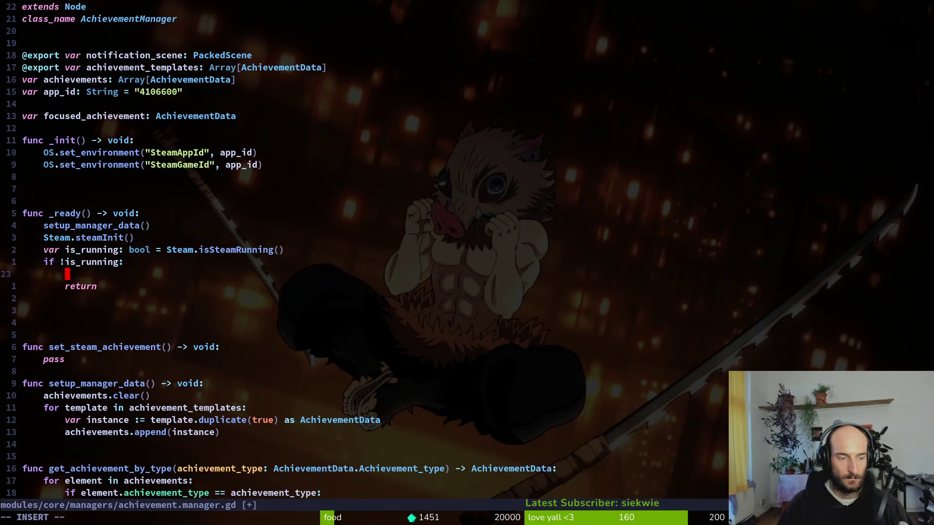
{"action": "key", "text": "alt+Tab"}
{"action": "key", "text": "alt+Tab"}
{"action": "key", "text": "Escape"}
{"action": "key", "text": "u"}
{"action": "key", "text": "u"}
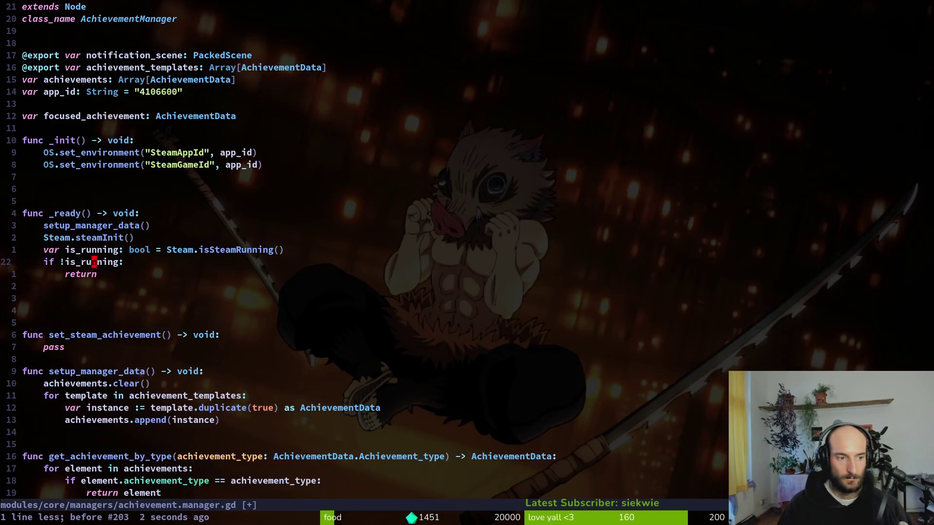
{"action": "key", "text": "ctrl+r"}
{"action": "type", "text": ":w"}
{"action": "key", "text": "Return"}
{"action": "key", "text": "alt+Tab"}
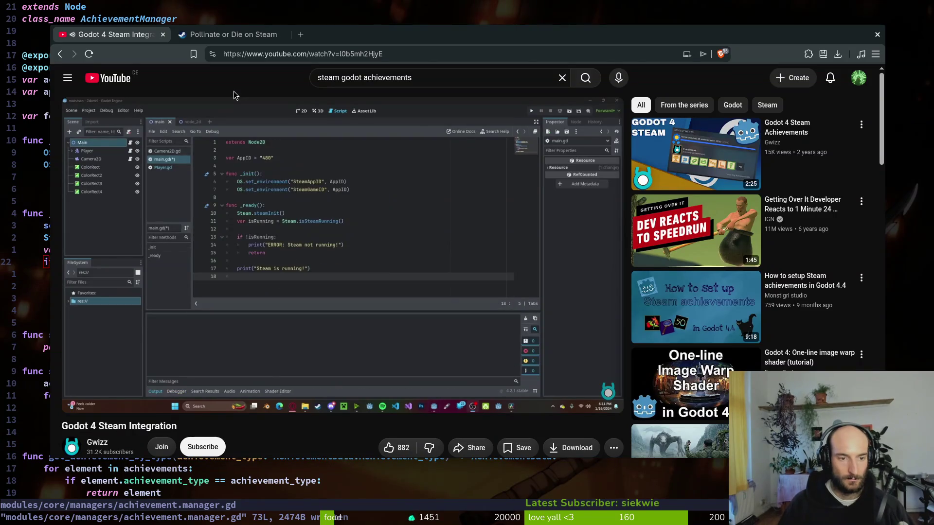
{"action": "key", "text": "space"}
{"action": "key", "text": "space"}
{"action": "key", "text": "space"}
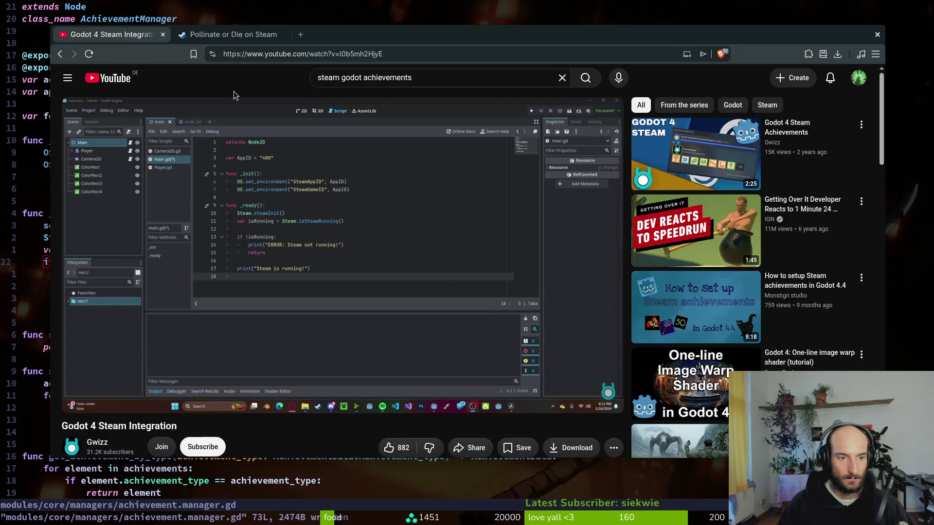
Add print_debug("steam is running") after the guard and save the file
{"action": "key", "text": "alt+Tab"}
{"action": "key", "text": "alt+Tab"}
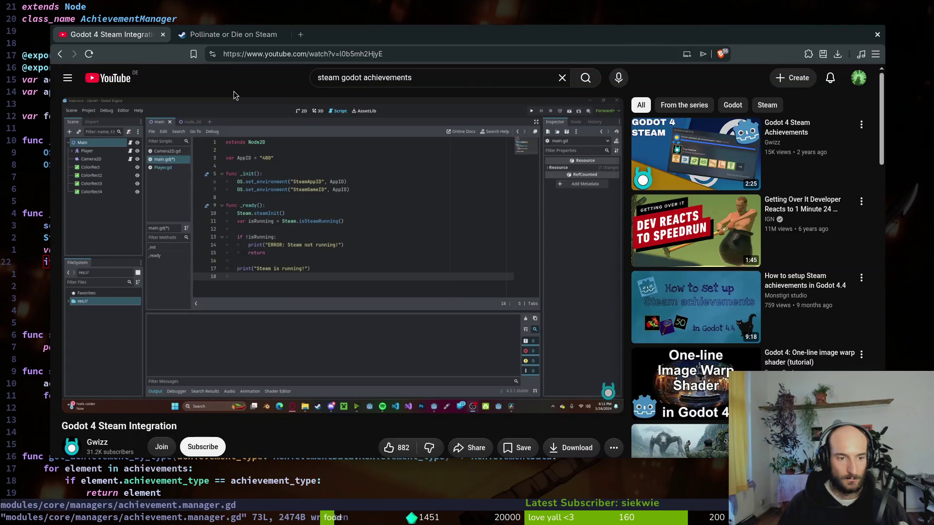
{"action": "key", "text": "alt+Tab"}
{"action": "type", "text": "joprd"}
{"action": "key", "text": "Return"}
{"action": "type", "text": "\"steam is running"}
{"action": "key", "text": "Escape"}
{"action": "type", "text": ":w"}
{"action": "key", "text": "Return"}
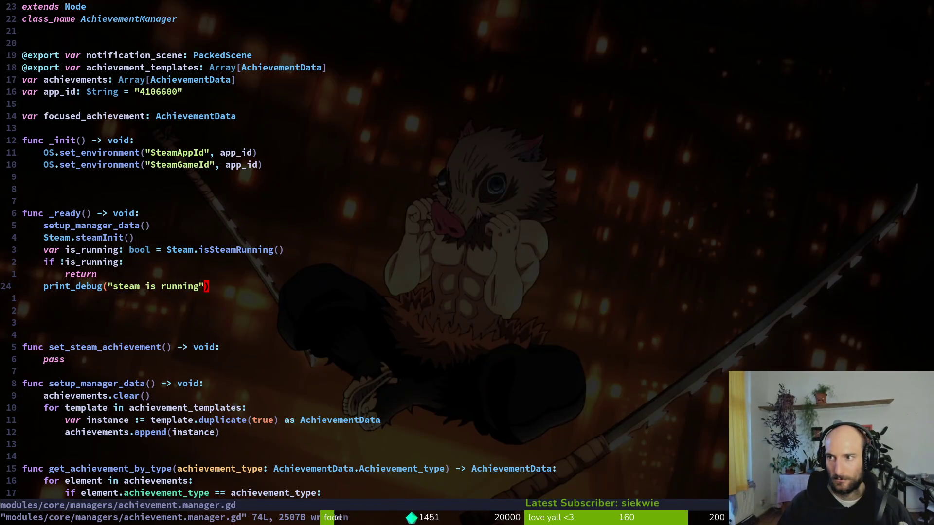
{"action": "key", "text": "k"}
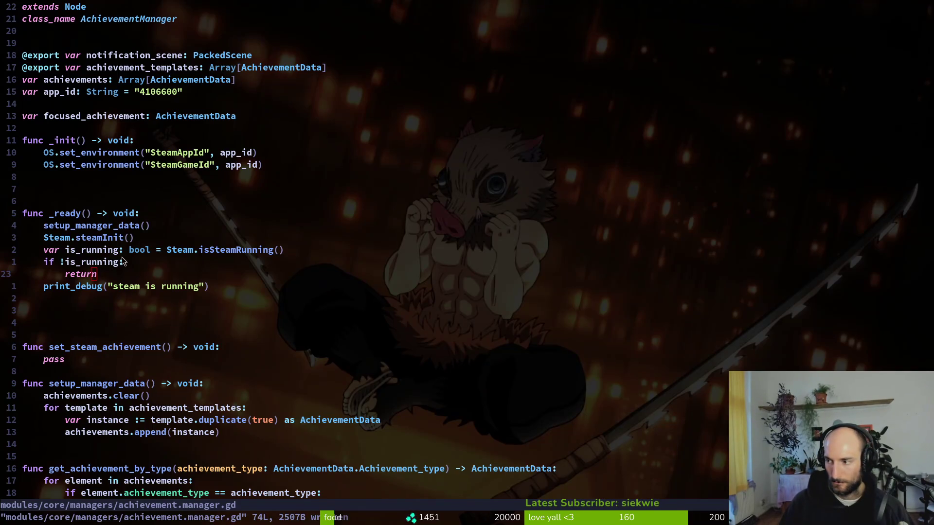
Run the game with F5 and confirm the Output panel prints "steam is running"
{"action": "key", "text": "alt+Tab"}
{"action": "key", "text": "F5"}
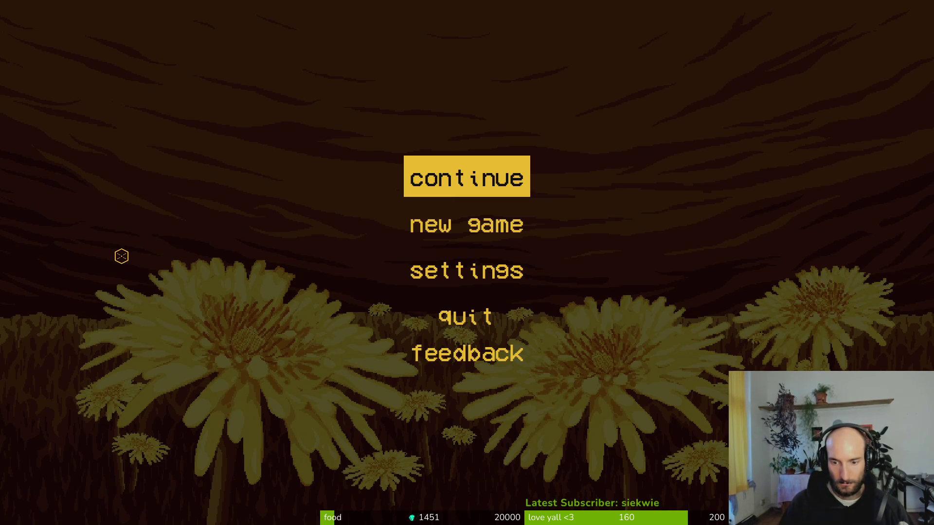
{"action": "key", "text": "alt+Tab"}
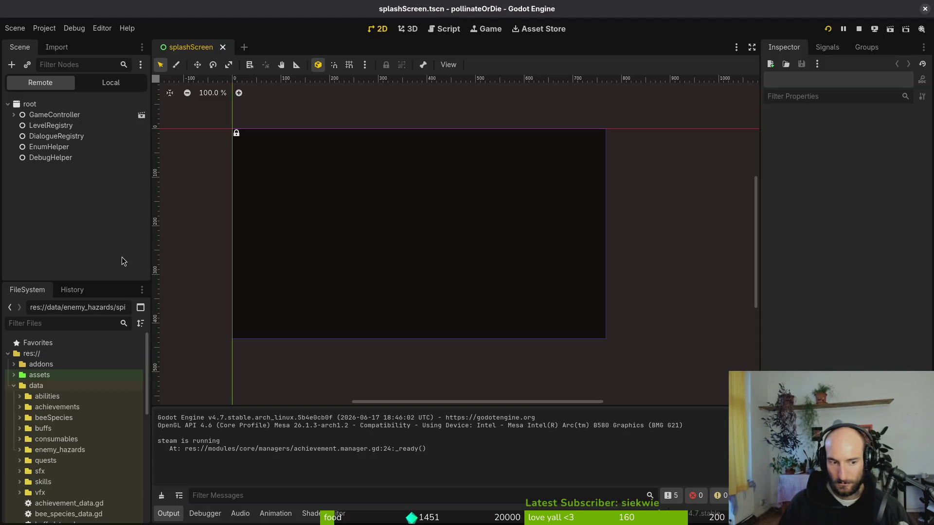
{"action": "key", "text": "alt+Tab"}
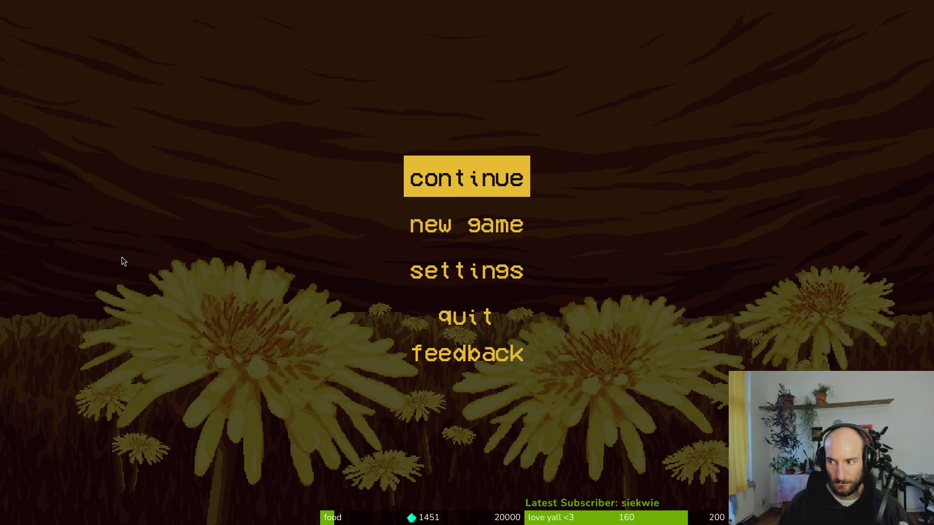
{"action": "key", "text": "alt+Tab"}
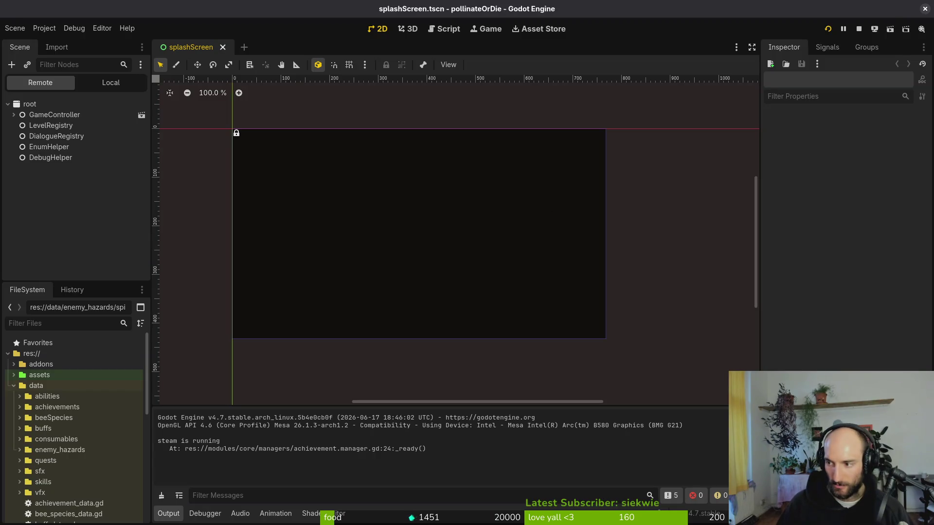
{"action": "key", "text": "alt+Tab"}
{"action": "left_click", "coordinate": [446, 334]}
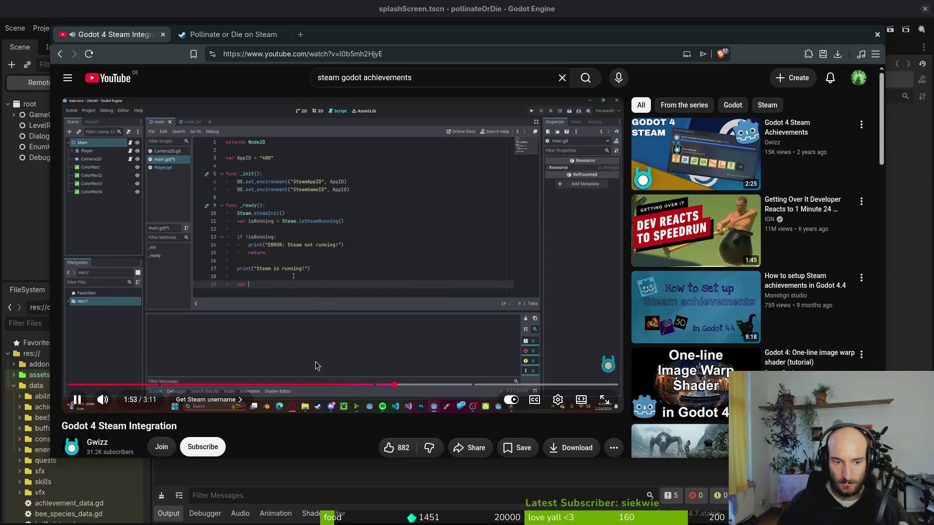
Scrub the tutorial back to about 1:47 to find where it gets the Steam ID
{"action": "left_click_drag", "start_coordinate": [376, 386], "coordinate": [365, 385]}
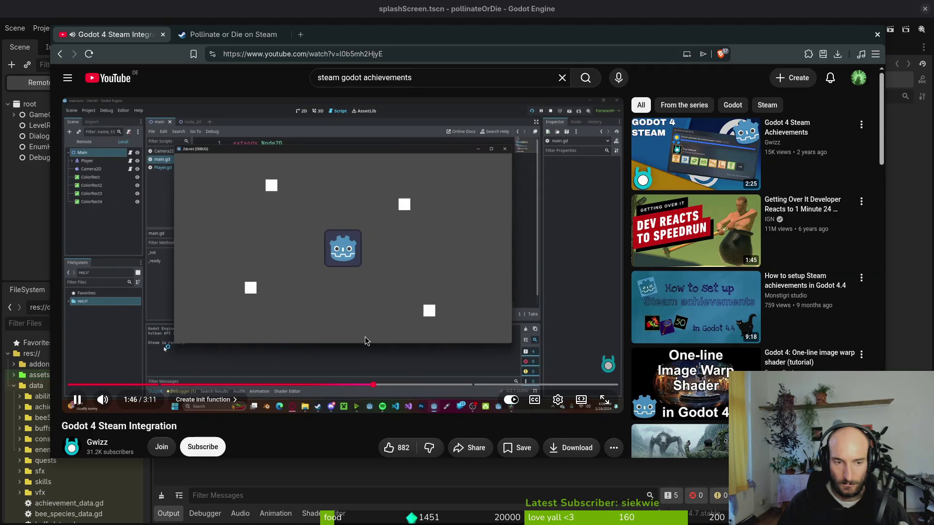
{"action": "mouse_move", "coordinate": [372, 385]}
{"action": "left_mouse_down"}
{"action": "mouse_move", "coordinate": [292, 385]}
{"action": "mouse_move", "coordinate": [453, 386]}
{"action": "mouse_move", "coordinate": [392, 385]}
{"action": "left_mouse_up"}
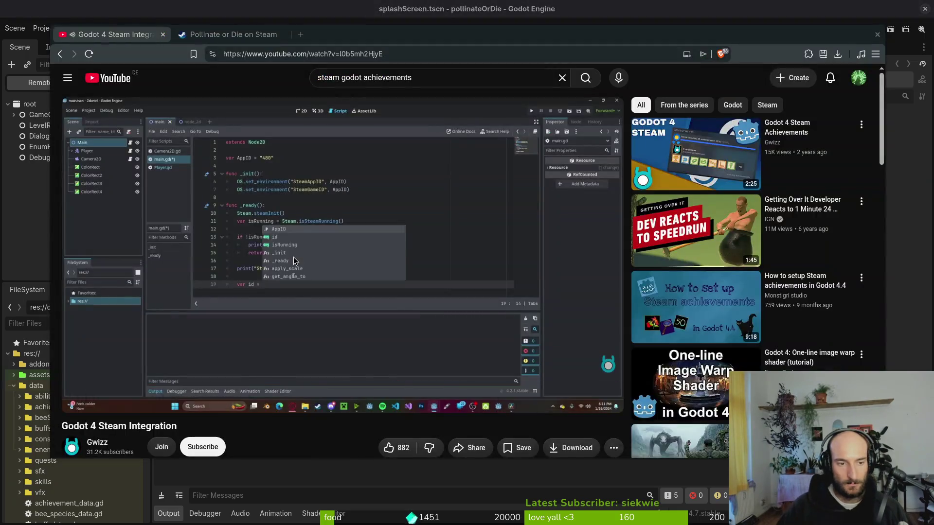
{"action": "key", "text": "Down"}
{"action": "key", "text": "Down"}
{"action": "key", "text": "Down"}
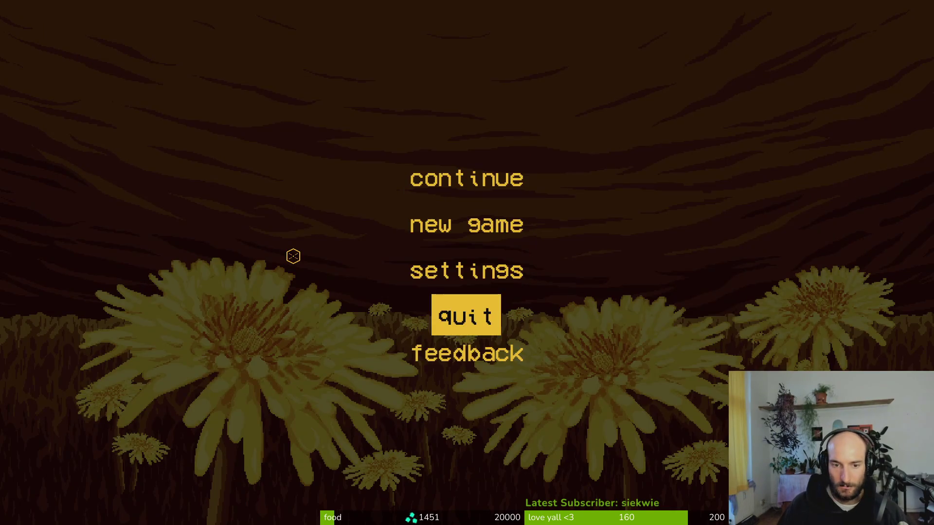
Add 'var id = Steam.getSteamID()' on a new line below the print_debug call
{"action": "key", "text": "alt+Tab"}
{"action": "key", "text": "alt+Tab"}
{"action": "key", "text": "j"}
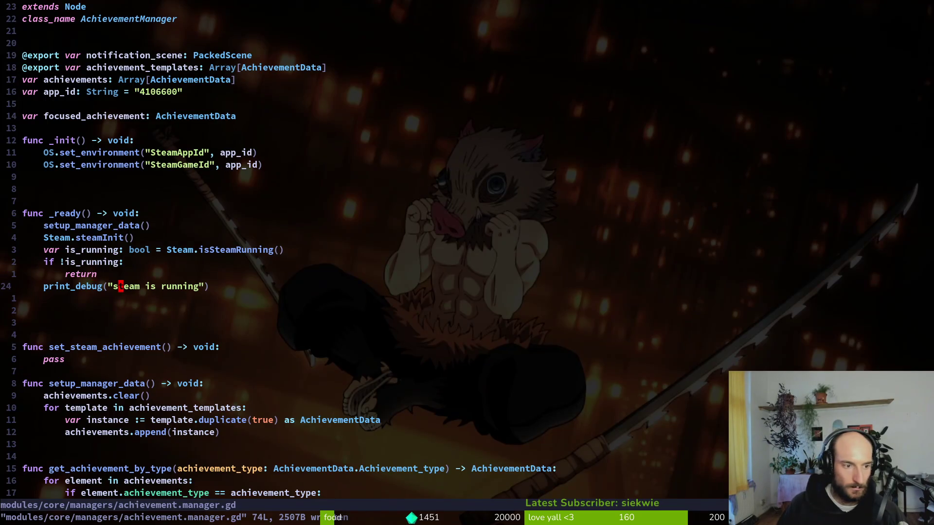
{"action": "key", "text": "o"}
{"action": "key", "text": "BackSpace"}
{"action": "key", "text": "Return"}
{"action": "key", "text": "Tab"}
{"action": "type", "text": "var id"}
{"action": "key", "text": "alt+Tab"}
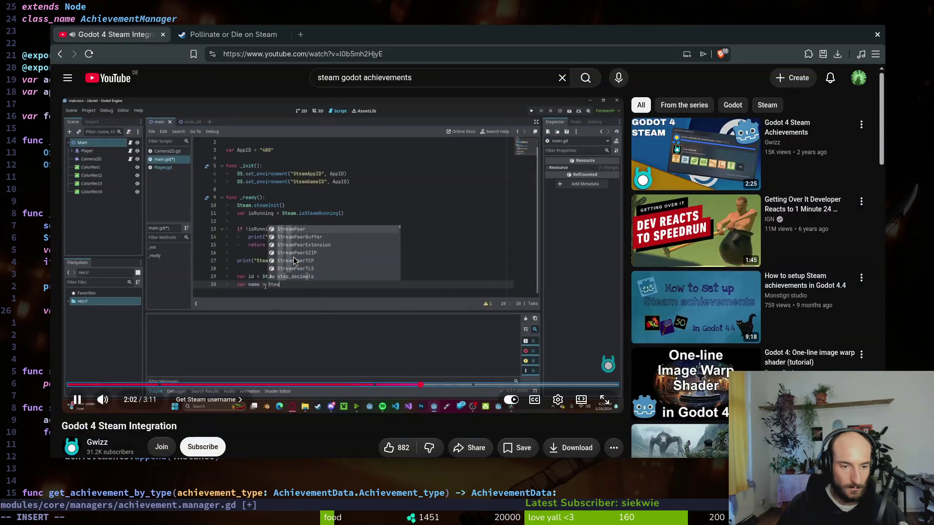
{"action": "key", "text": "Right"}
{"action": "key", "text": "Right"}
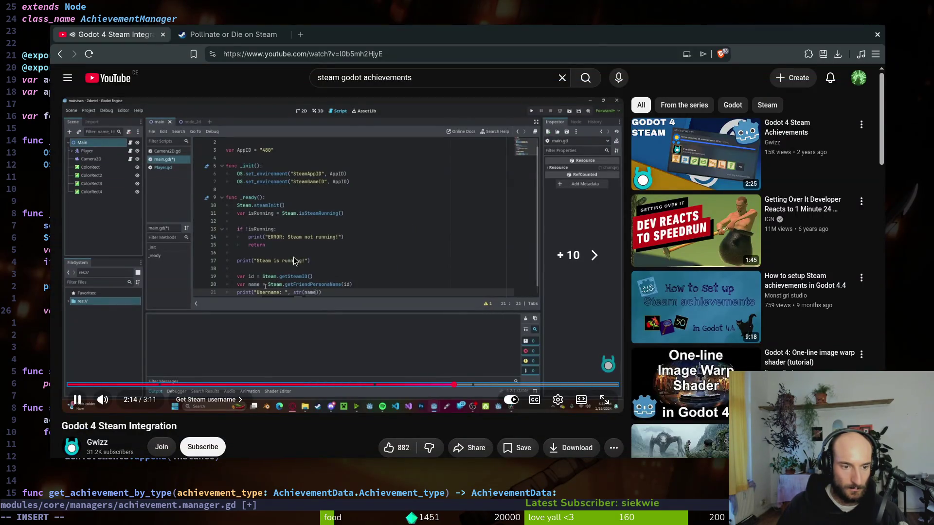
{"action": "key", "text": "space"}
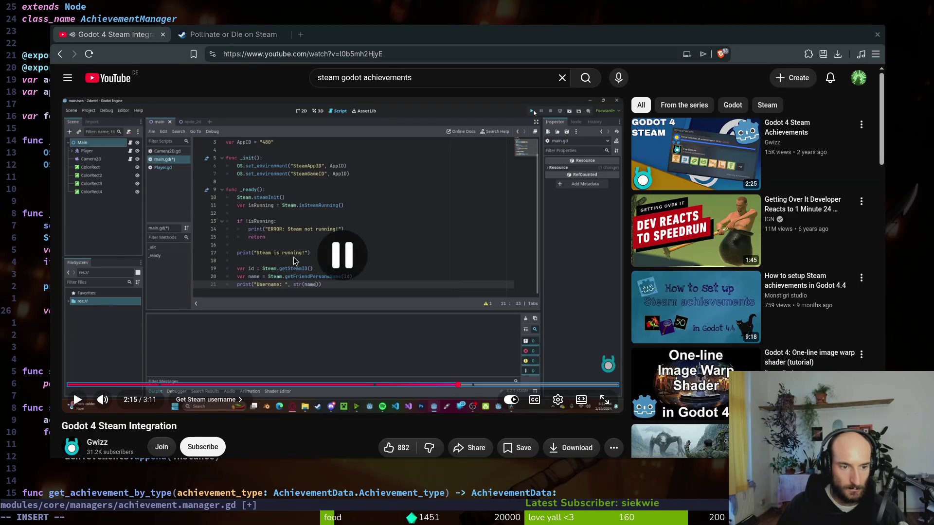
{"action": "key", "text": "alt+Tab"}
{"action": "type", "text": "= Steam.geid"}
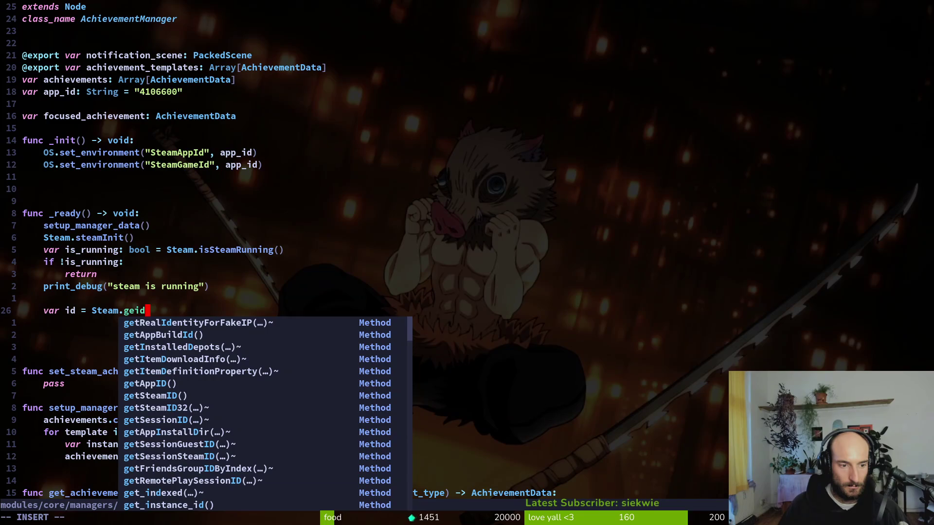
{"action": "key", "text": "Tab"}
{"action": "key", "text": "Tab"}
{"action": "key", "text": "Tab"}
{"action": "key", "text": "Return"}
{"action": "key", "text": "alt+Tab"}
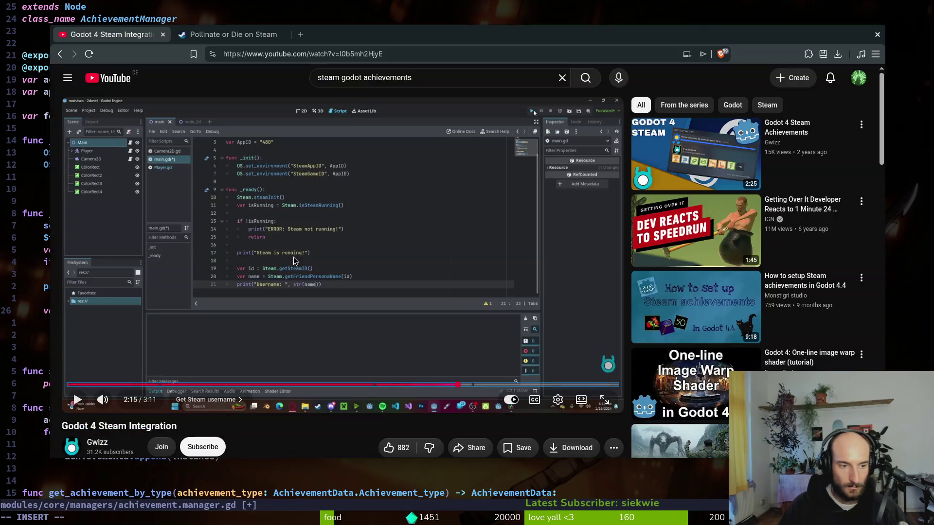
{"action": "key", "text": "alt+Tab"}
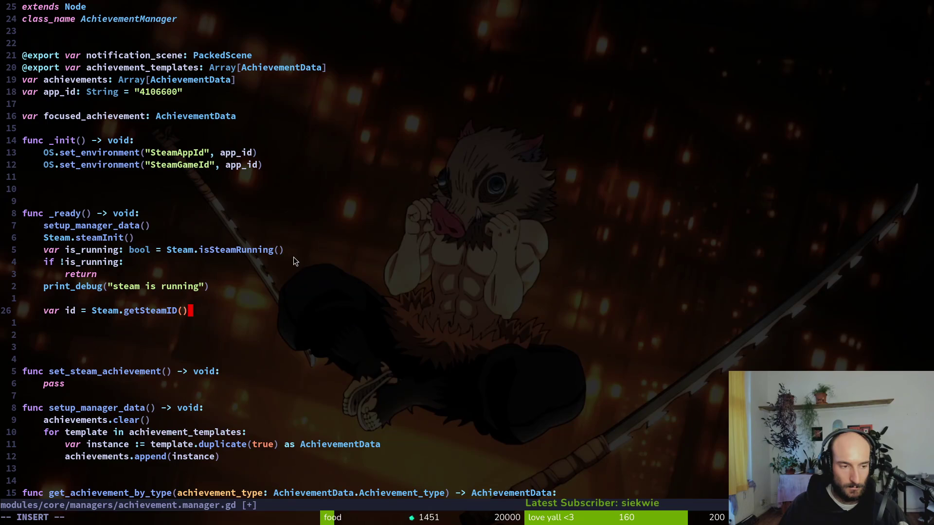
Add 'var username = Steam.getFriendPersonaName(id)' below the Steam ID line
{"action": "key", "text": "Return"}
{"action": "type", "text": "var username = "}
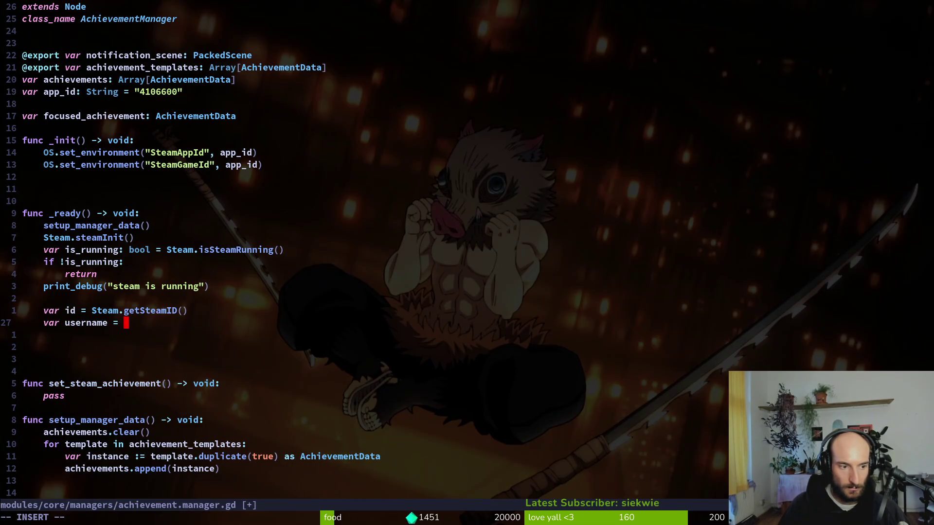
{"action": "type", "text": "Steam.geuse"}
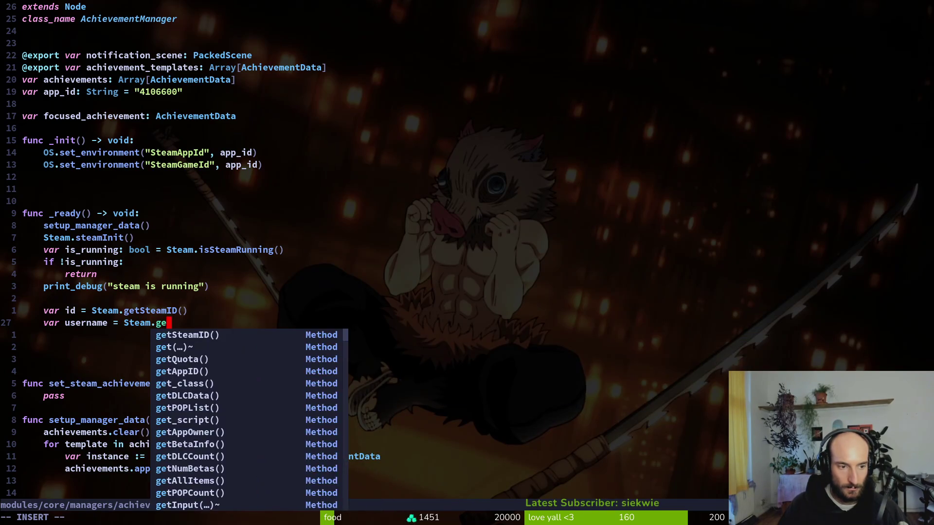
{"action": "key", "text": "ctrl+n"}
{"action": "key", "text": "ctrl+n"}
{"action": "key", "text": "ctrl+n"}
{"action": "type", "text": "na"}
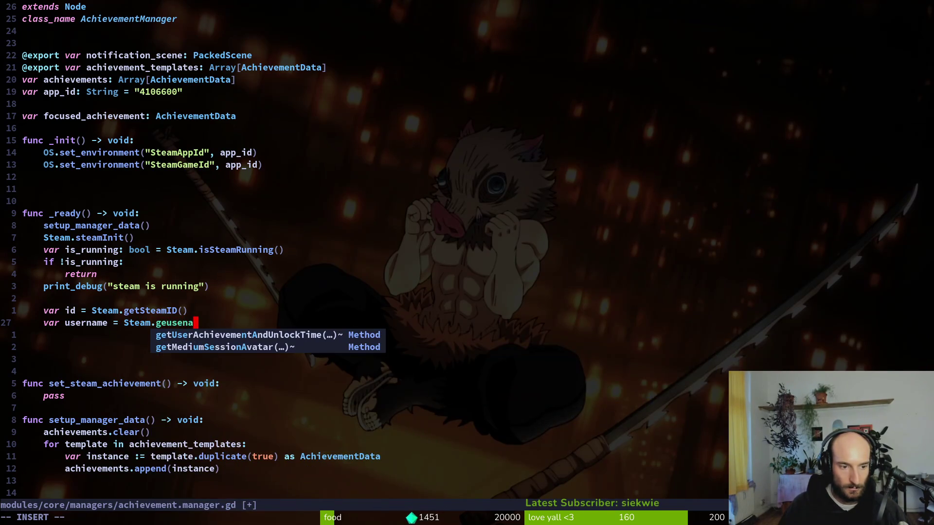
{"action": "key", "text": "alt+Tab"}
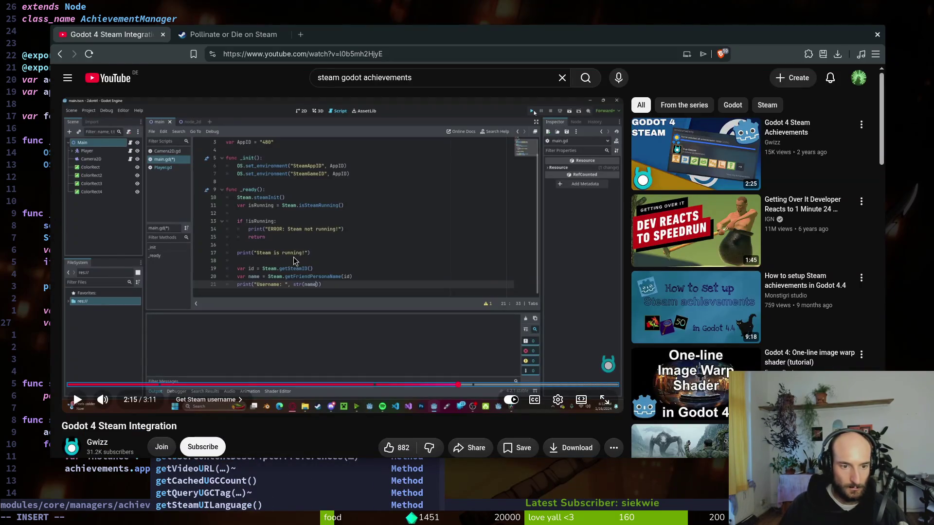
{"action": "key", "text": "alt+Tab"}
{"action": "key", "text": "BackSpace"}
{"action": "key", "text": "BackSpace"}
{"action": "key", "text": "BackSpace"}
{"action": "type", "text": "tfrie"}
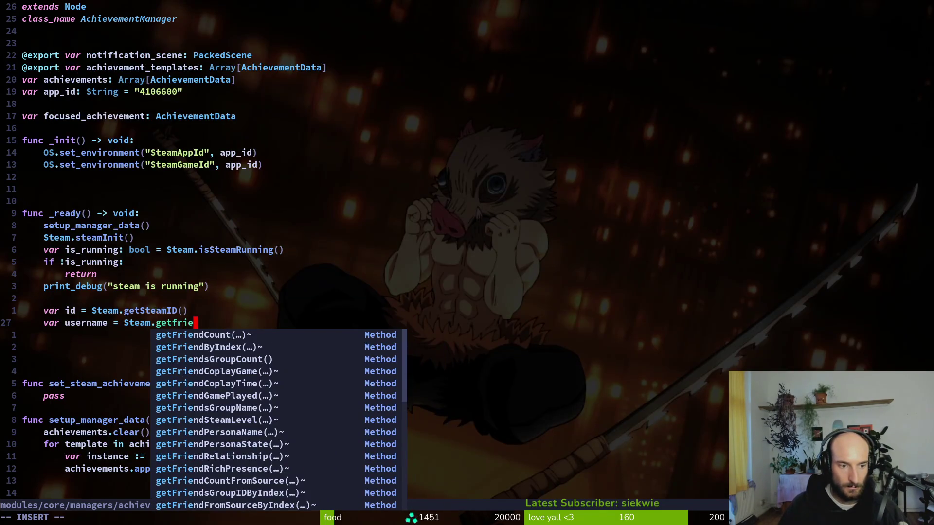
{"action": "type", "text": "na"}
{"action": "key", "text": "Tab"}
{"action": "key", "text": "Tab"}
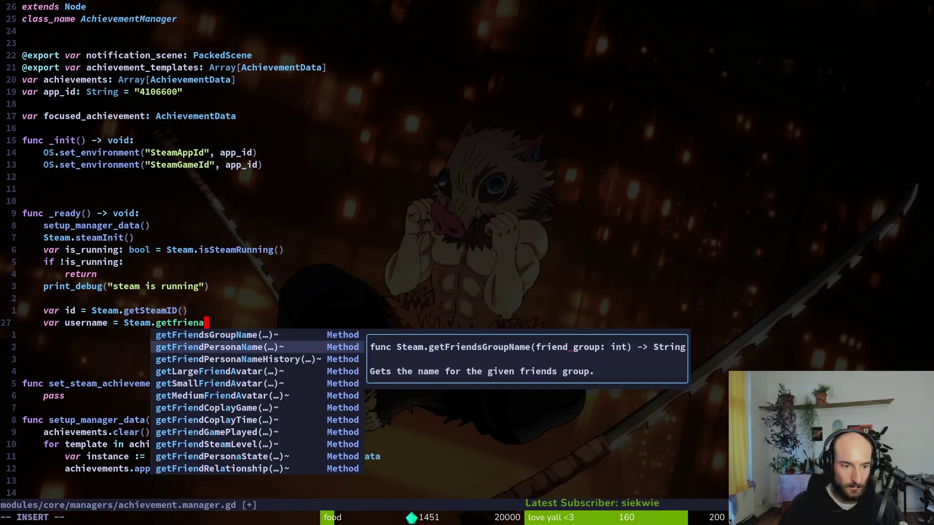
{"action": "key", "text": "Return"}
Add print_debug(username), save the script, and run the game in Godot
{"action": "type", "text": "dPersonaName(id"}
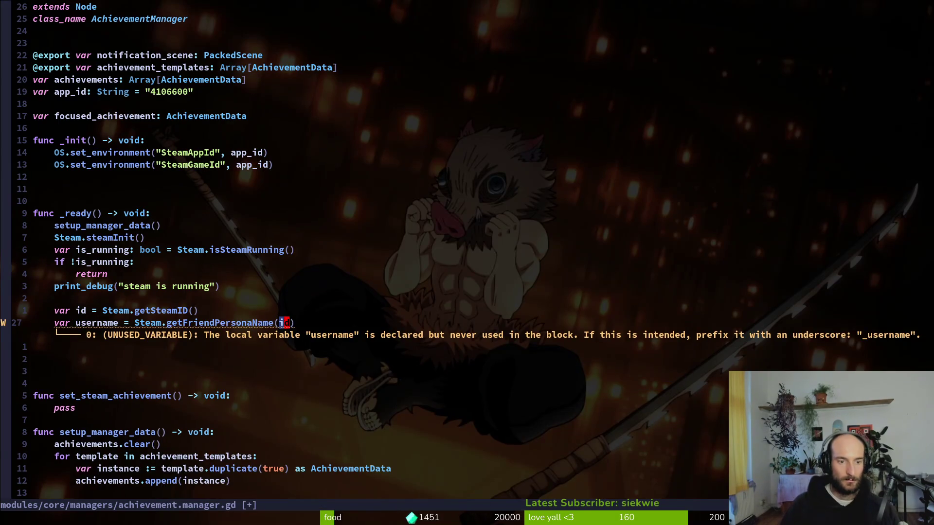
{"action": "type", "text": "opri"}
{"action": "key", "text": "Return"}
{"action": "type", "text": "user"}
{"action": "key", "text": "Tab"}
{"action": "key", "text": "Escape"}
{"action": "type", "text": ":w"}
{"action": "key", "text": "Return"}
{"action": "key", "text": "alt+Tab"}
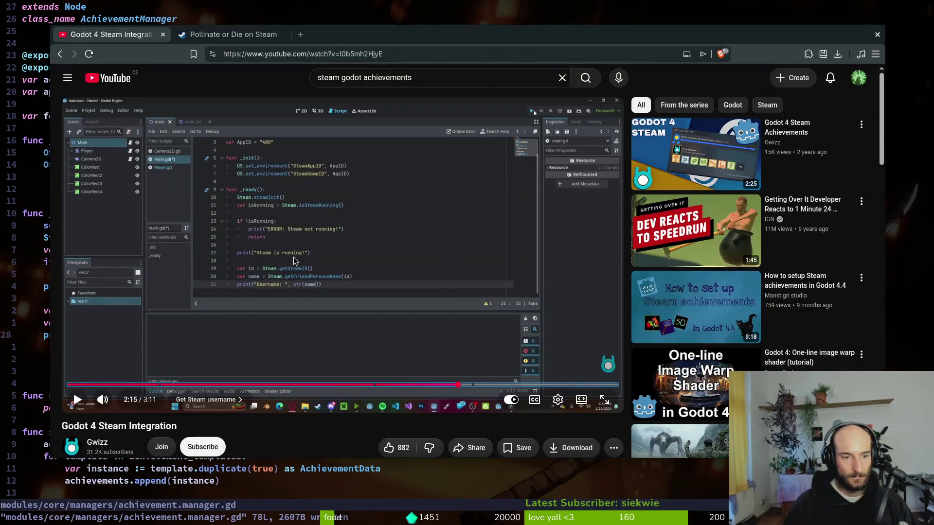
{"action": "key", "text": "alt+Tab"}
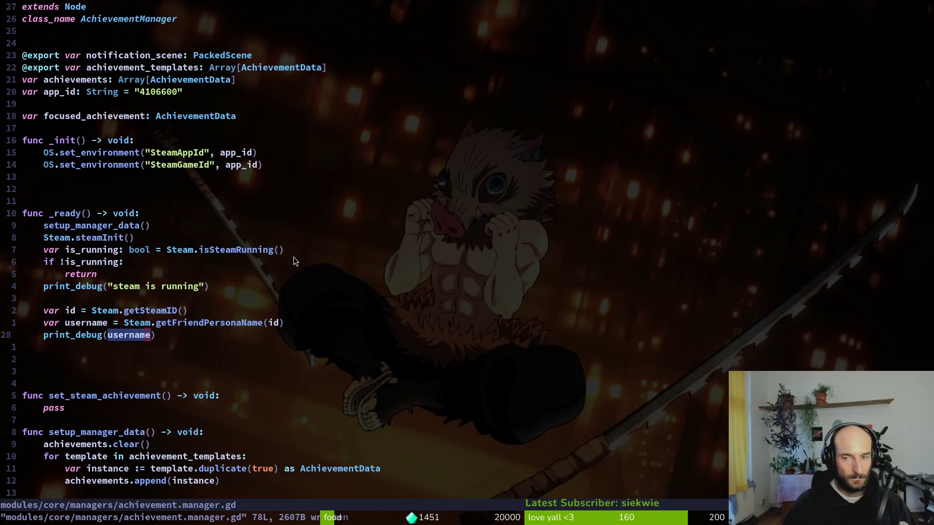
{"action": "key", "text": "alt+Tab"}
{"action": "key", "text": "F5"}
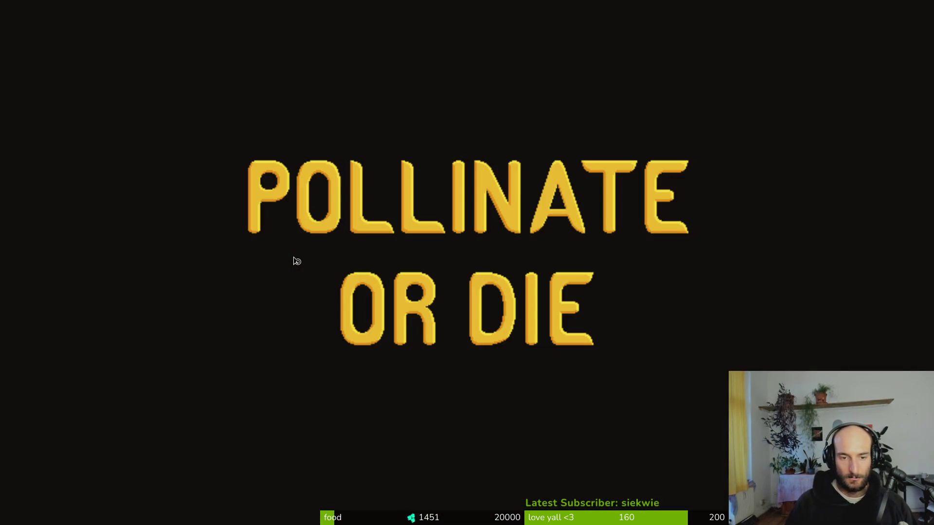
Check the Output for the Steam username, then quit from the game's main menu
{"action": "key", "text": "alt+Tab"}
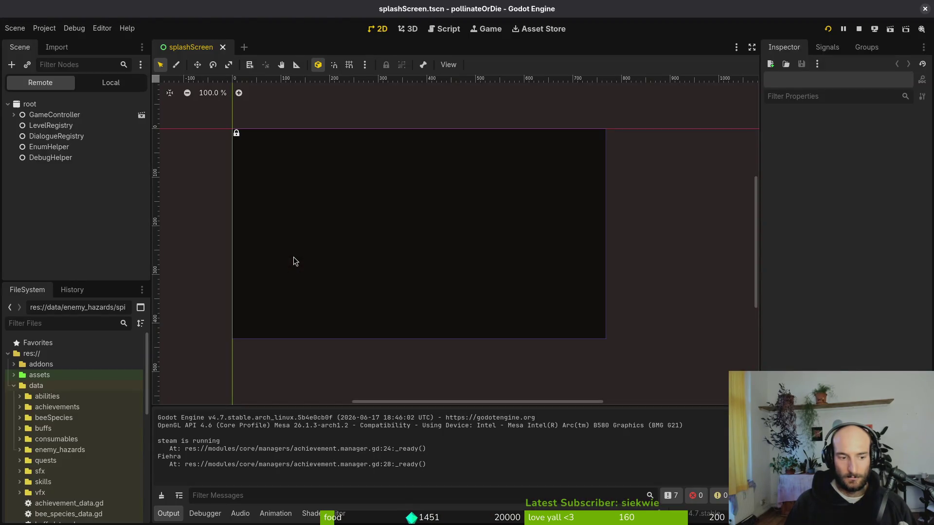
{"action": "key", "text": "alt+Tab"}
{"action": "key", "text": "Up"}
{"action": "key", "text": "Up"}
{"action": "key", "text": "Return"}
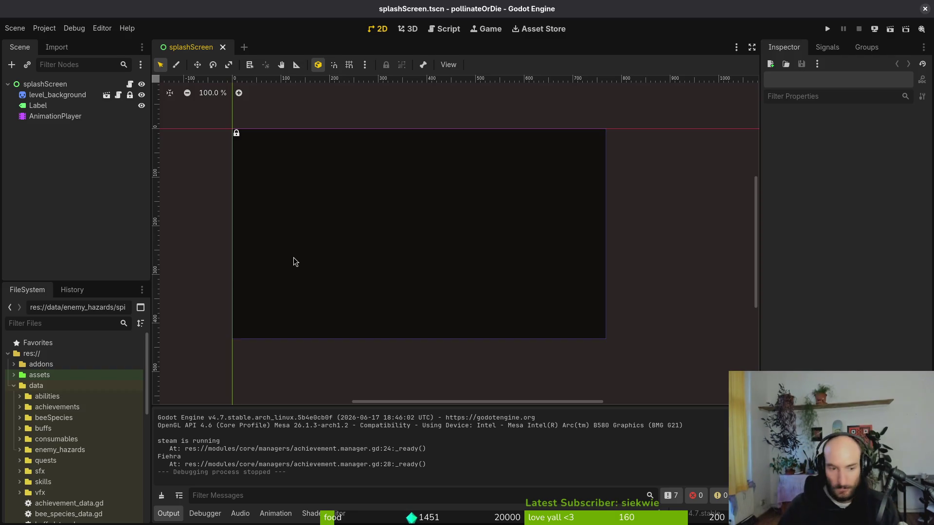
{"action": "key", "text": "alt+Tab"}
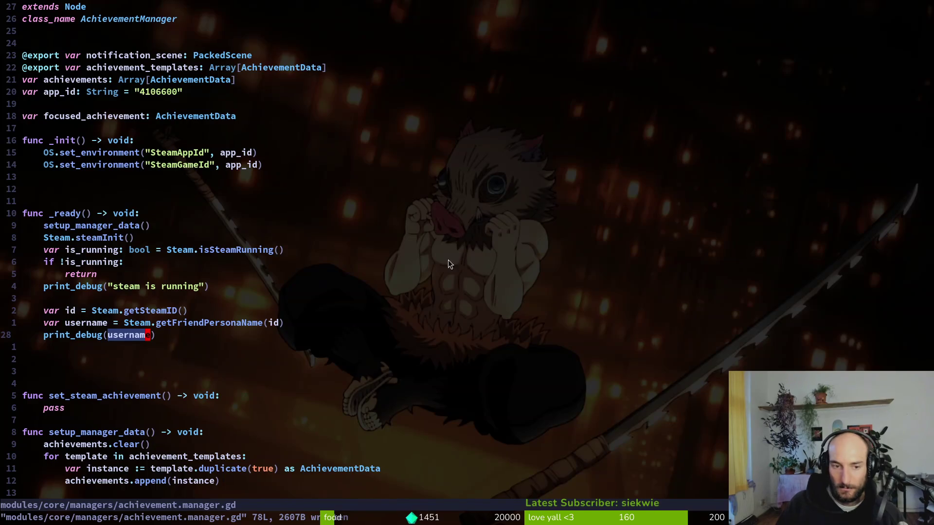
Seek the tutorial to its Steam overlay demo around 2:36 and pause it
{"action": "key", "text": "alt+Tab"}
{"action": "key", "text": "k"}
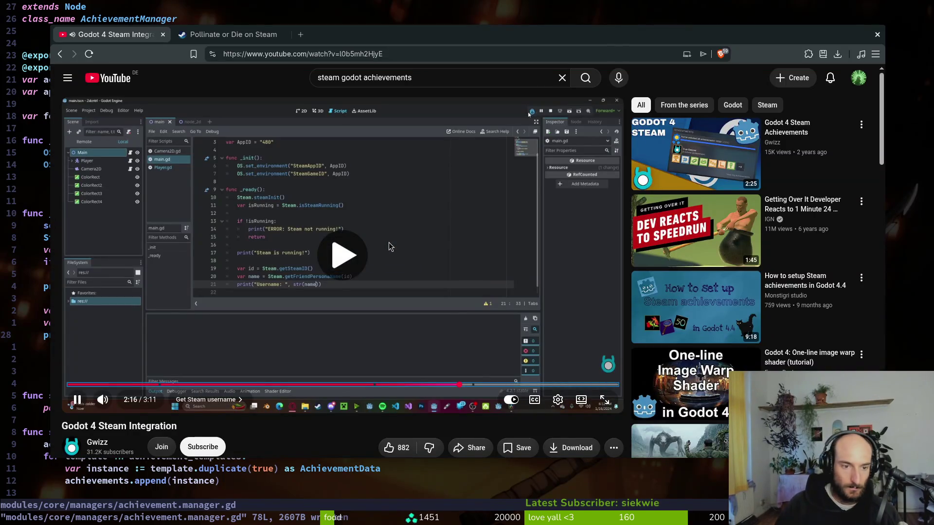
{"action": "key", "text": "l"}
{"action": "key", "text": "Right"}
{"action": "key", "text": "Right"}
{"action": "key", "text": "Right"}
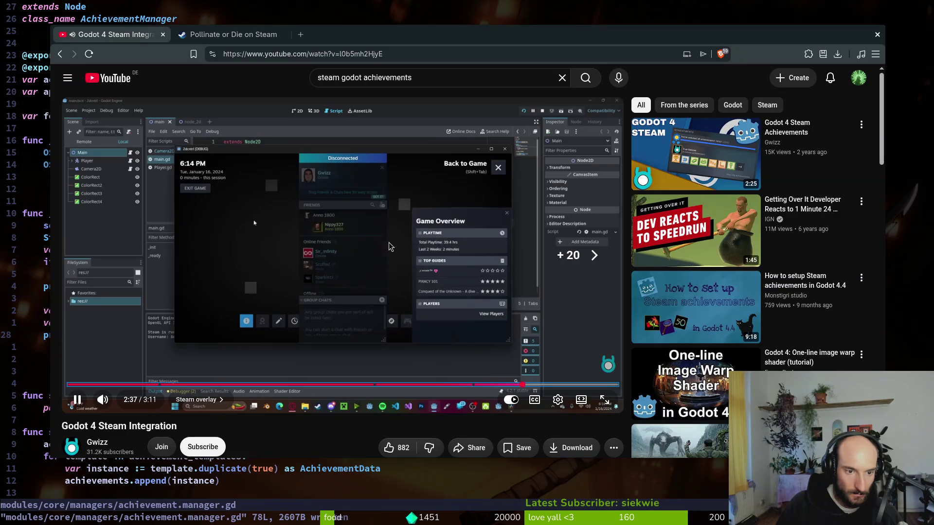
{"action": "key", "text": "Left"}
{"action": "key", "text": "Left"}
{"action": "key", "text": "Left"}
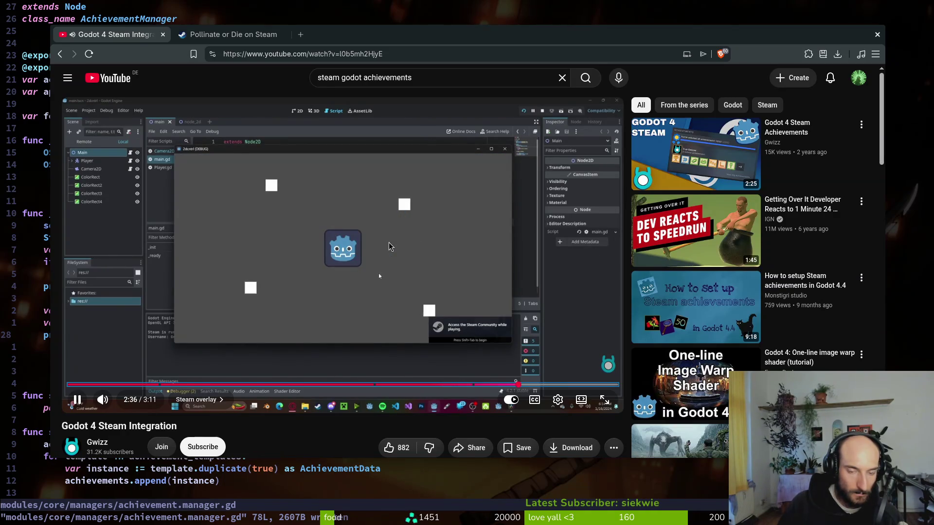
{"action": "key", "text": "Left"}
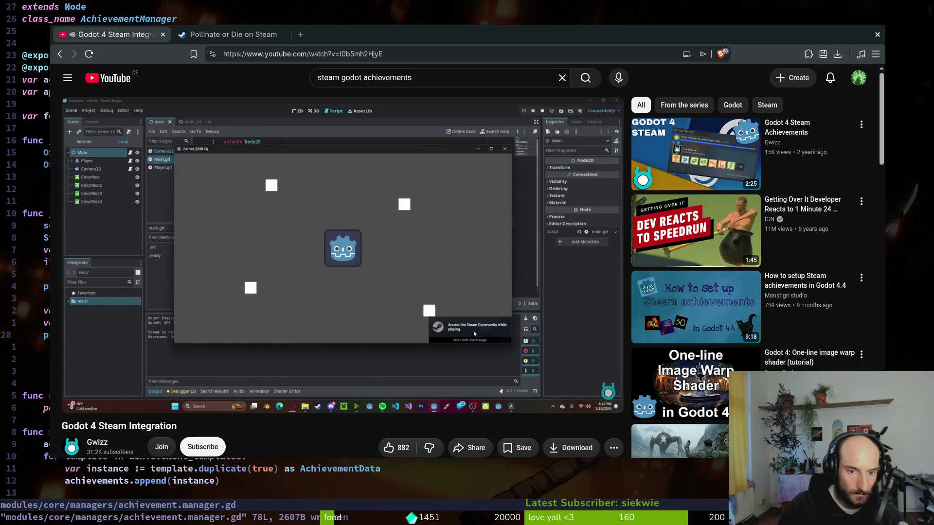
{"action": "left_click", "coordinate": [389, 244]}
{"action": "key", "text": "alt+Tab"}
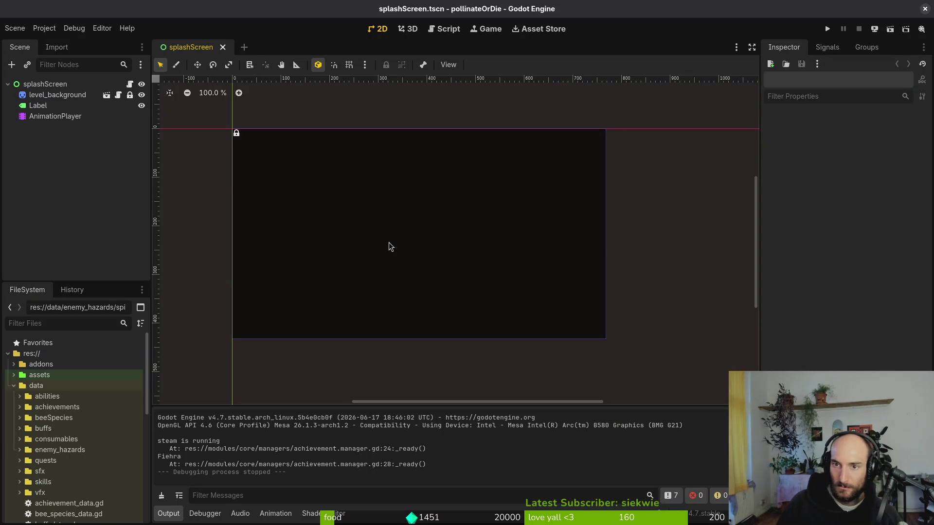
Relaunch the game via Run Project, move its menu choice up, and return to the editor
{"action": "left_click", "coordinate": [832, 30]}
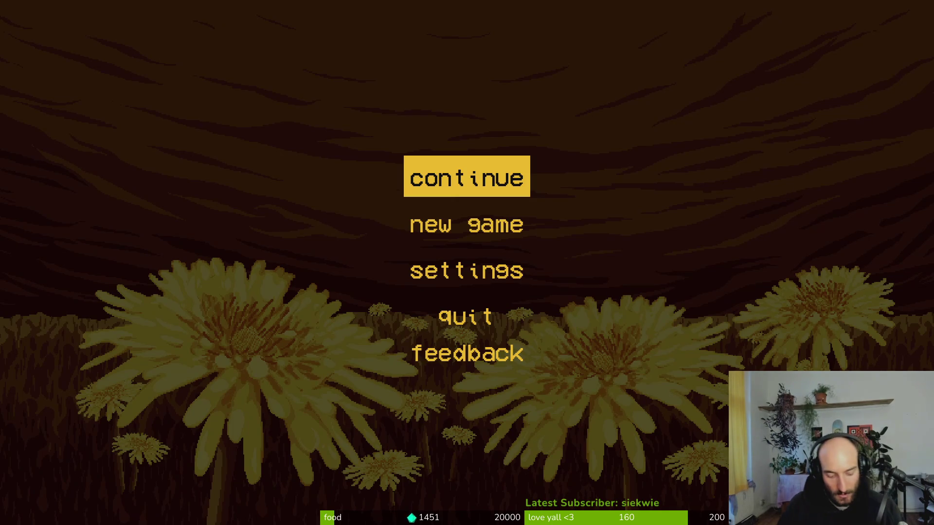
{"action": "key", "text": "Up"}
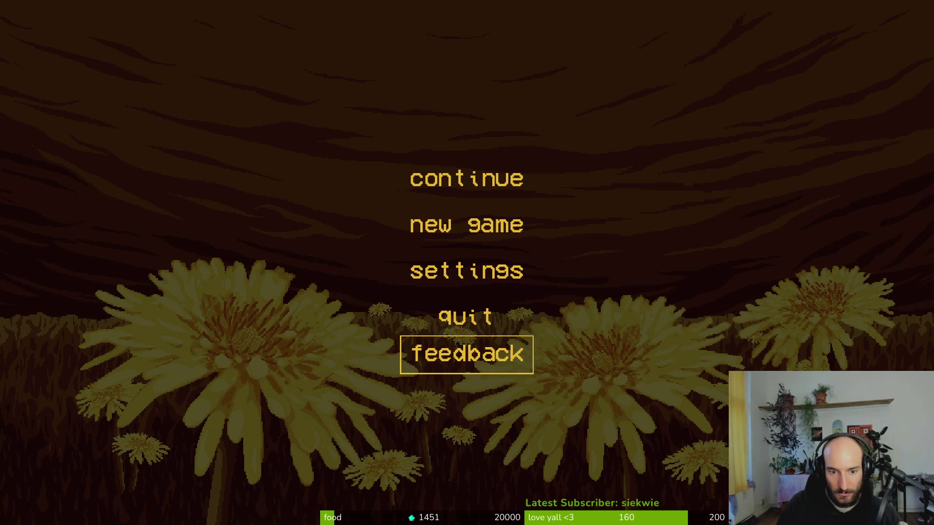
{"action": "key", "text": "Up"}
{"action": "key", "text": "Up"}
{"action": "key", "text": "Up"}
{"action": "key", "text": "Up"}
{"action": "key", "text": "Up"}
{"action": "key", "text": "Up"}
{"action": "key", "text": "Up"}
{"action": "key", "text": "Up"}
{"action": "key", "text": "Up"}
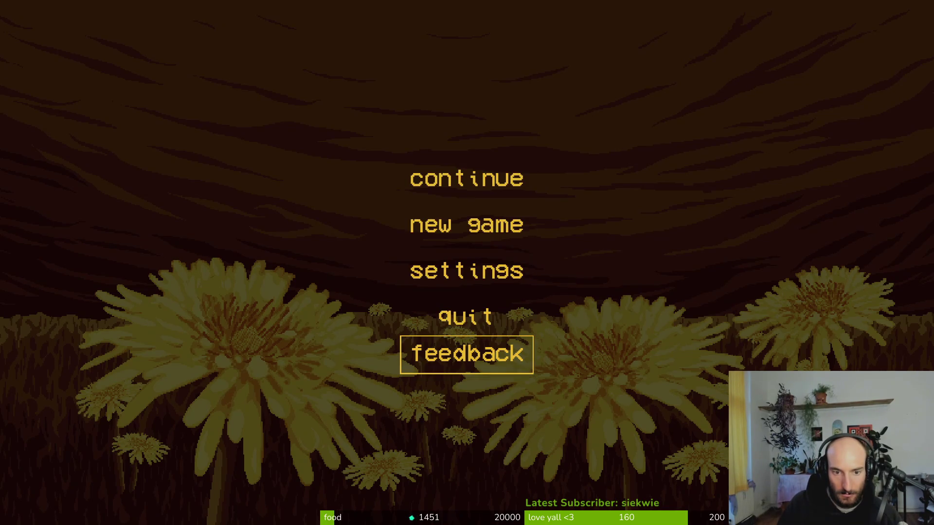
{"action": "key", "text": "alt+Tab"}
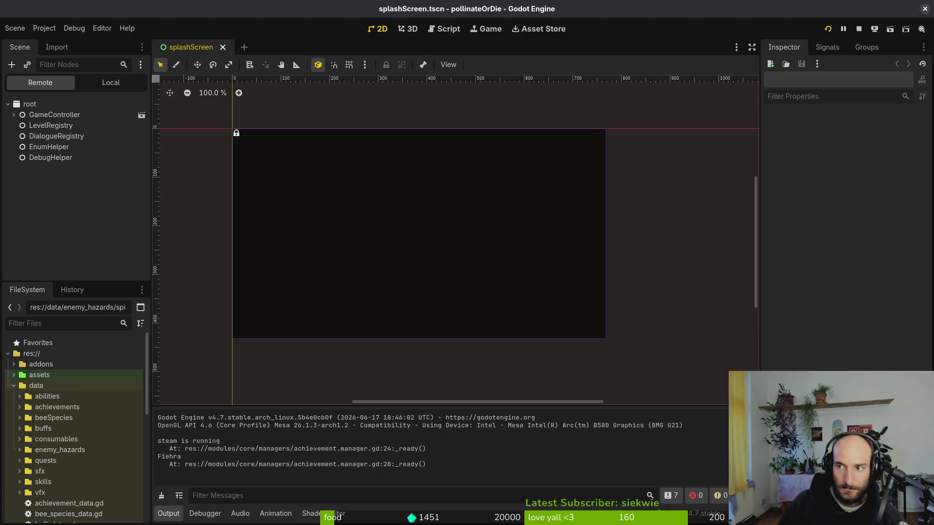
{"action": "key", "text": "alt+Tab"}
Scroll the tutorial page down to the comment about passing the app ID and a boolean to steamInit
{"action": "scroll", "coordinate": [379, 273], "scroll_direction": "down", "scroll_amount": 5}
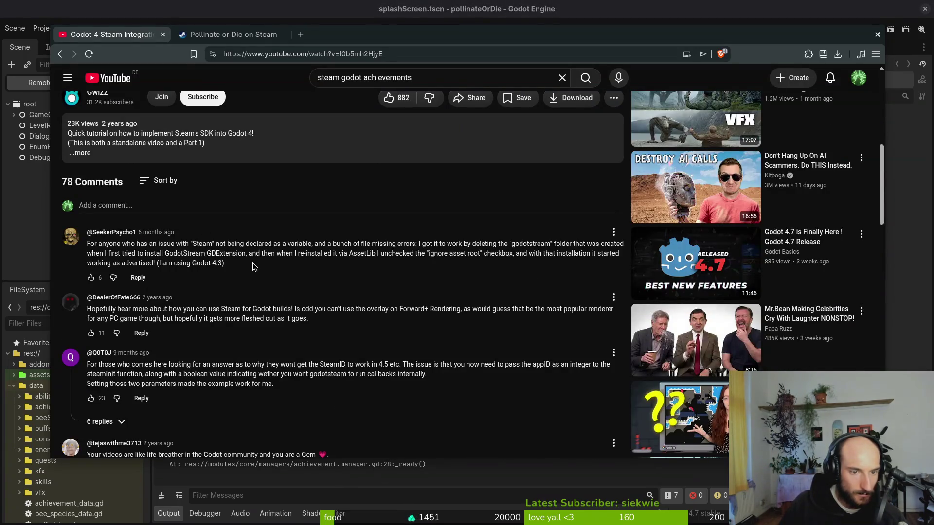
{"action": "key", "text": "super"}
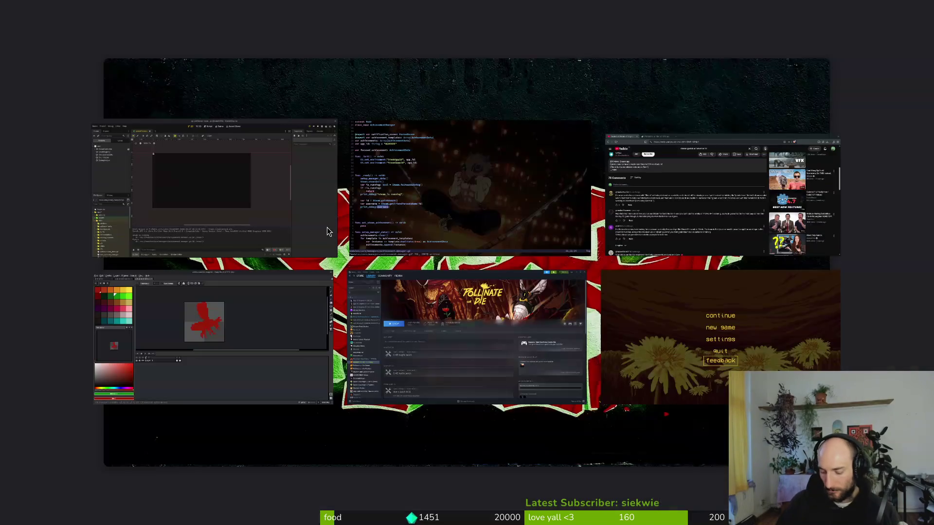
{"action": "key", "text": "super"}
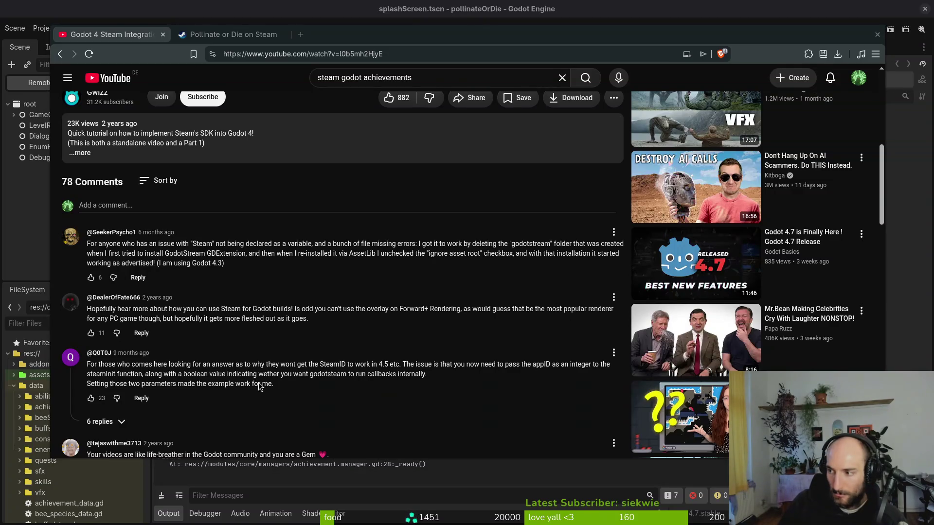
{"action": "key", "text": "alt+Tab"}
{"action": "key", "text": "k"}
{"action": "key", "text": "k"}
{"action": "key", "text": "k"}
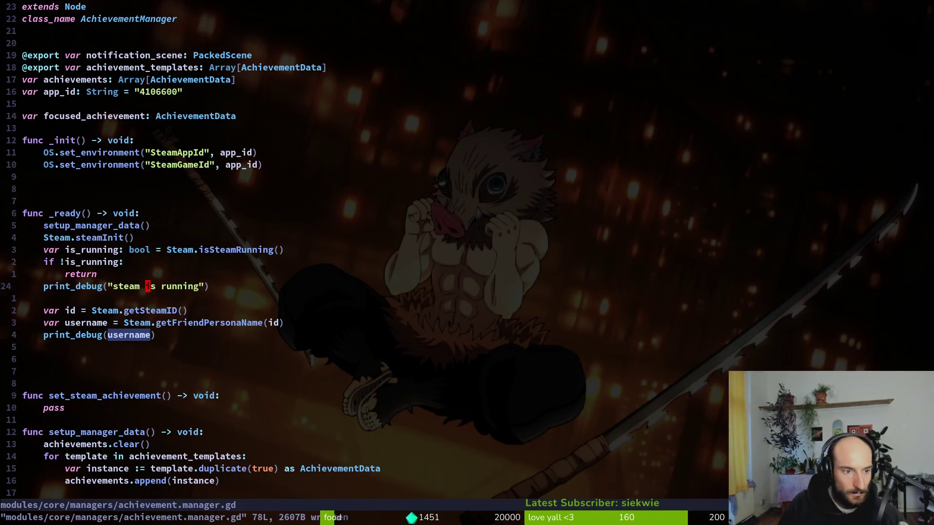
{"action": "key", "text": "j"}
{"action": "key", "text": "j"}
{"action": "key", "text": "j"}
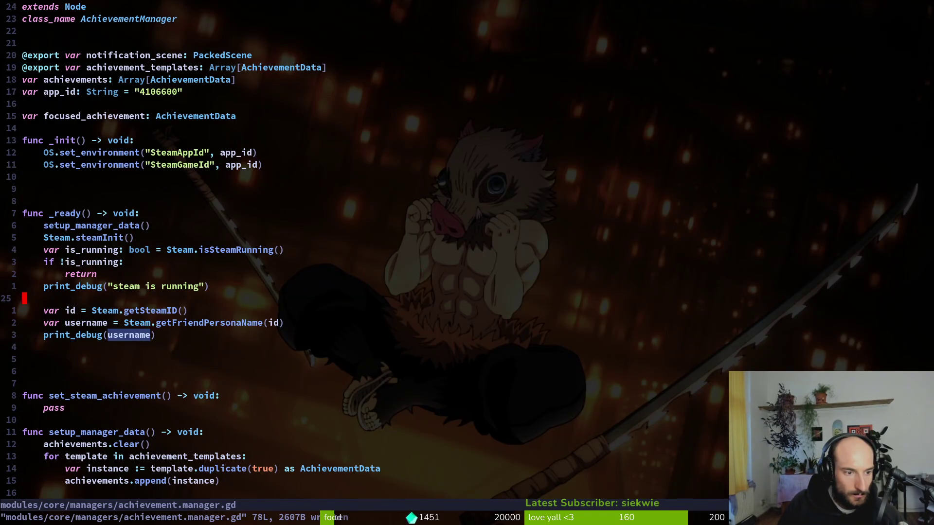
{"action": "key", "text": "V"}
{"action": "key", "text": "K"}
{"action": "key", "text": "K"}
{"action": "key", "text": "K"}
{"action": "key", "text": "Escape"}
{"action": "type", "text": "jiid"}
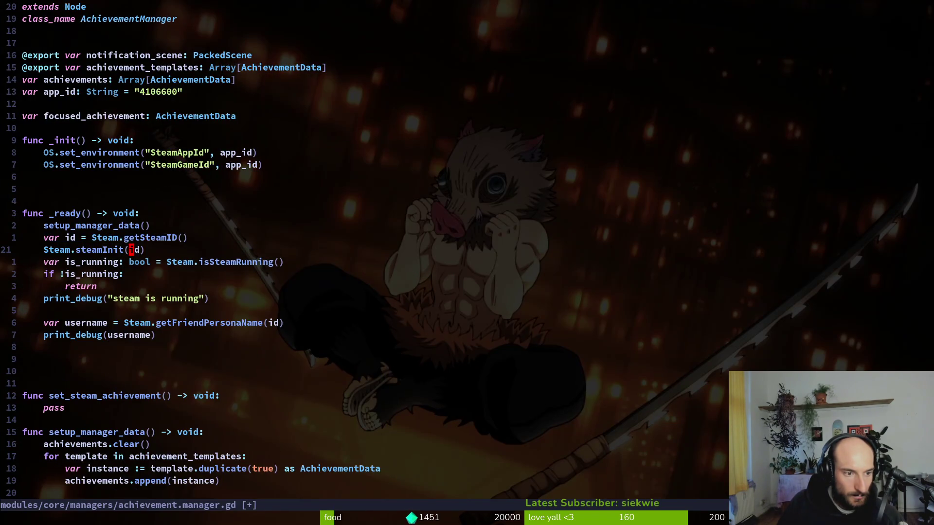
{"action": "key", "text": "ctrl+space"}
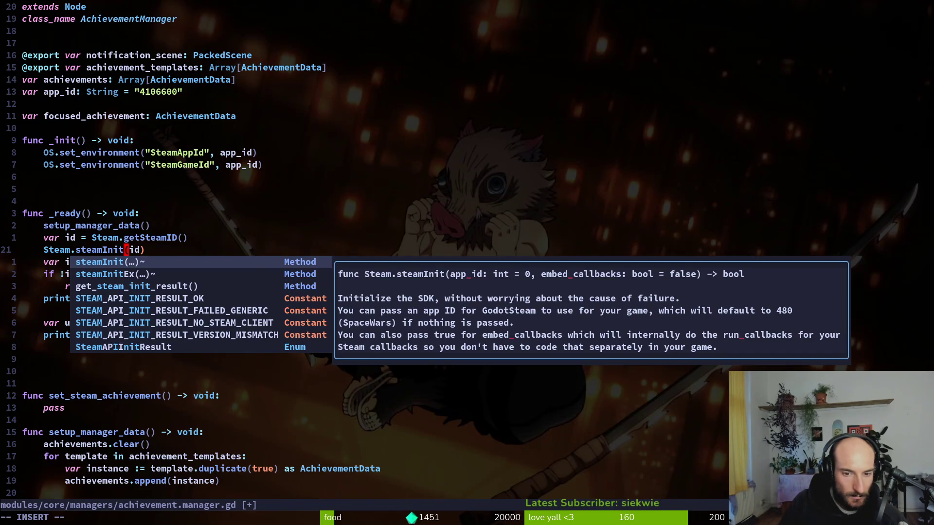
{"action": "key", "text": "Escape"}
{"action": "type", "text": ":w"}
{"action": "key", "text": "Return"}
{"action": "key", "text": "alt+Tab"}
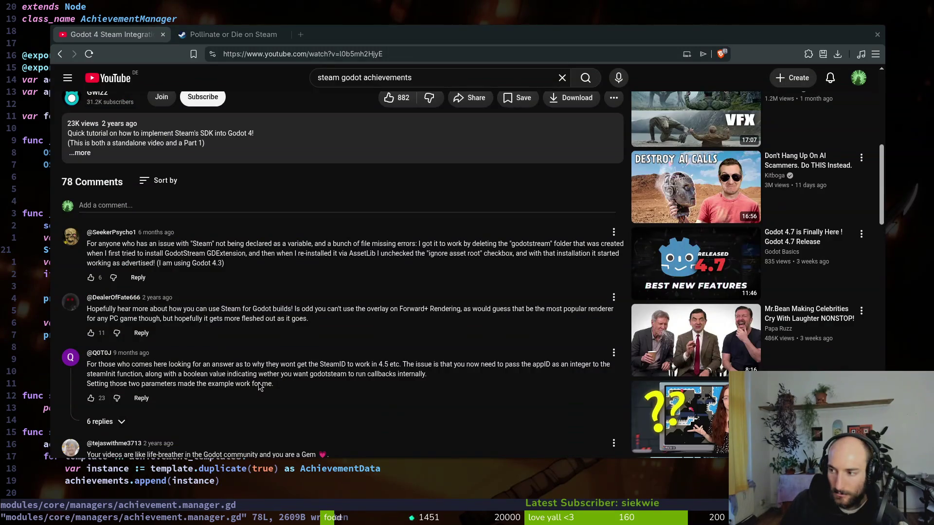
{"action": "key", "text": "super+2"}
{"action": "key", "text": "F5"}
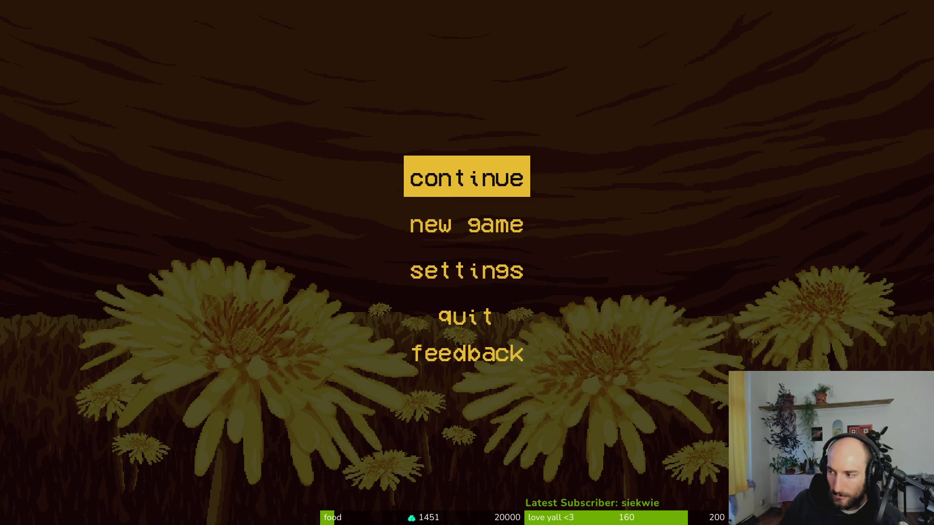
{"action": "key", "text": "Up"}
{"action": "key", "text": "Up"}
{"action": "key", "text": "Up"}
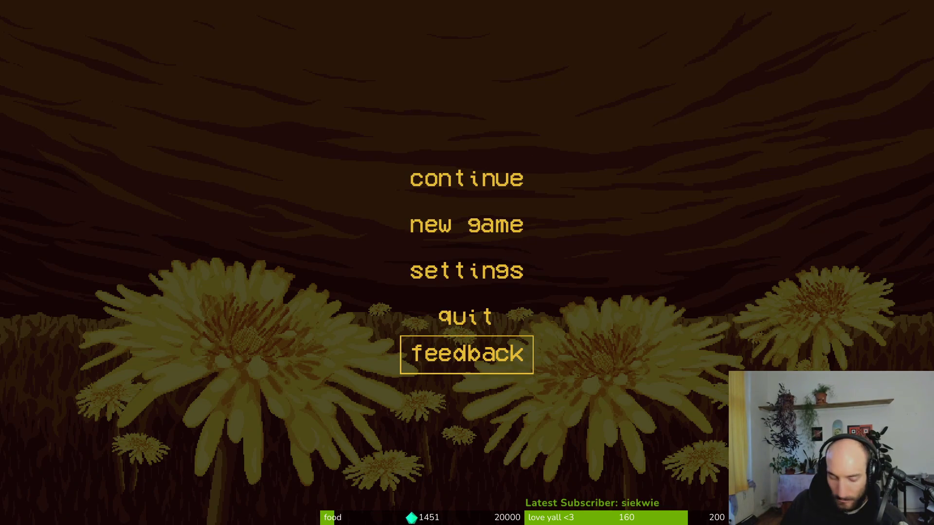
{"action": "key", "text": "alt+Tab"}
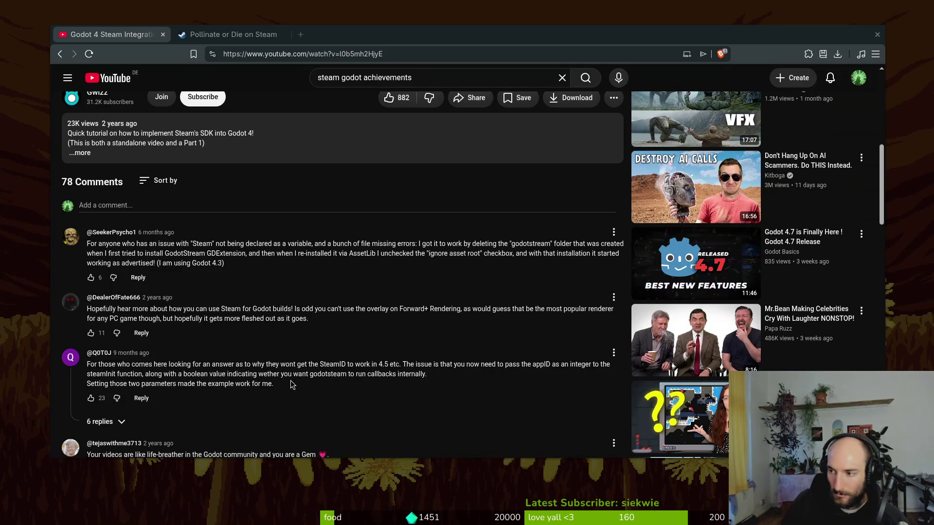
{"action": "key", "text": "alt+Tab"}
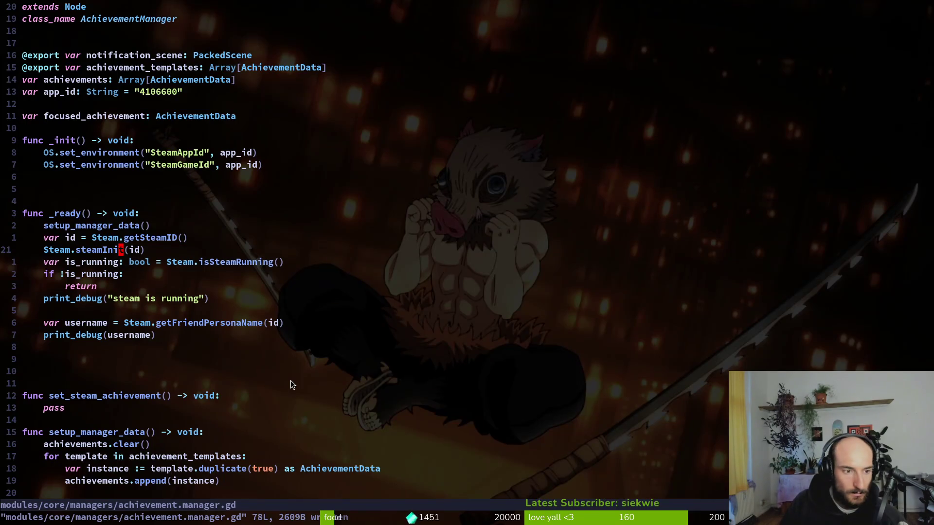
{"action": "key", "text": "a"}
{"action": "key", "text": "ctrl+space"}
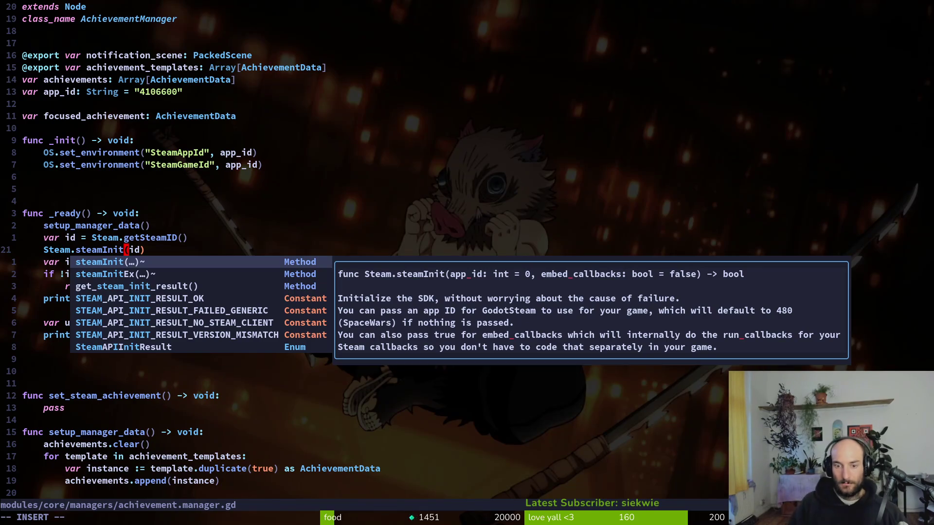
{"action": "key", "text": "Escape"}
{"action": "key", "text": "a"}
{"action": "key", "text": "ctrl+space"}
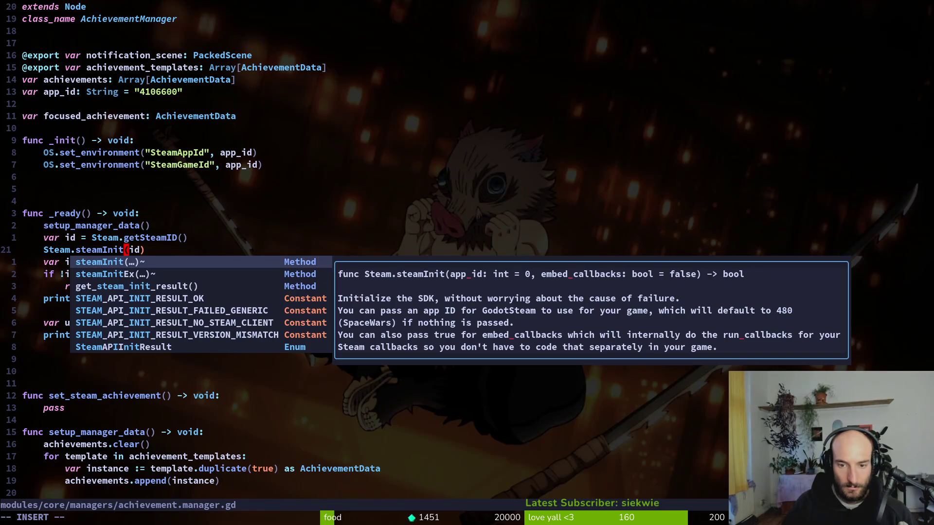
{"action": "key", "text": "Escape"}
{"action": "key", "text": "alt+Tab"}
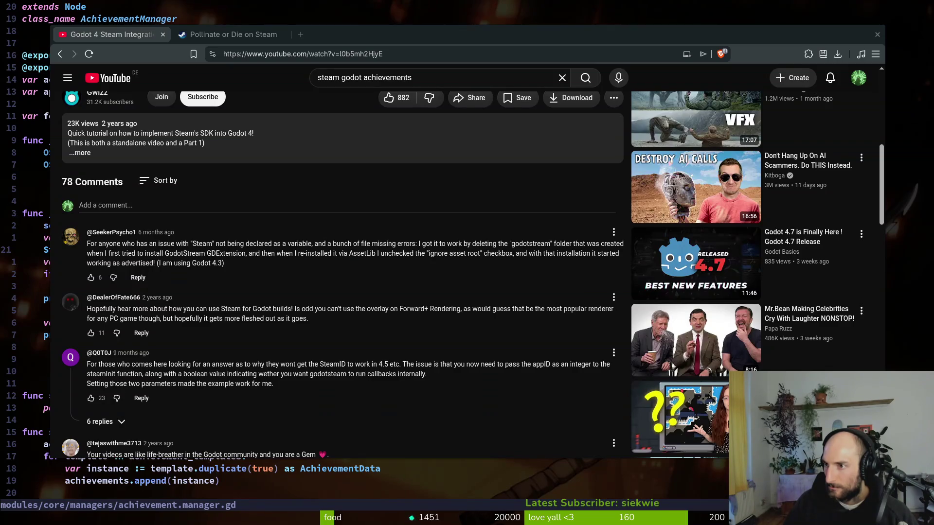
{"action": "key", "text": "alt+Tab"}
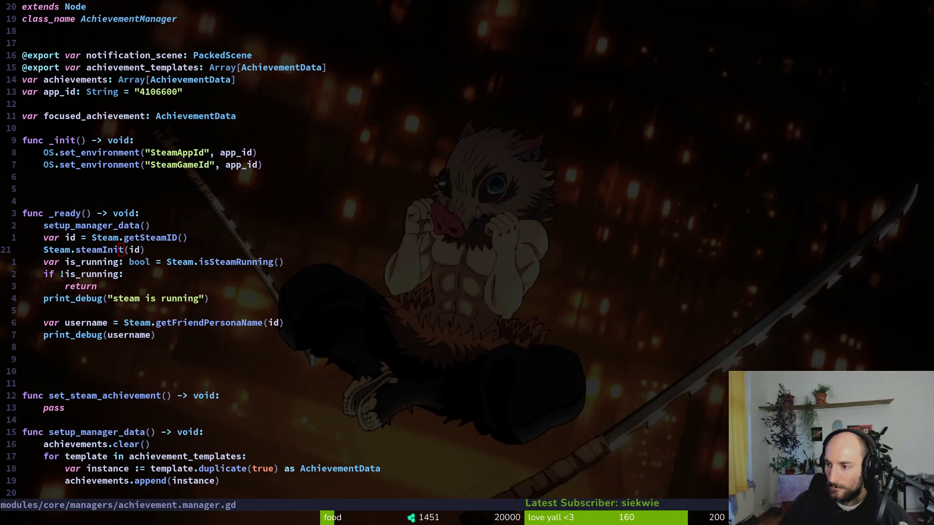
Scroll through the tutorial comments down to the overlay flicker question, then open a new tab
{"action": "key", "text": "alt+Tab"}
{"action": "scroll", "coordinate": [184, 408], "scroll_direction": "down", "scroll_amount": 2}
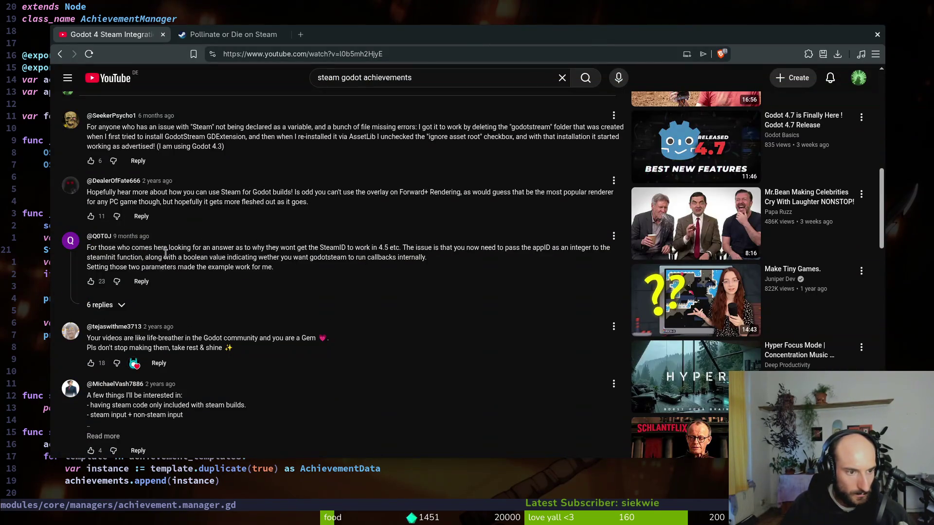
{"action": "scroll", "coordinate": [146, 224], "scroll_direction": "down", "scroll_amount": 6}
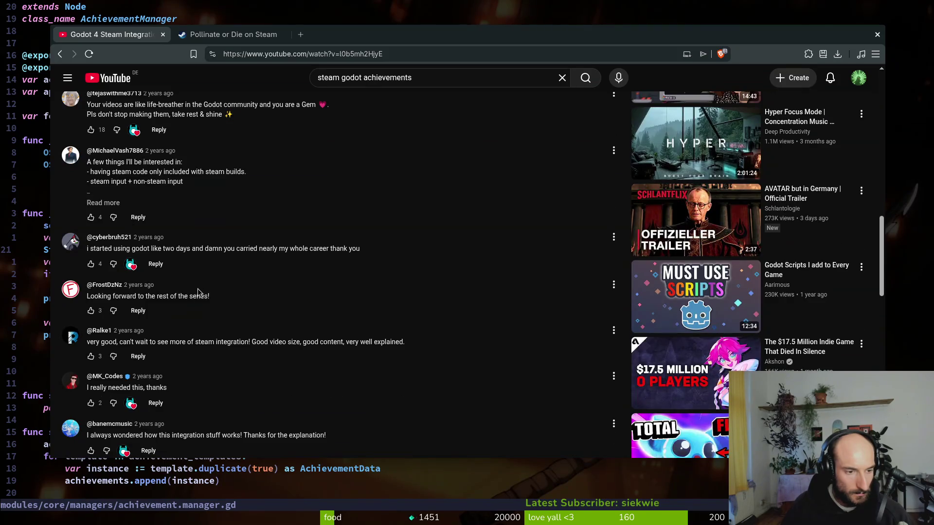
{"action": "scroll", "coordinate": [217, 304], "scroll_direction": "down", "scroll_amount": 1}
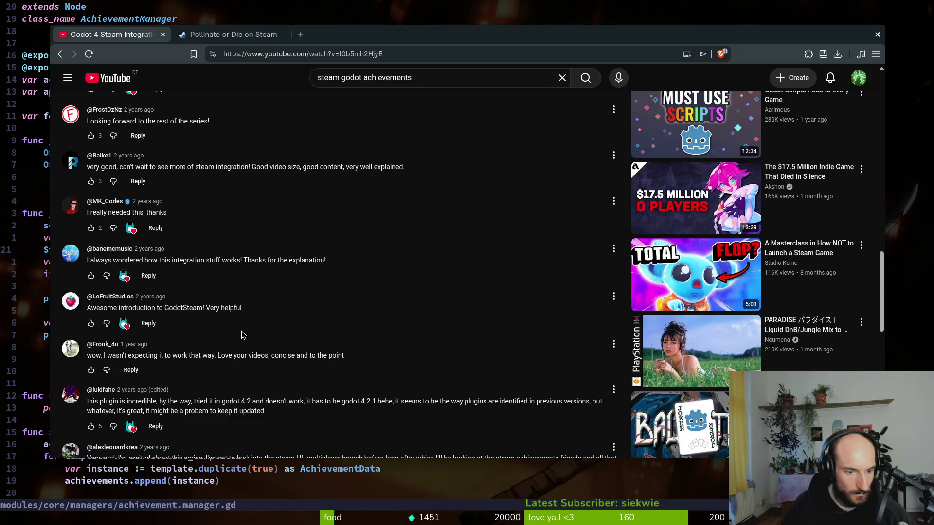
{"action": "scroll", "coordinate": [259, 312], "scroll_direction": "down", "scroll_amount": 9}
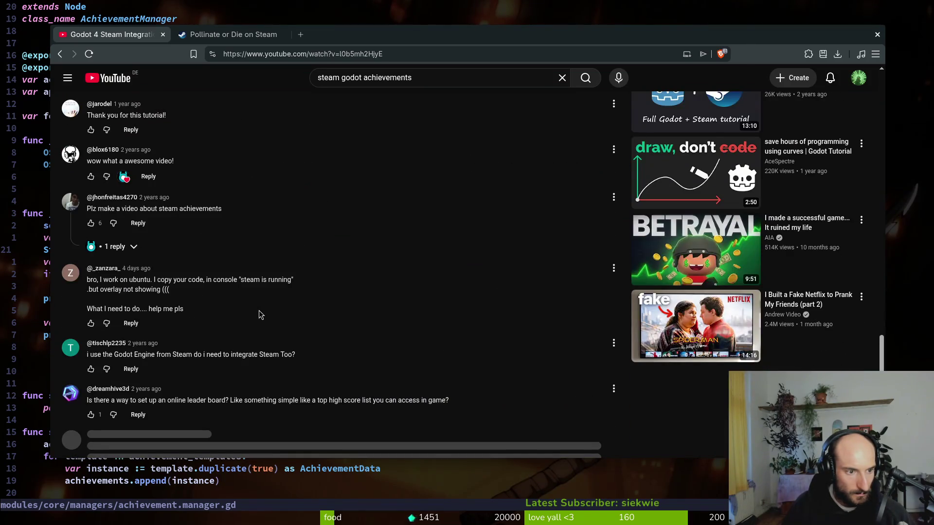
{"action": "scroll", "coordinate": [261, 313], "scroll_direction": "down", "scroll_amount": 4}
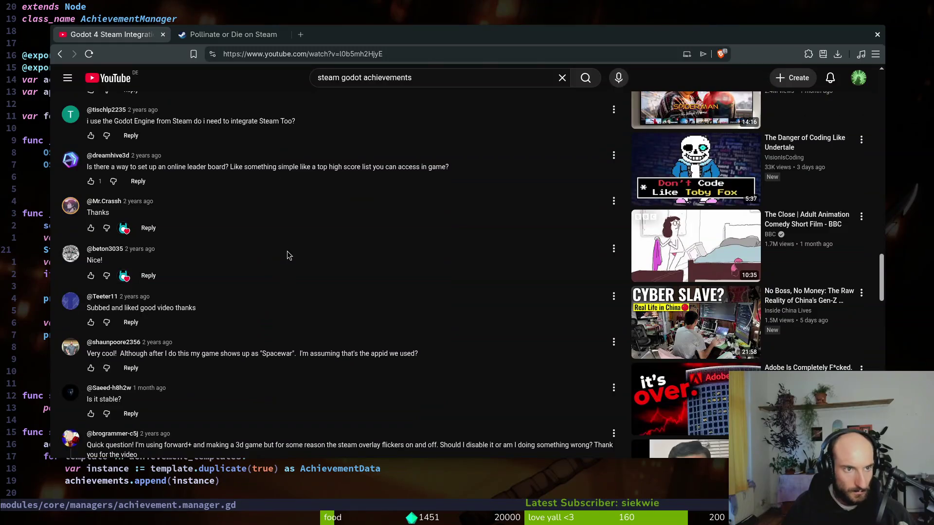
{"action": "key", "text": "ctrl+t"}
Go to the Gemini site and search 'godot steam not starting seam overlay' in another tab
{"action": "type", "text": "gemini.google.com/app?hl=en"}
{"action": "key", "text": "Return"}
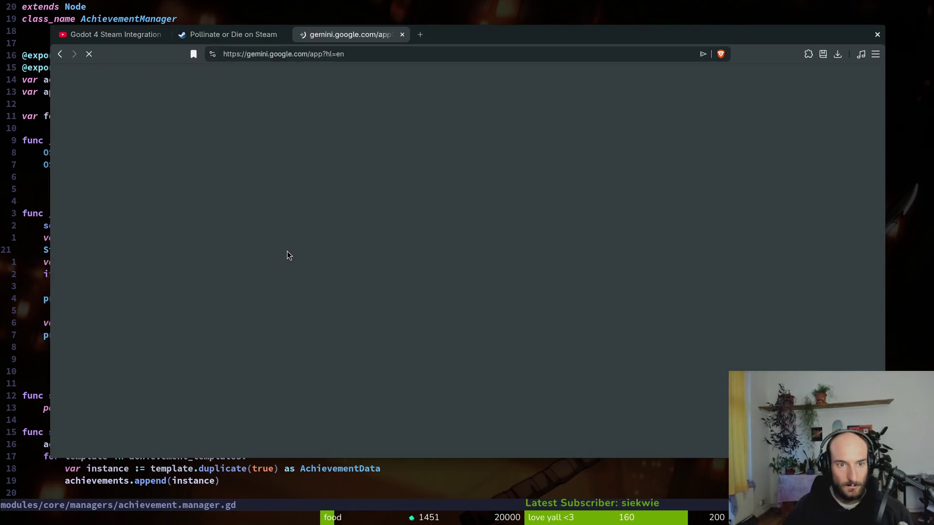
{"action": "key", "text": "ctrl+t"}
{"action": "type", "text": "godot steam not starting seam overlay"}
{"action": "key", "text": "Return"}
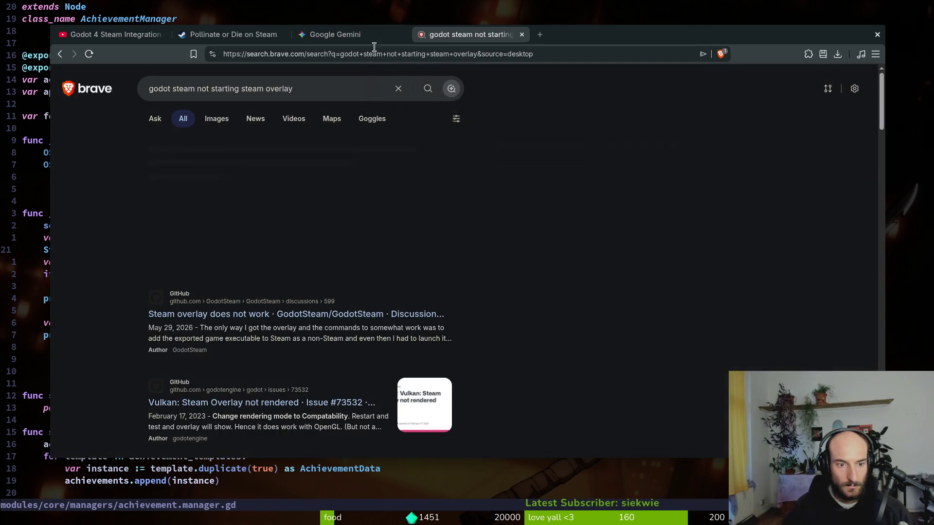
In Gemini, write that GodotSteam runs but the Steam notification doesn't pop up bottom right
{"action": "left_click", "coordinate": [343, 33]}
{"action": "type", "text": "hey ia dded go"}
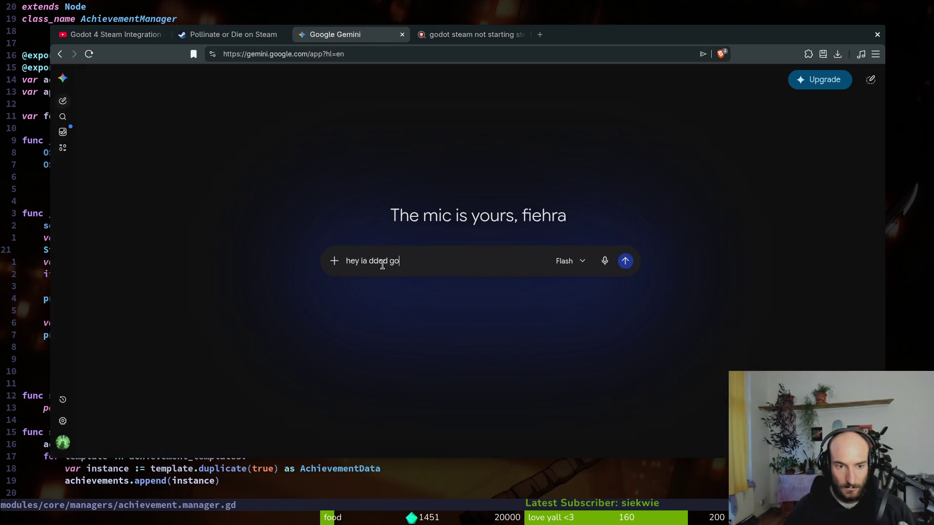
{"action": "key", "text": "BackSpace"}
{"action": "key", "text": "BackSpace"}
{"action": "key", "text": "BackSpace"}
{"action": "type", "text": "a"}
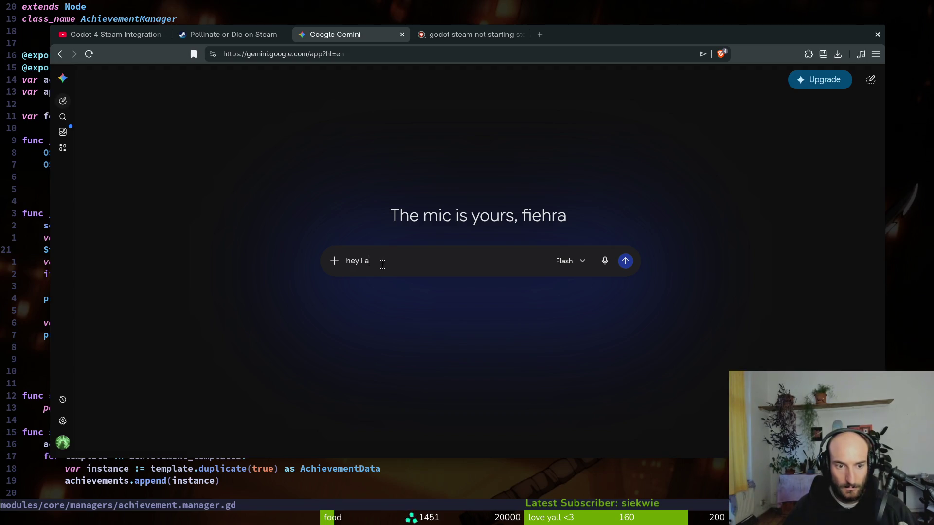
{"action": "type", "text": "dded godotsteam to t"}
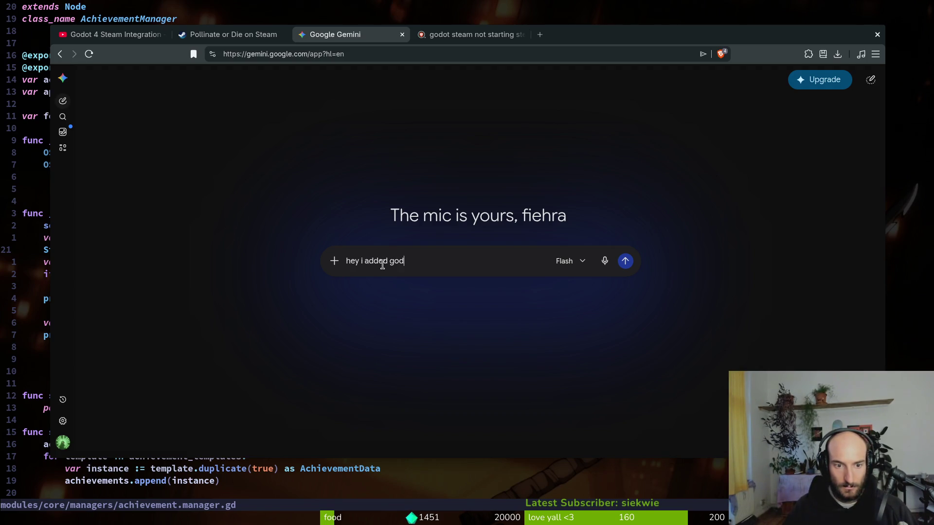
{"action": "type", "text": "he game but"}
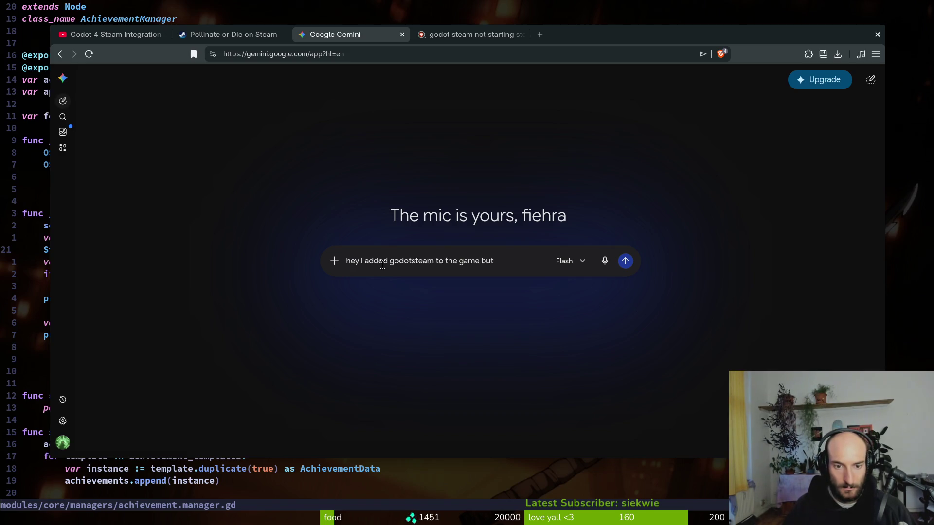
{"action": "key", "text": "BackSpace"}
{"action": "key", "text": "BackSpace"}
{"action": "key", "text": "BackSpace"}
{"action": "type", "text": "and i"}
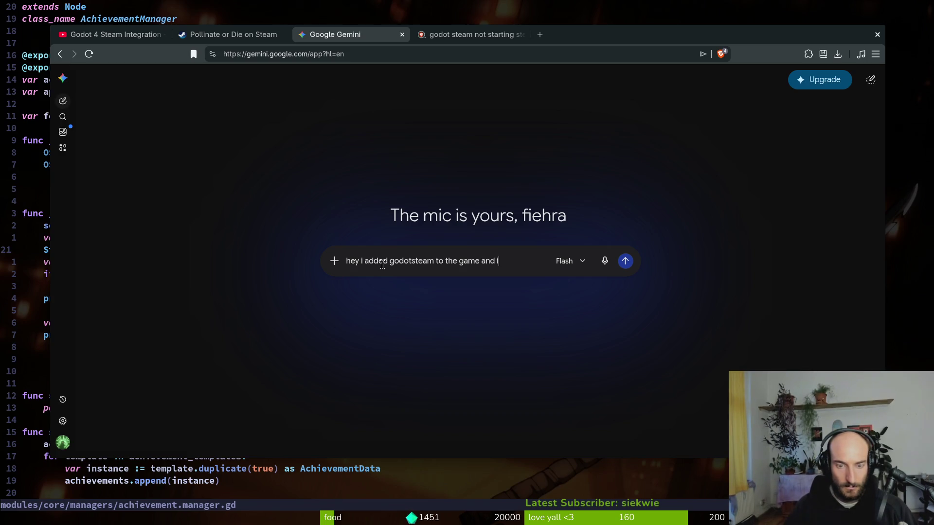
{"action": "type", "text": " get it to run"}
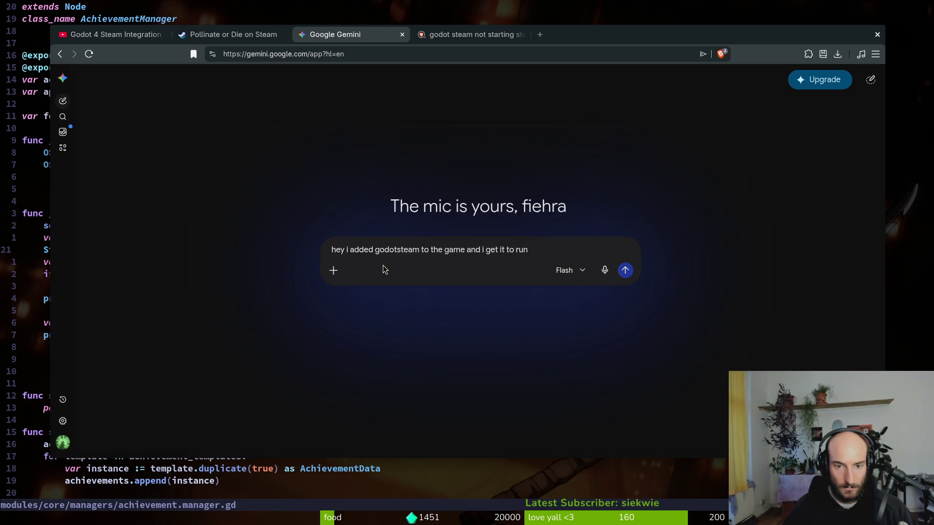
{"action": "type", "text": ". but "}
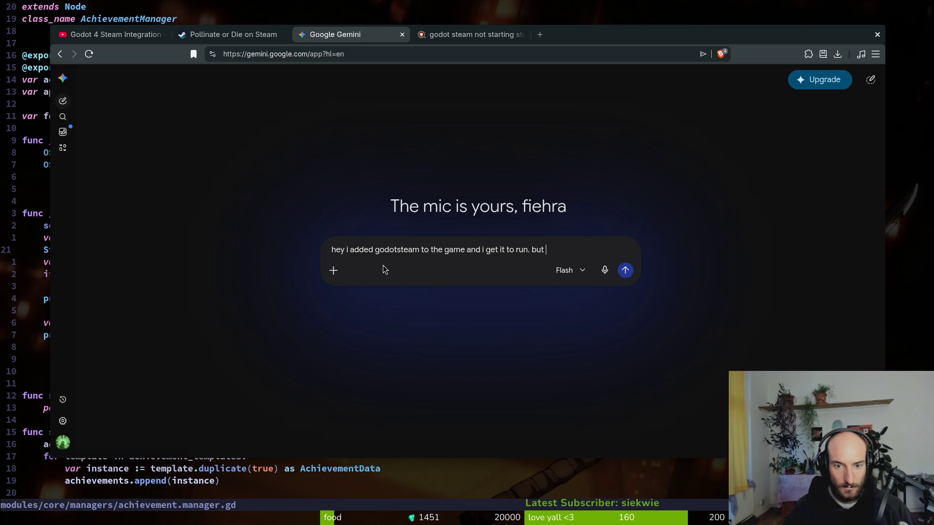
{"action": "type", "text": "the steam notific"}
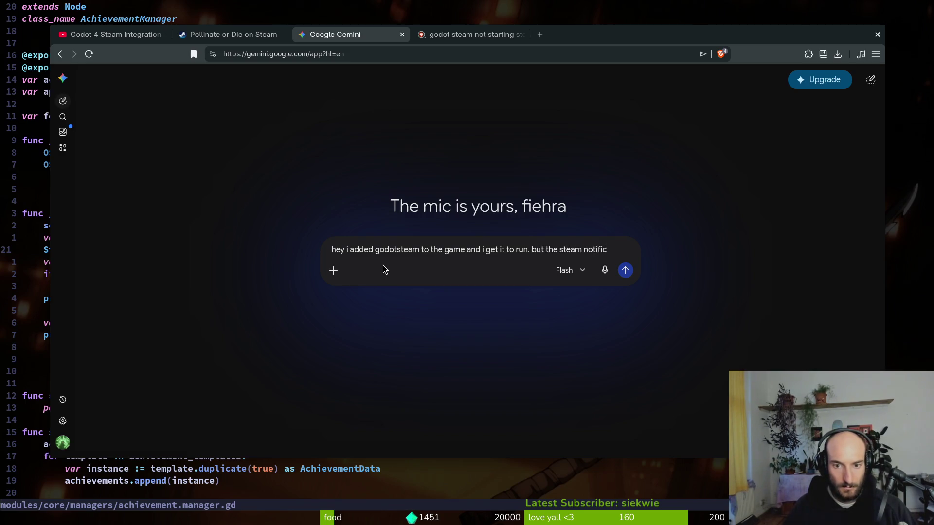
{"action": "type", "text": "ation does not pop "}
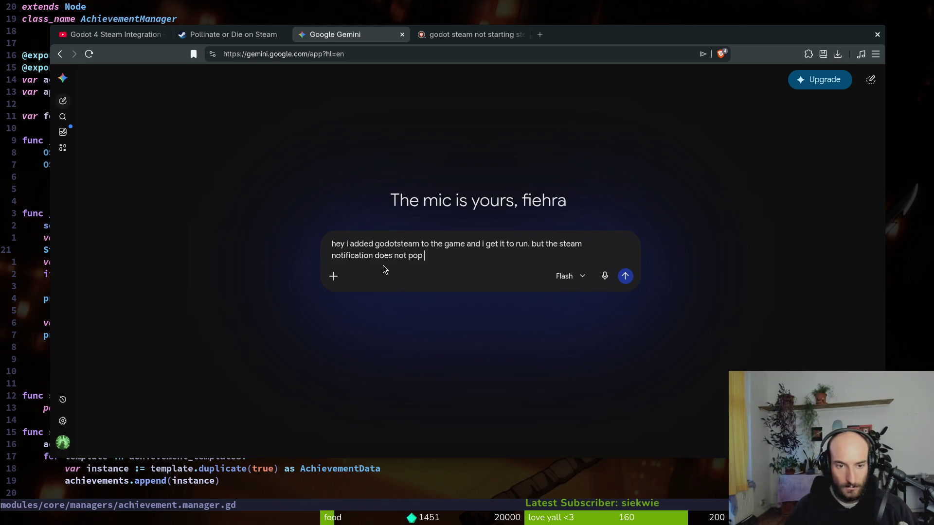
{"action": "type", "text": "up on the bottom right"}
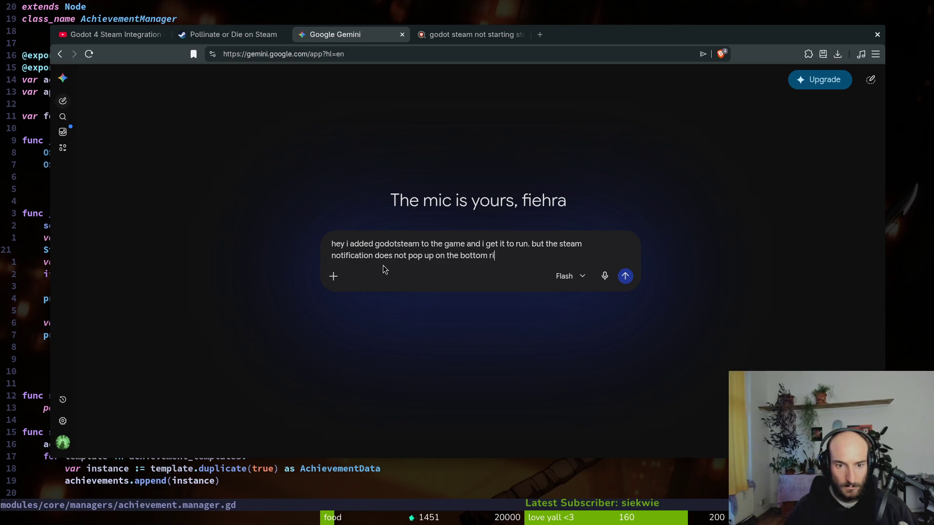
Copy and save the achievement manager script, paste it below the question and send it
{"action": "key", "text": "super+b"}
{"action": "key", "text": "g"}
{"action": "key", "text": "g"}
{"action": "type", "text": ":w"}
{"action": "key", "text": "Return"}
{"action": "key", "text": "super+b"}
{"action": "key", "text": "shift+Return"}
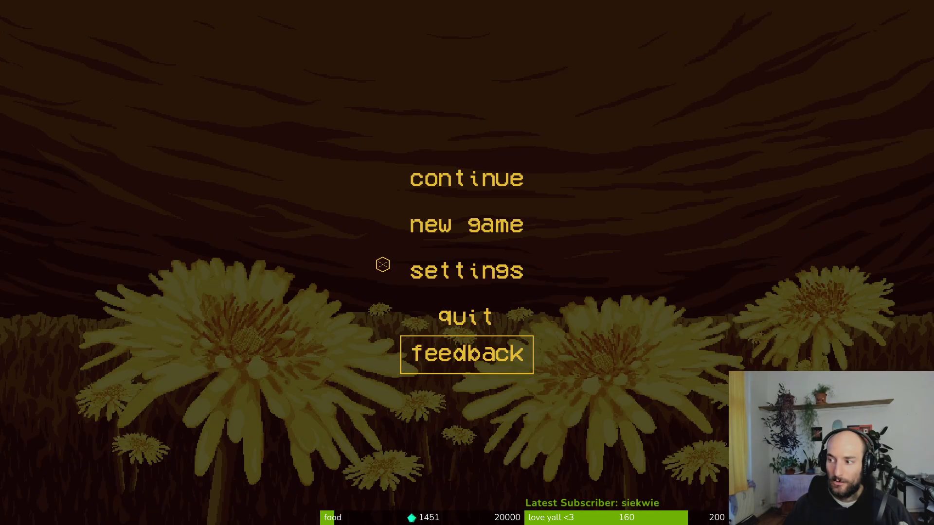
{"action": "key", "text": "alt+Tab"}
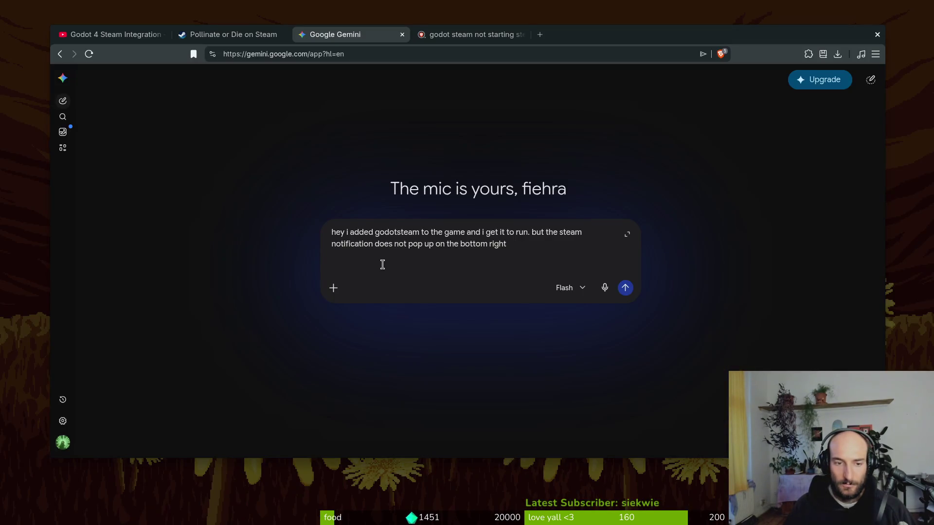
{"action": "key", "text": "ctrl+v"}
{"action": "key", "text": "Return"}
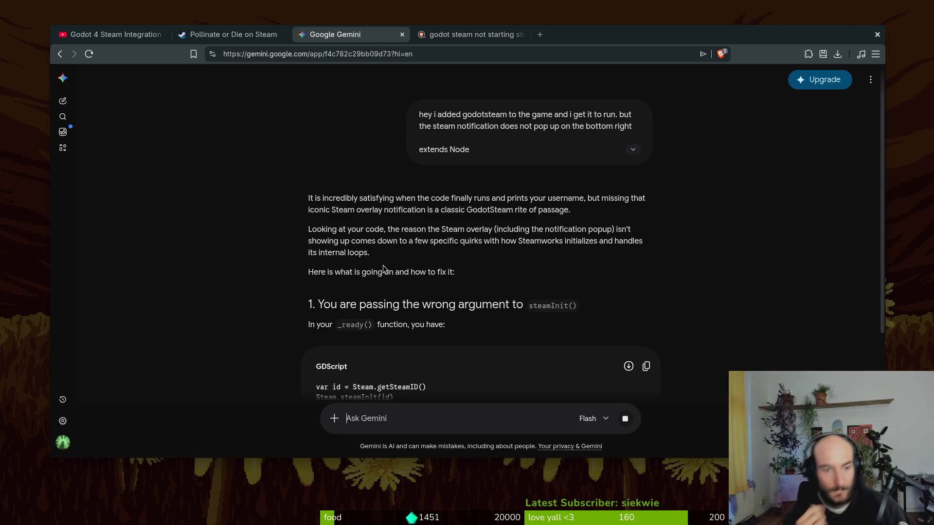
Compare Gemini's replacement _ready() fix with the getSteamID and steamInit lines in Vim
{"action": "scroll", "coordinate": [463, 310], "scroll_direction": "down", "scroll_amount": 3}
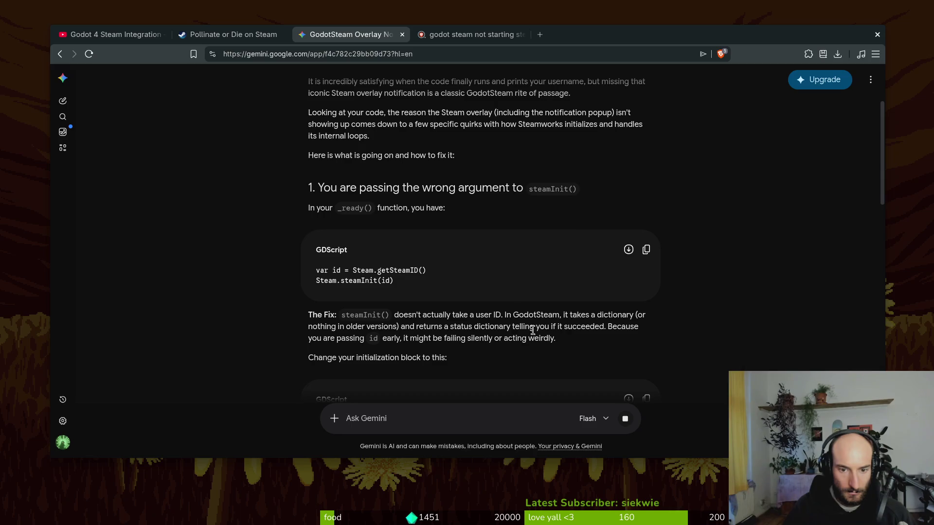
{"action": "key", "text": "alt+Tab"}
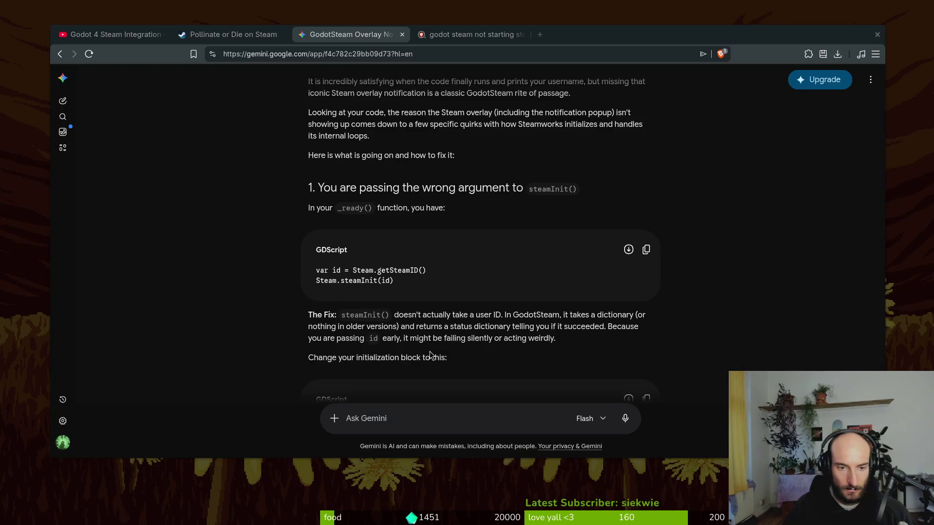
{"action": "key", "text": "j"}
{"action": "key", "text": "j"}
{"action": "key", "text": "j"}
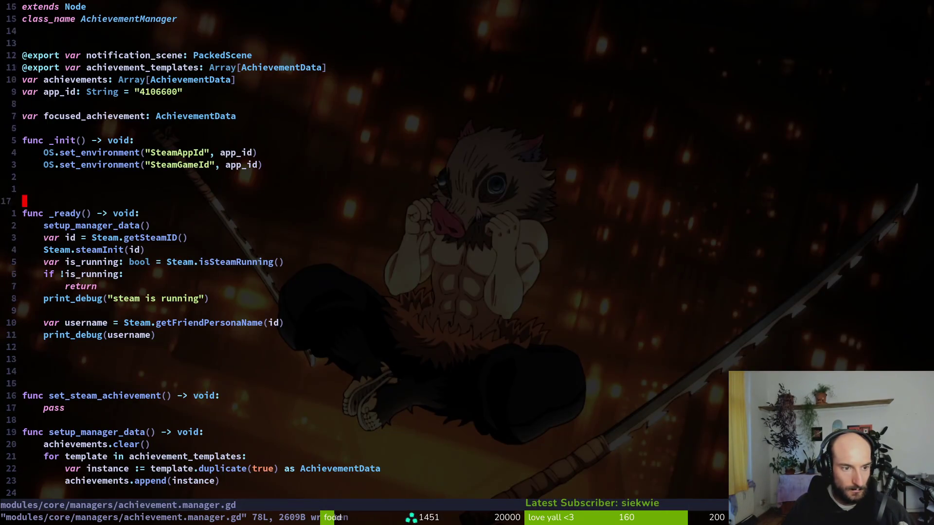
{"action": "key", "text": "w"}
{"action": "key", "text": "w"}
{"action": "key", "text": "w"}
{"action": "key", "text": "alt+Tab"}
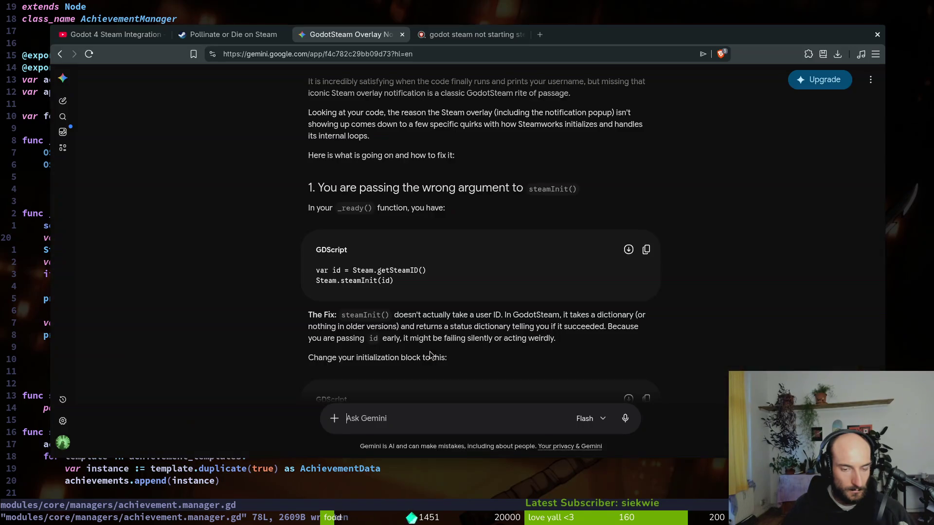
{"action": "scroll", "coordinate": [634, 311], "scroll_direction": "down", "scroll_amount": 5}
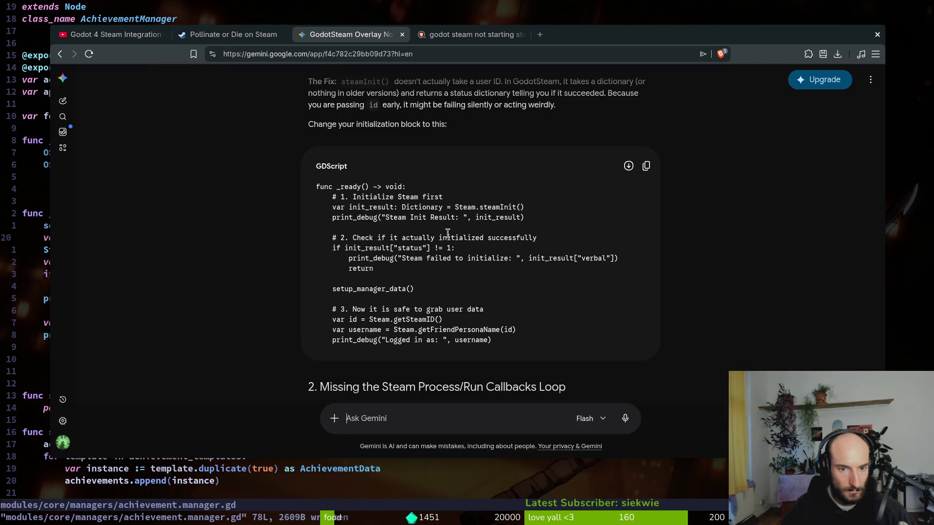
{"action": "key", "text": "alt+Tab"}
Change the steamInit argument from id to app_id and save the file
{"action": "key", "text": "j"}
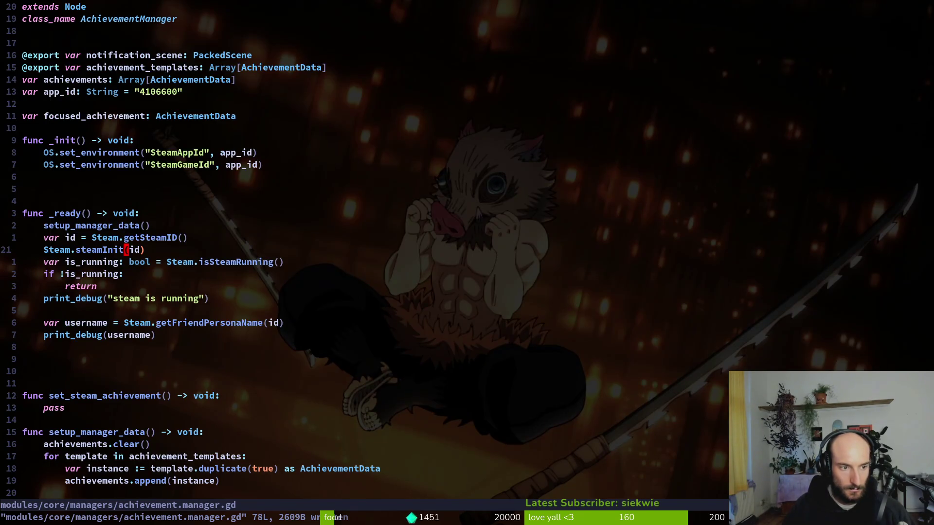
{"action": "key", "text": "l"}
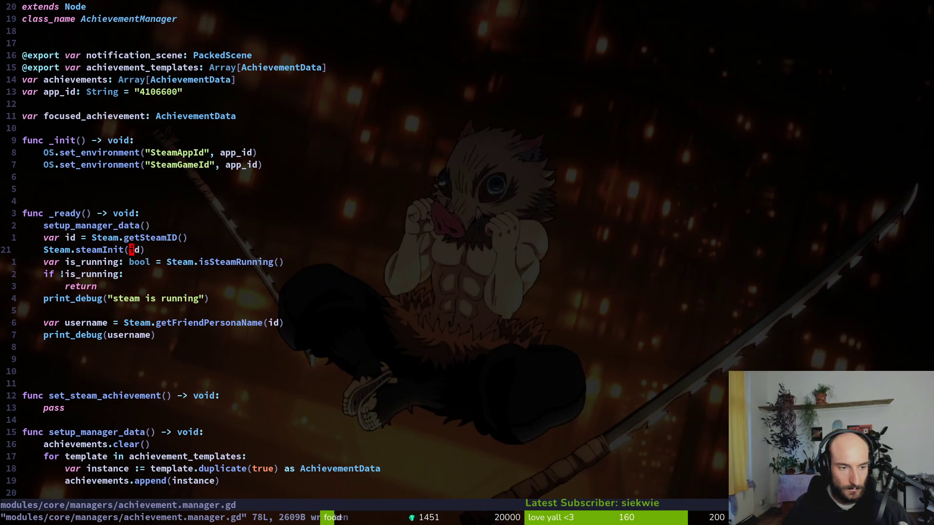
{"action": "type", "text": "ciwapp_id"}
{"action": "key", "text": "Escape"}
{"action": "type", "text": ":w"}
{"action": "key", "text": "Return"}
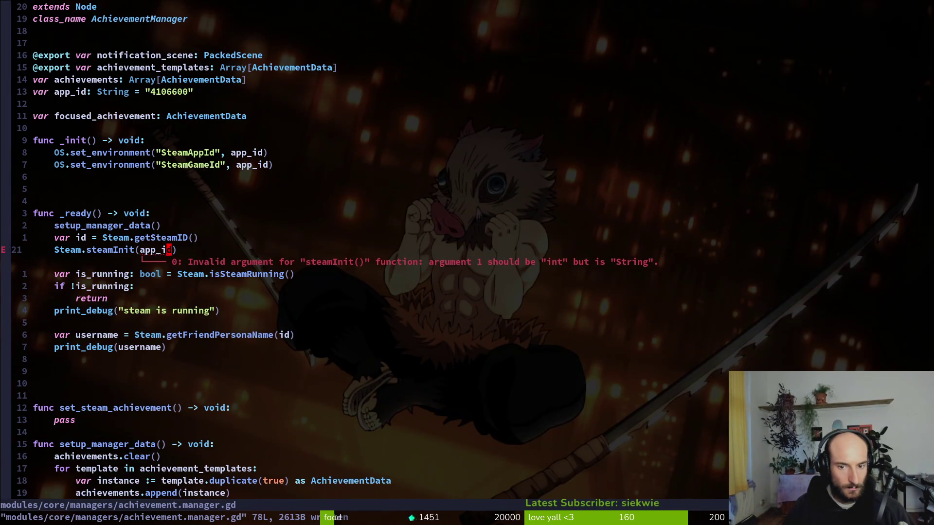
Recheck Gemini's answer, then undo back to steamInit(id) and save
{"action": "key", "text": "super+b"}
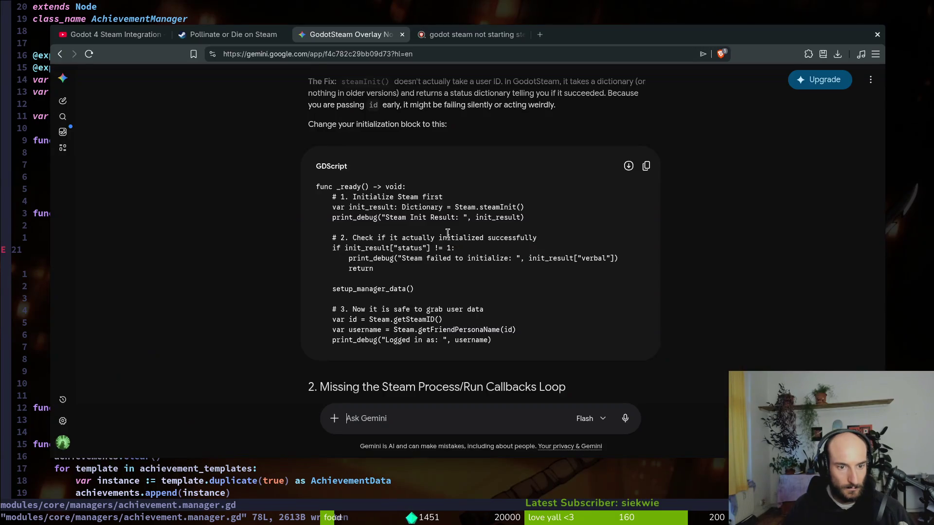
{"action": "scroll", "coordinate": [443, 263], "scroll_direction": "down", "scroll_amount": 3}
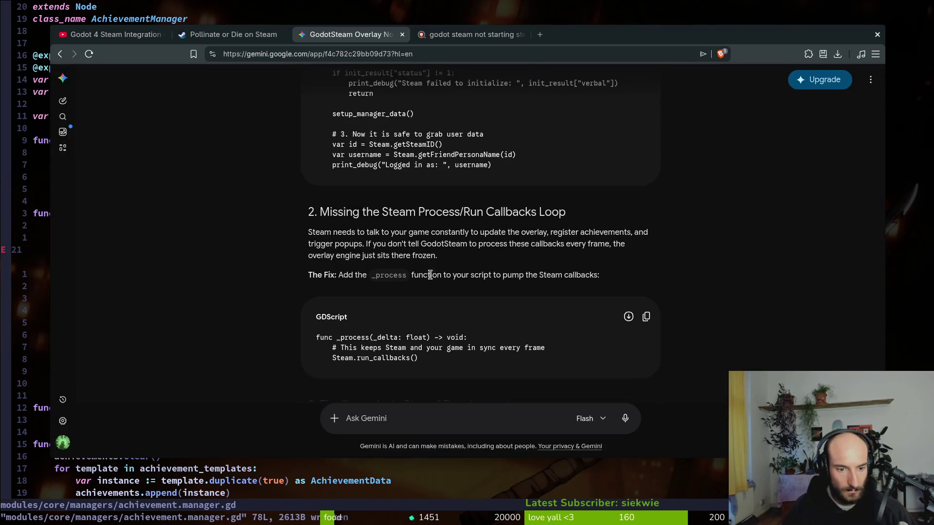
{"action": "scroll", "coordinate": [417, 276], "scroll_direction": "down", "scroll_amount": 4}
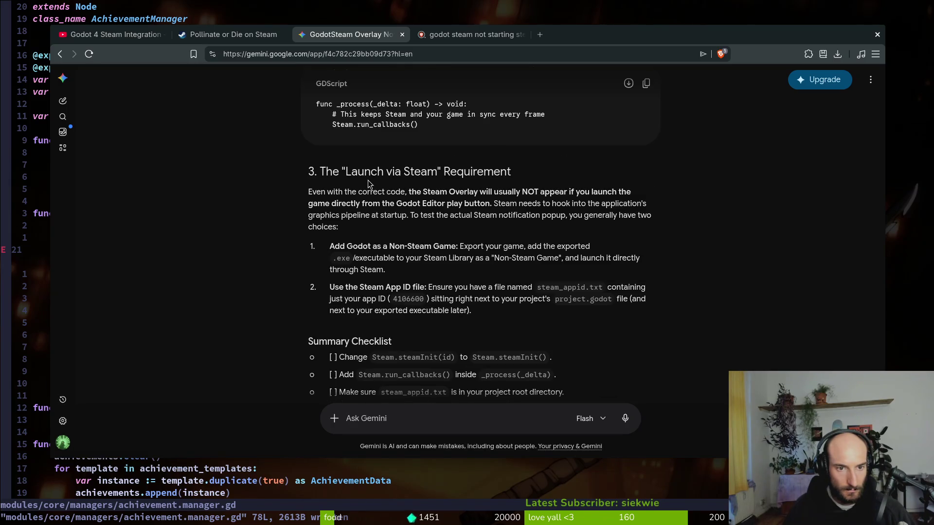
{"action": "scroll", "coordinate": [365, 303], "scroll_direction": "down", "scroll_amount": 1}
{"action": "key", "text": "super+b"}
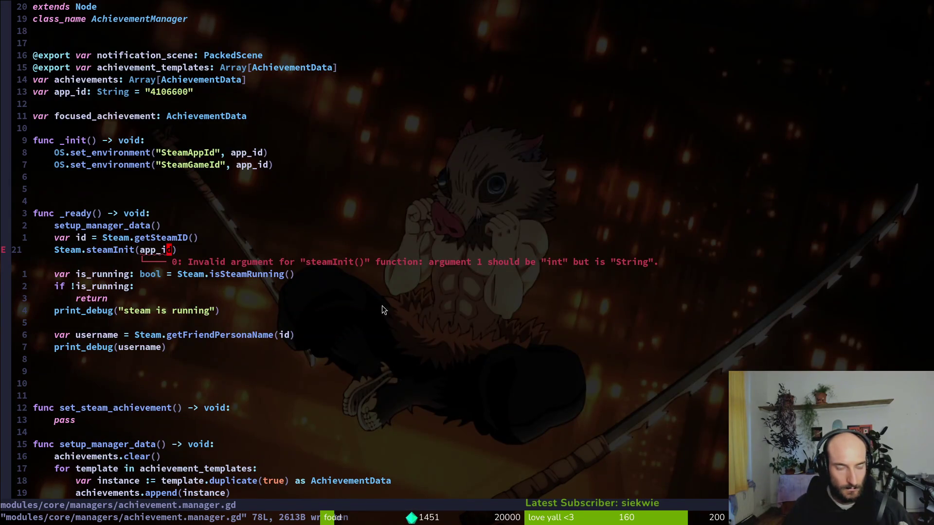
{"action": "type", "text": "u:w"}
{"action": "key", "text": "Return"}
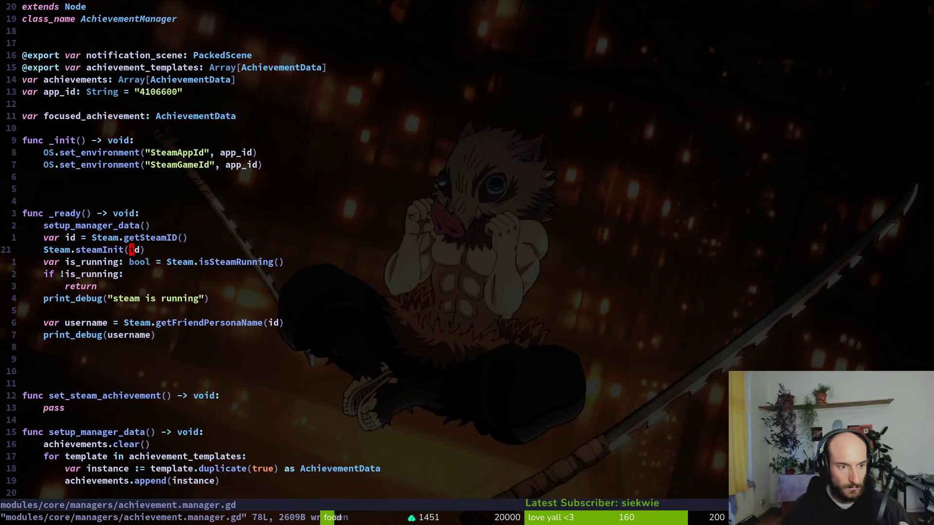
Peek at steamInit's parameter completions, then go to the Godot 4 Steam Integration video
{"action": "key", "text": "i"}
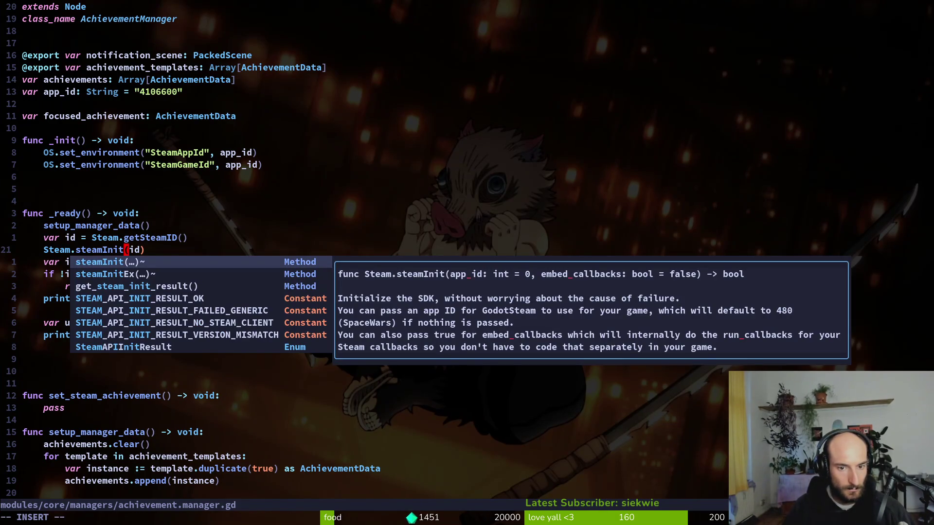
{"action": "key", "text": "Escape"}
{"action": "key", "text": "k"}
{"action": "key", "text": "k"}
{"action": "key", "text": "k"}
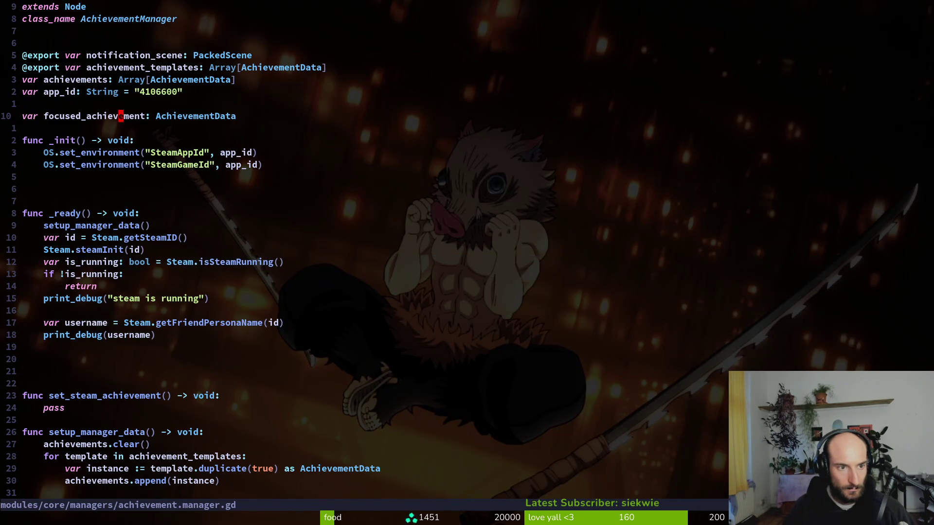
{"action": "key", "text": "alt+Tab"}
{"action": "left_click", "coordinate": [147, 37]}
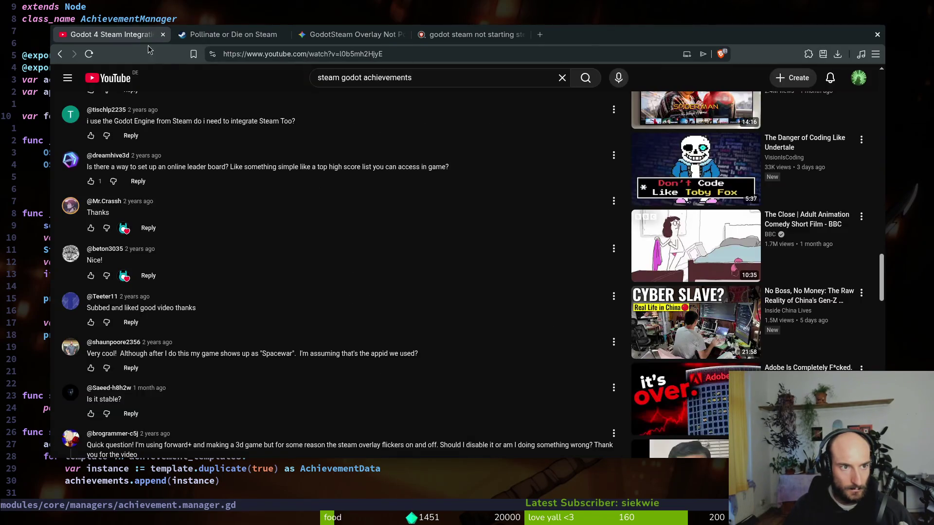
Scrub the tutorial video ahead to its Godot script code
{"action": "scroll", "coordinate": [268, 252], "scroll_direction": "up", "scroll_amount": 10}
{"action": "scroll", "coordinate": [308, 236], "scroll_direction": "up", "scroll_amount": 2}
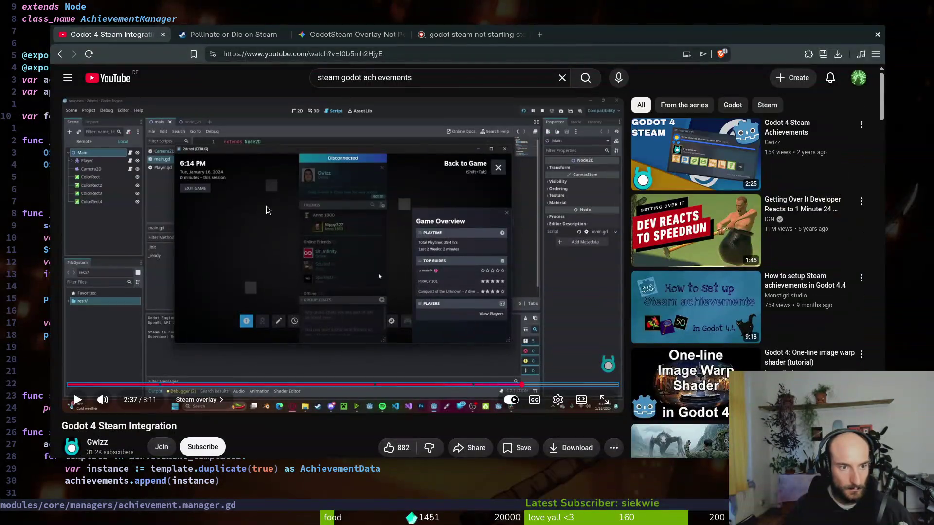
{"action": "left_click", "coordinate": [107, 385]}
{"action": "left_click_drag", "start_coordinate": [107, 385], "coordinate": [303, 386]}
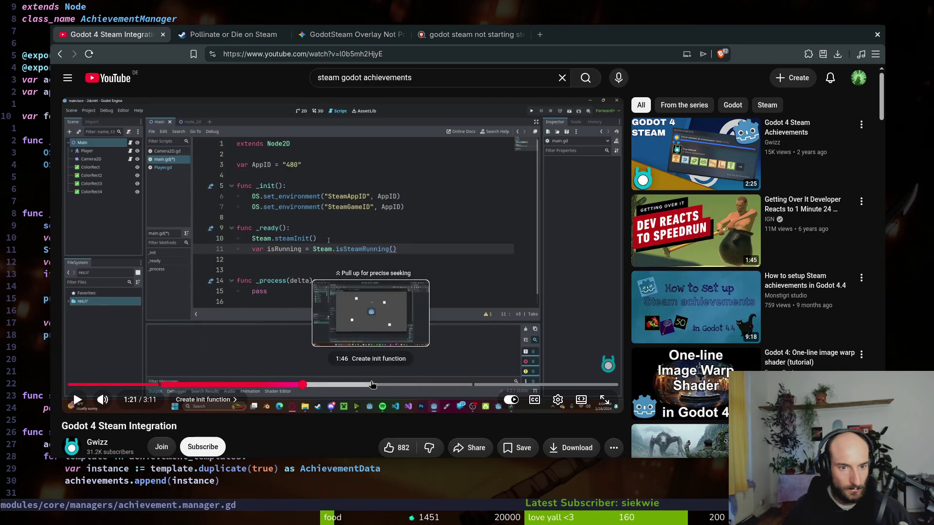
{"action": "left_click_drag", "start_coordinate": [373, 384], "coordinate": [480, 385]}
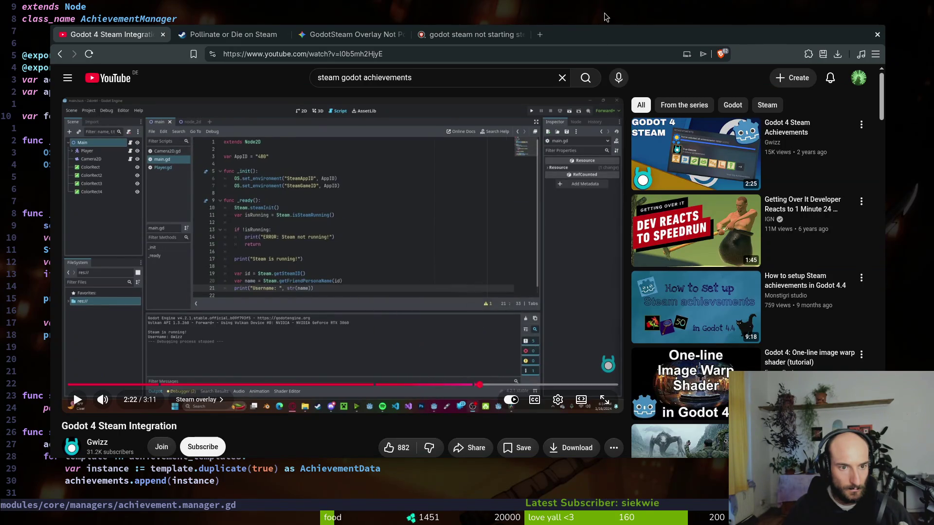
Search 'godot steam docs' in a new tab and look at the Godot Steamworks Documentation result
{"action": "key", "text": "ctrl+t"}
{"action": "type", "text": "godot steam docs"}
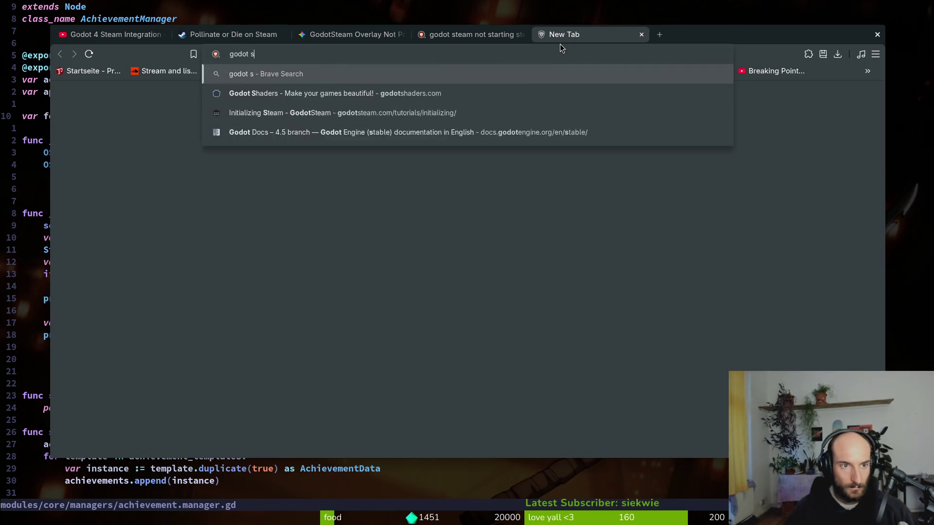
{"action": "key", "text": "Return"}
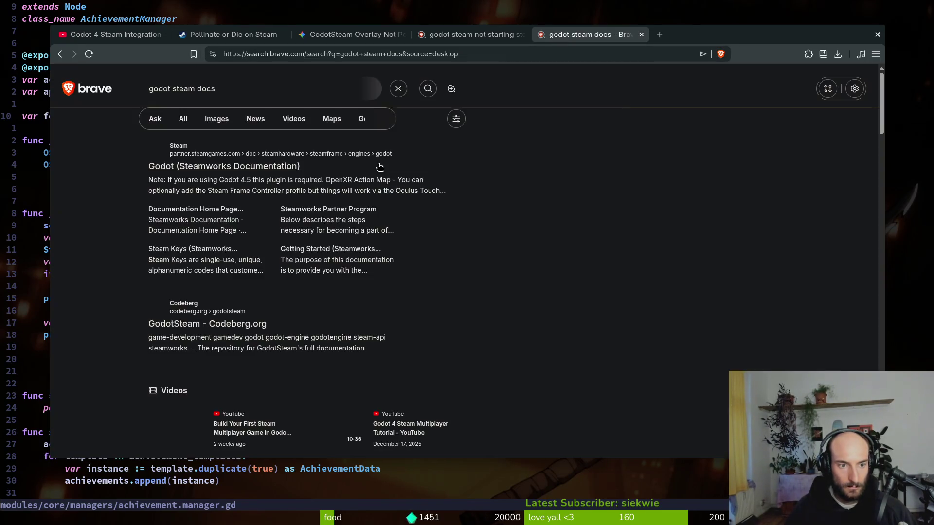
{"action": "left_click", "coordinate": [239, 178]}
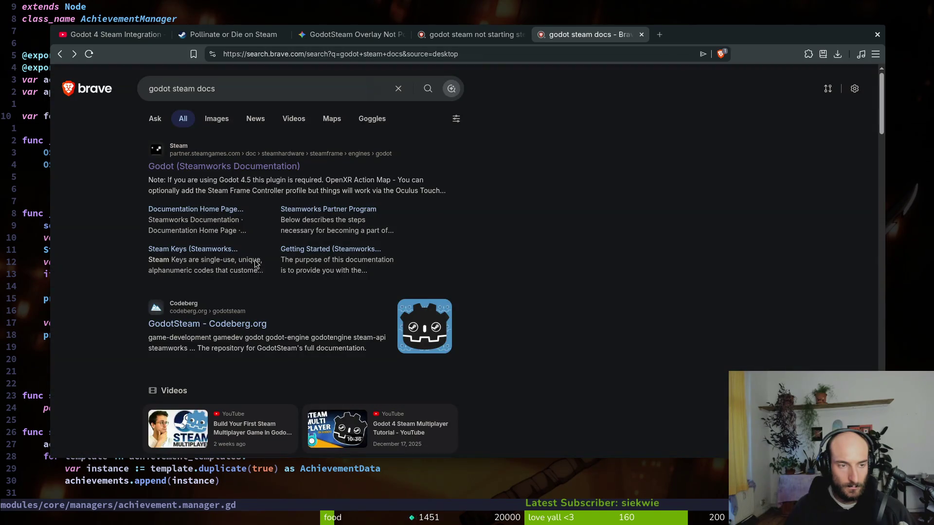
{"action": "key", "text": "alt+Right"}
{"action": "key", "text": "alt+Left"}
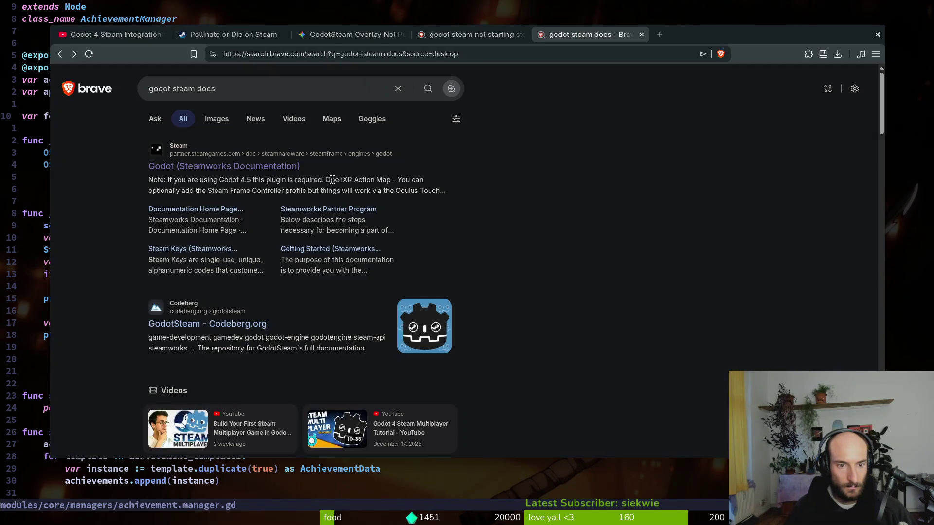
{"action": "key", "text": "alt+Right"}
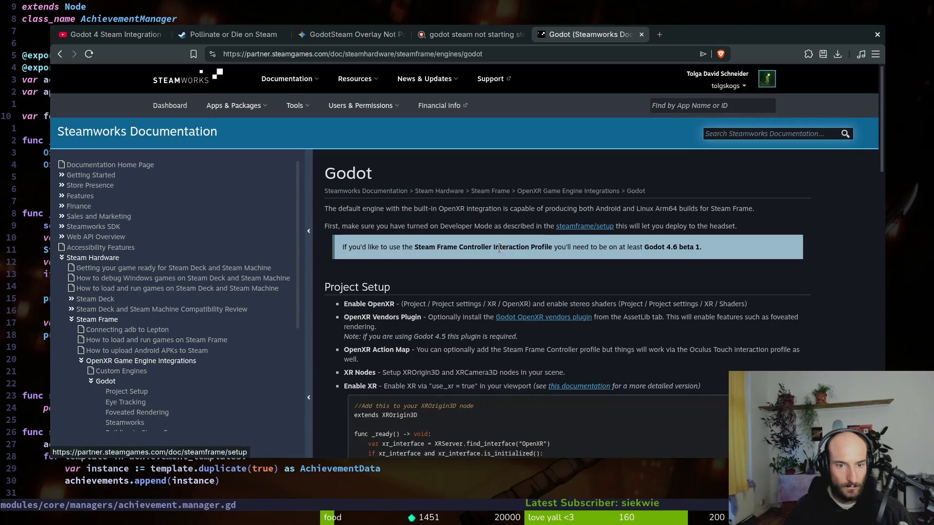
{"action": "key", "text": "alt+Left"}
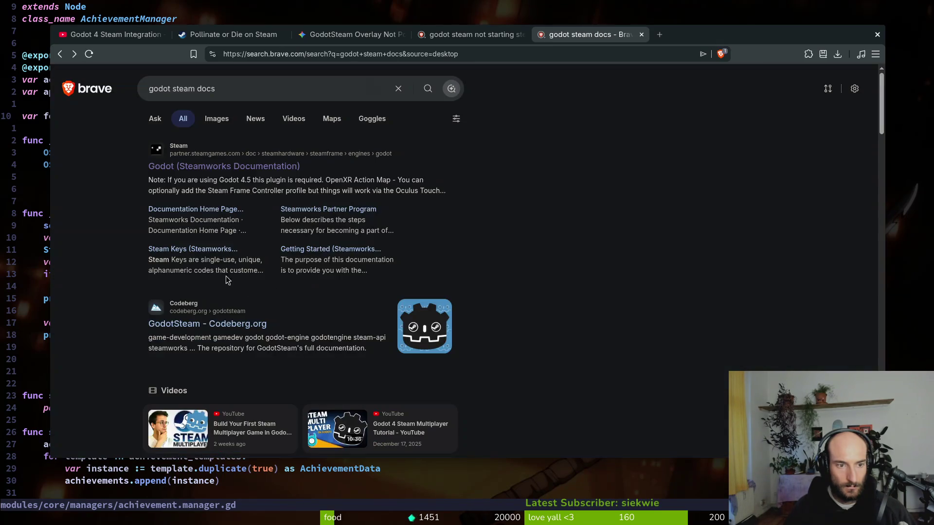
Open the GodotSteam Codeberg result and its godotsteam-docs documentation site
{"action": "scroll", "coordinate": [121, 222], "scroll_direction": "up", "scroll_amount": 1}
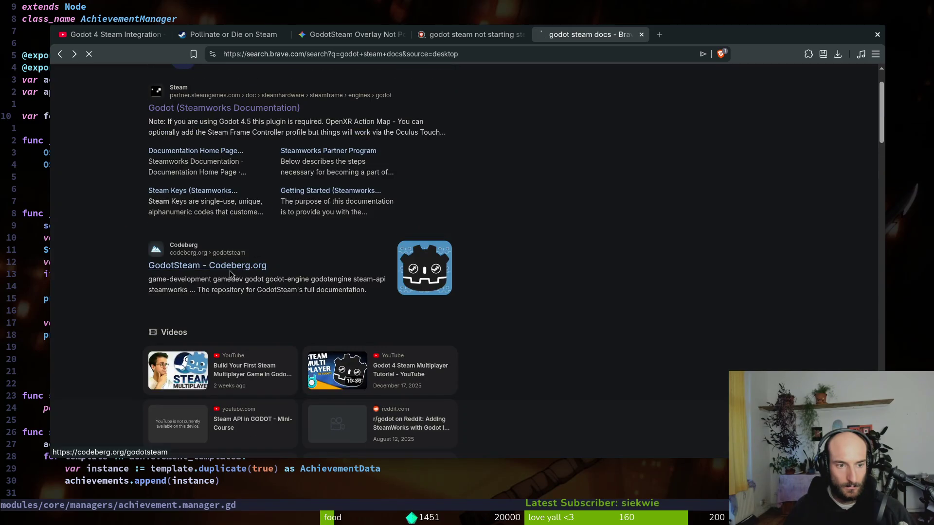
{"action": "left_click", "coordinate": [215, 249]}
{"action": "left_click", "coordinate": [189, 228]}
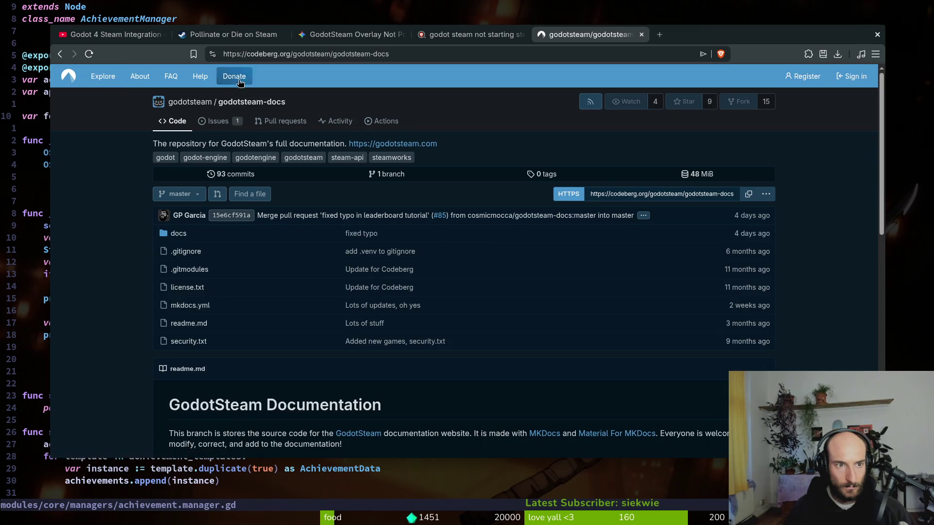
{"action": "key", "text": "alt+Left"}
{"action": "key", "text": "alt+Right"}
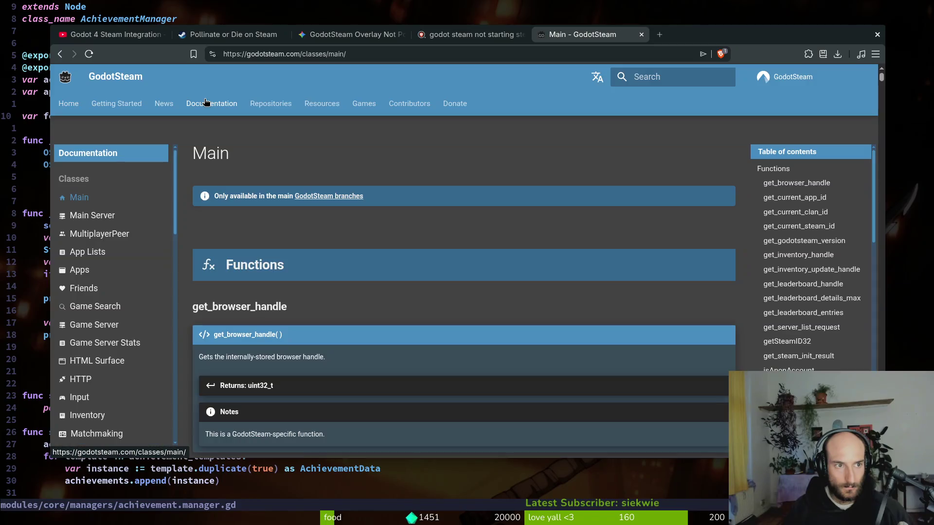
Browse the Getting Started and module compiling guides, closing Godot's Linux compiling page
{"action": "left_click", "coordinate": [122, 103]}
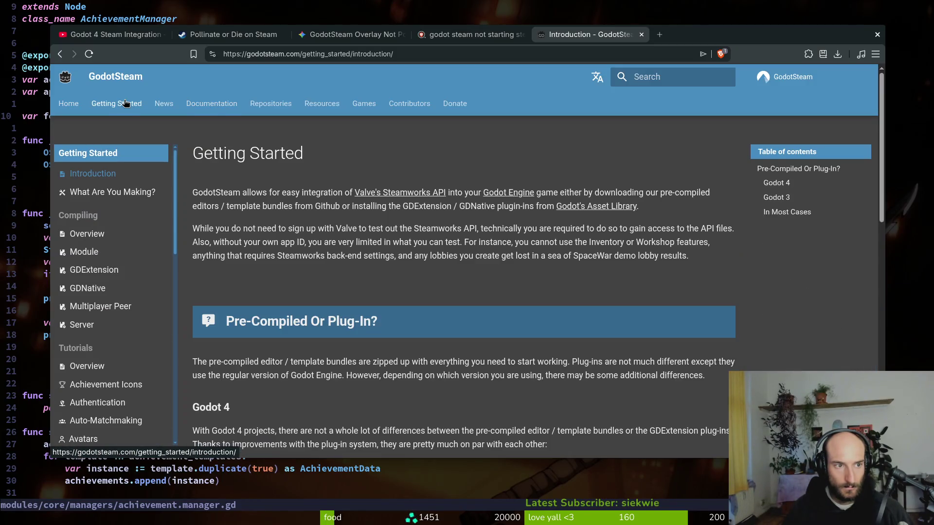
{"action": "left_click", "coordinate": [87, 234]}
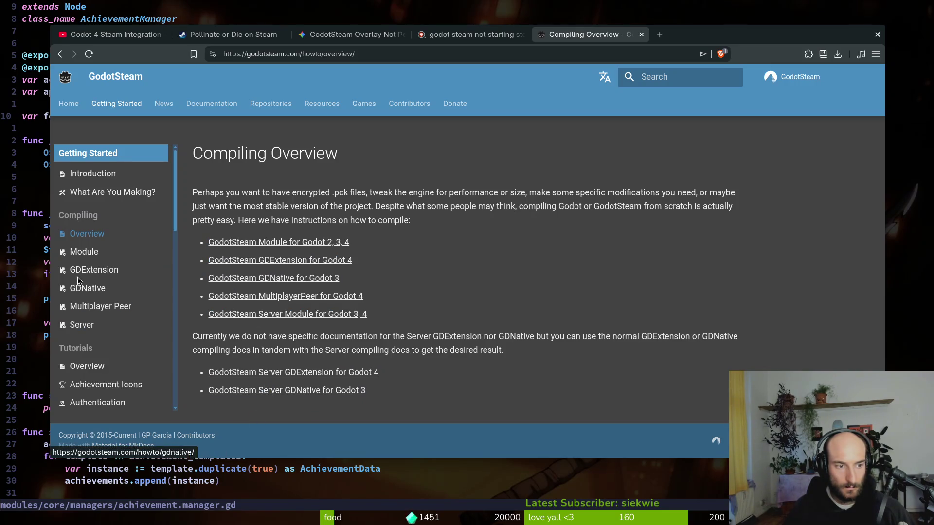
{"action": "left_click", "coordinate": [80, 257]}
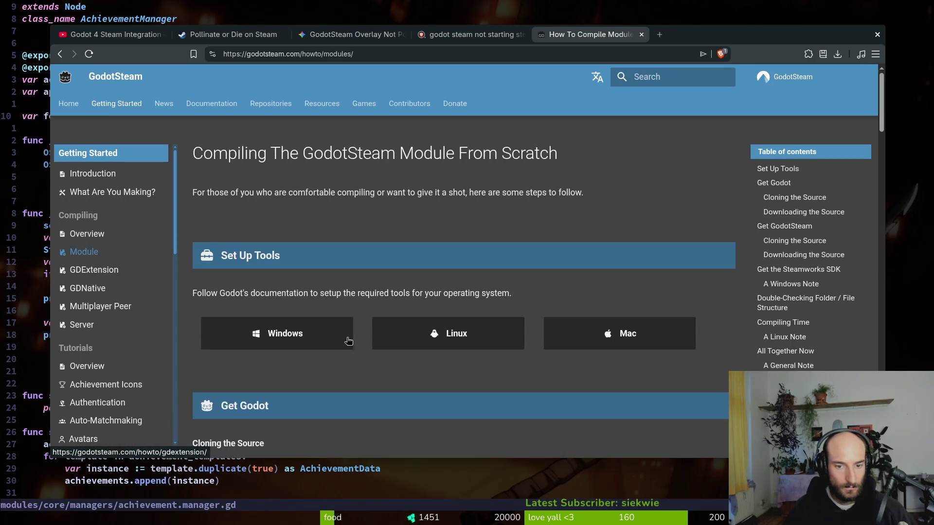
{"action": "left_click", "coordinate": [413, 339]}
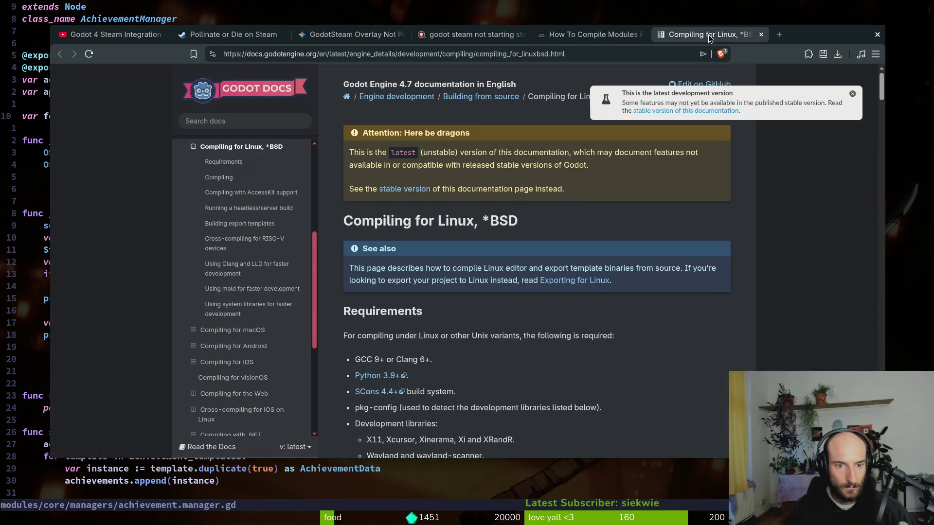
{"action": "middle_click", "coordinate": [708, 39]}
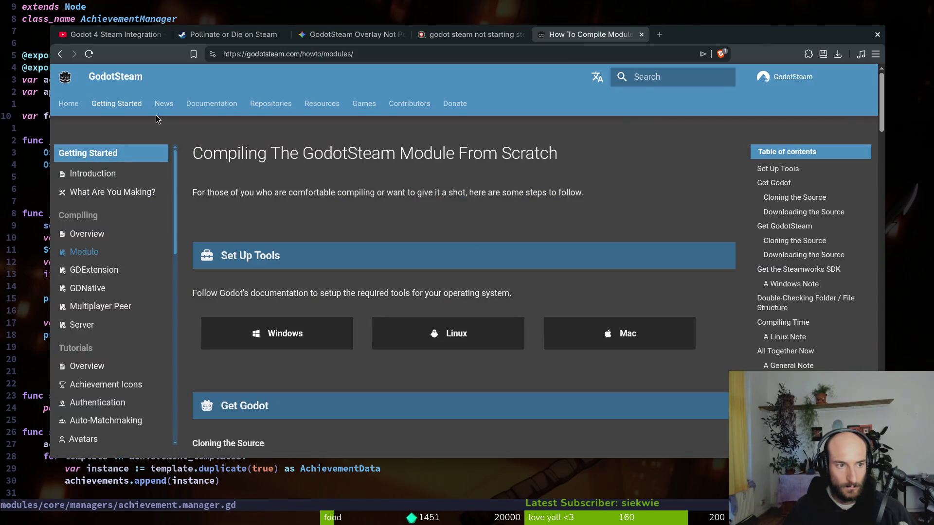
Read the Main Server class functions list, then minimise the browser
{"action": "left_click", "coordinate": [211, 104]}
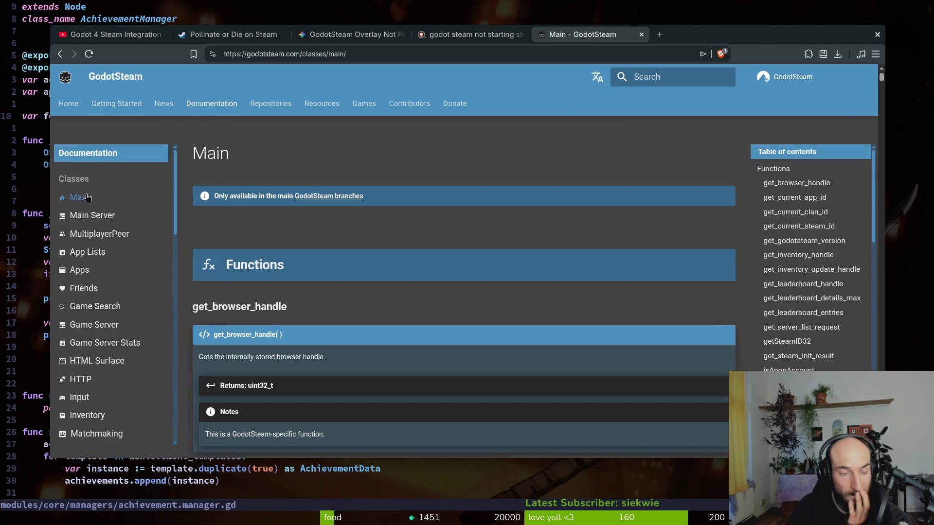
{"action": "left_click", "coordinate": [94, 215]}
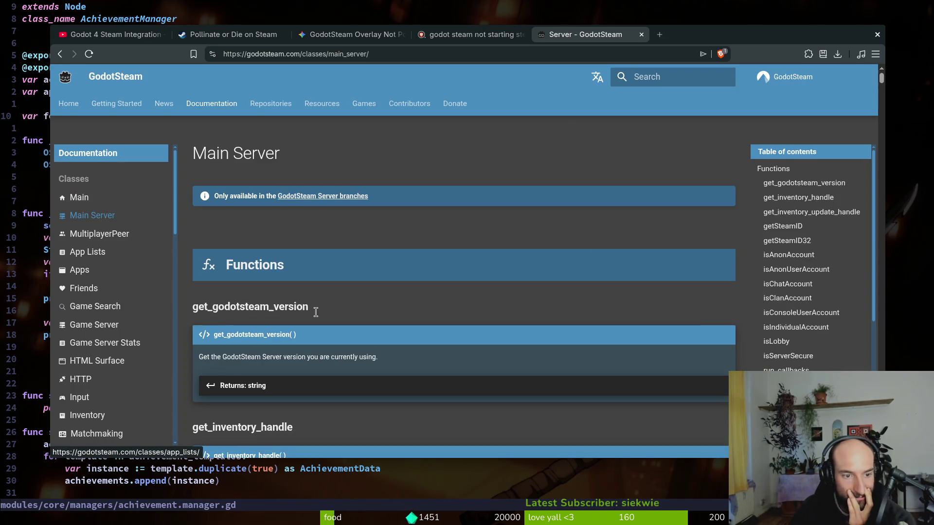
{"action": "scroll", "coordinate": [439, 329], "scroll_direction": "down", "scroll_amount": 3}
{"action": "scroll", "coordinate": [366, 280], "scroll_direction": "down", "scroll_amount": 5}
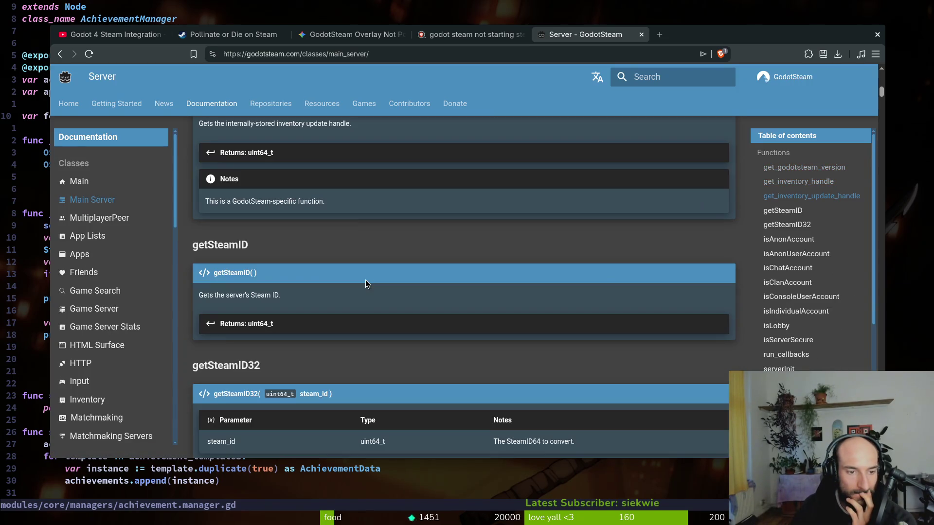
{"action": "scroll", "coordinate": [287, 263], "scroll_direction": "down", "scroll_amount": 3}
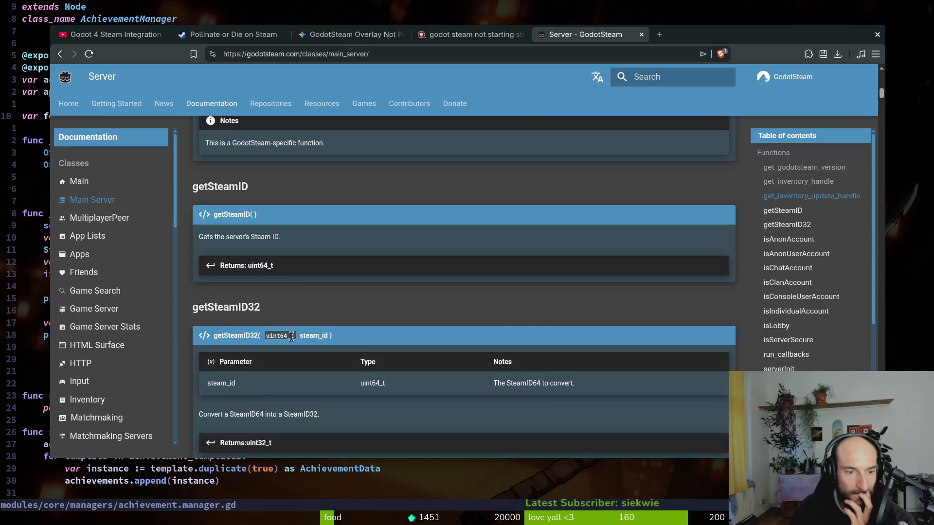
{"action": "scroll", "coordinate": [345, 211], "scroll_direction": "up", "scroll_amount": 3}
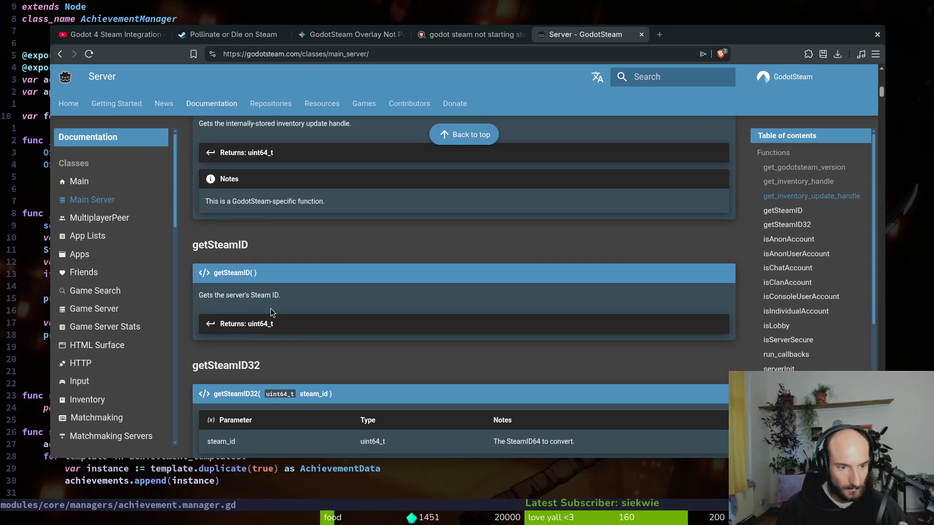
{"action": "scroll", "coordinate": [287, 329], "scroll_direction": "up", "scroll_amount": 2}
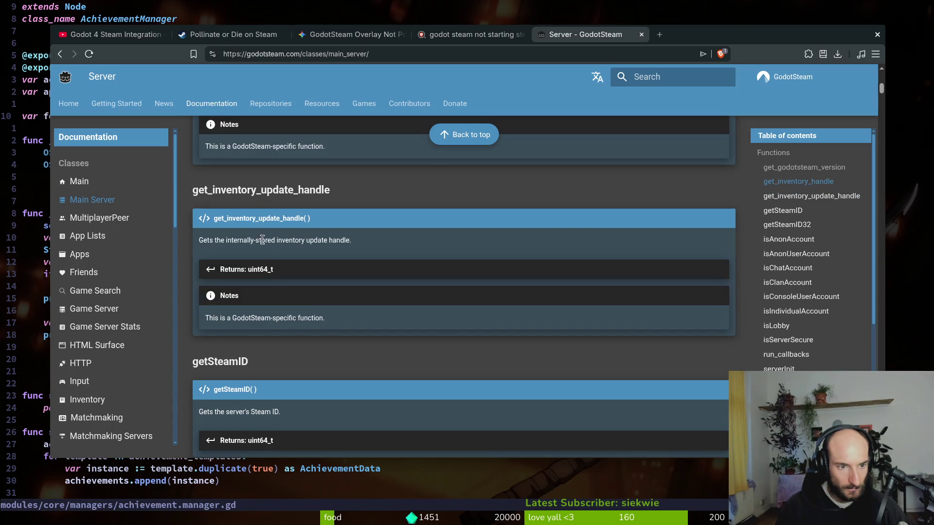
{"action": "scroll", "coordinate": [264, 250], "scroll_direction": "down", "scroll_amount": 13}
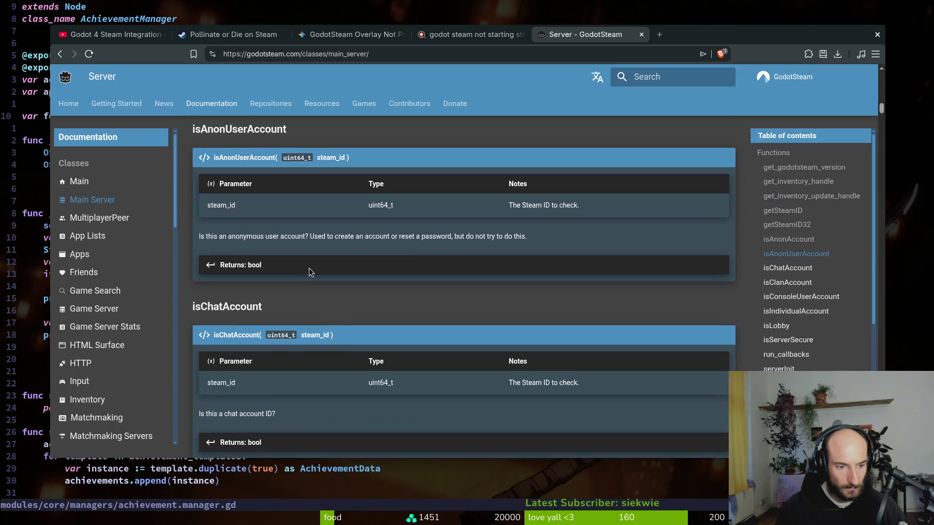
{"action": "scroll", "coordinate": [311, 274], "scroll_direction": "down", "scroll_amount": 4}
{"action": "key", "text": "super+minus"}
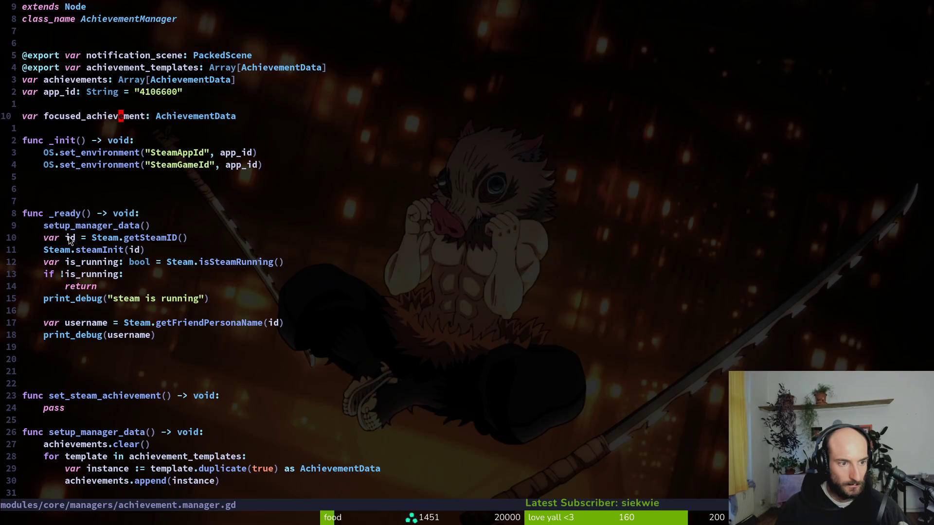
Play the tutorial to its Steam overlay demo, rewind to the init code, then show Godot's output
{"action": "key", "text": "super+minus"}
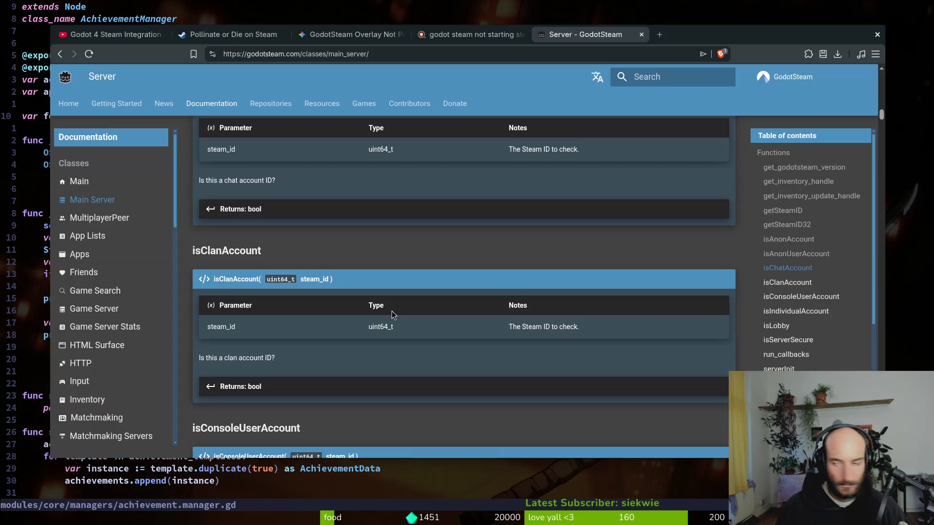
{"action": "left_click", "coordinate": [112, 34]}
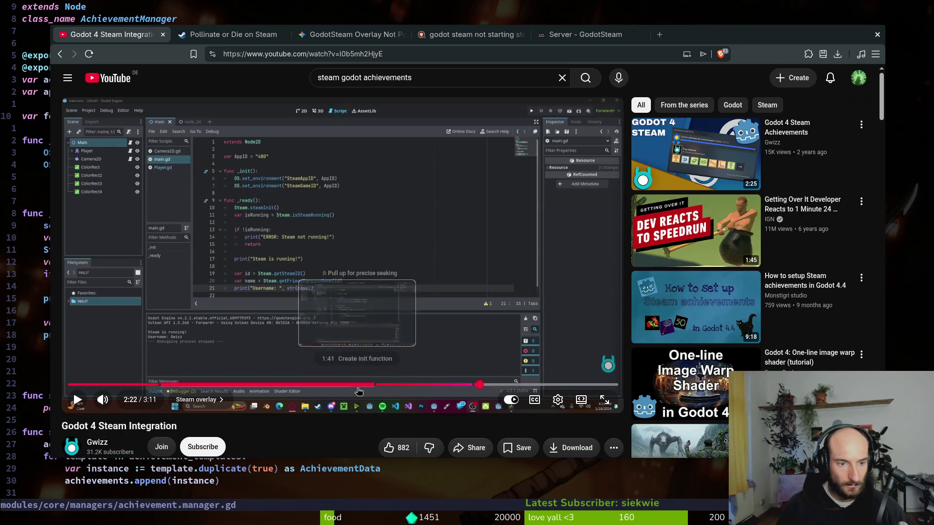
{"action": "left_click", "coordinate": [391, 312]}
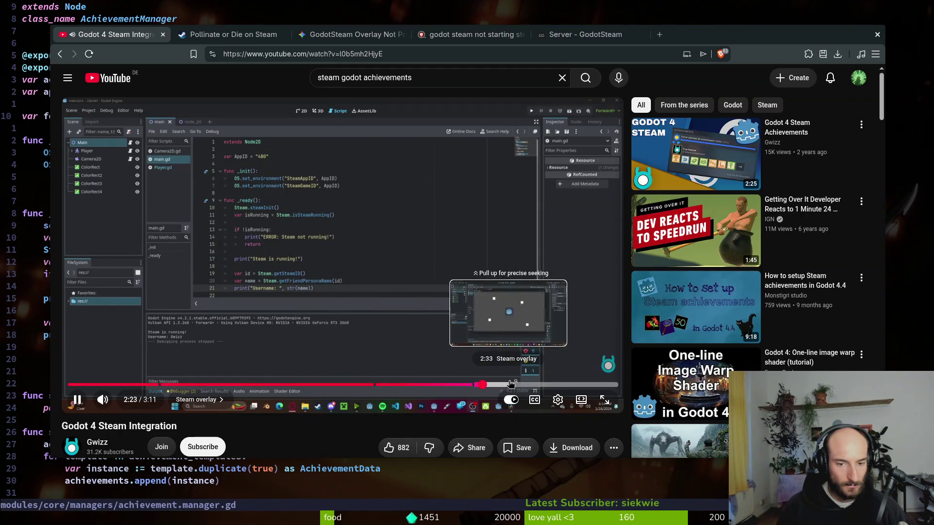
{"action": "left_click", "coordinate": [511, 385]}
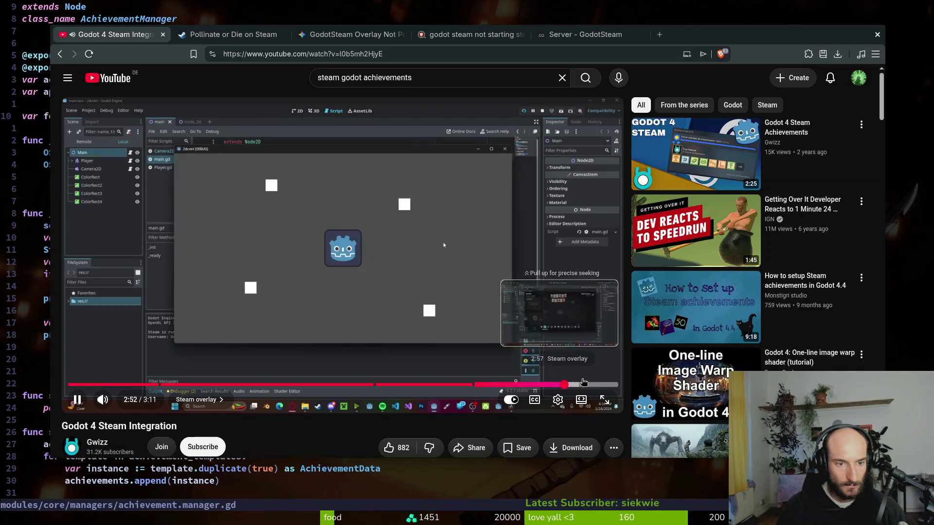
{"action": "left_click", "coordinate": [584, 385]}
{"action": "left_click_drag", "start_coordinate": [599, 383], "coordinate": [354, 375]}
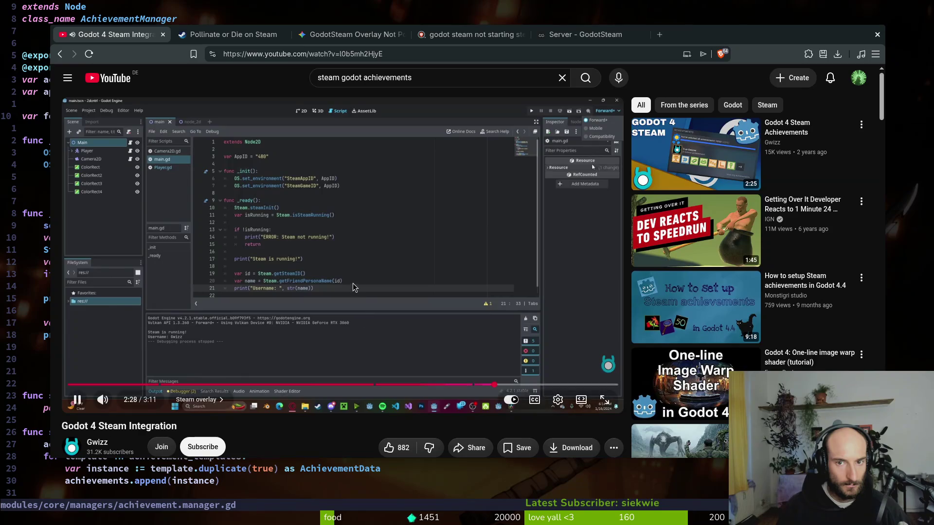
{"action": "key", "text": "super+minus"}
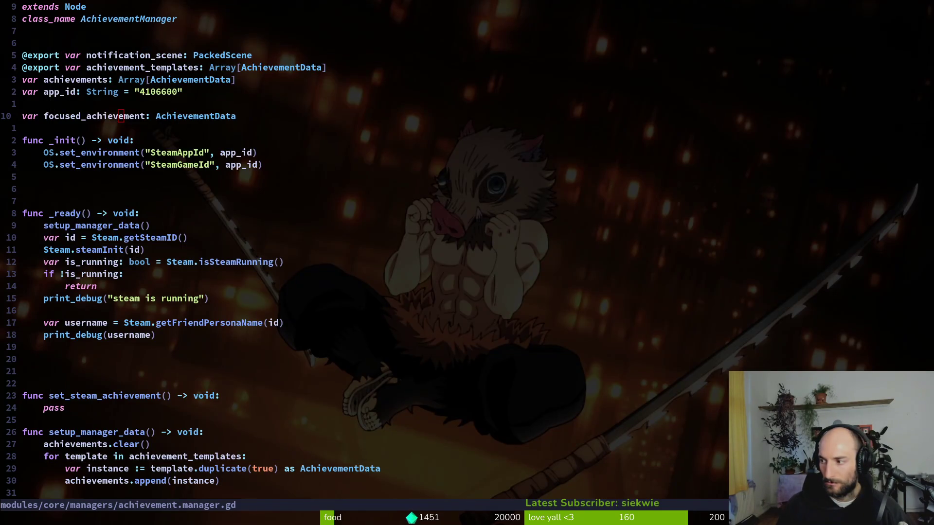
{"action": "key", "text": "super+1"}
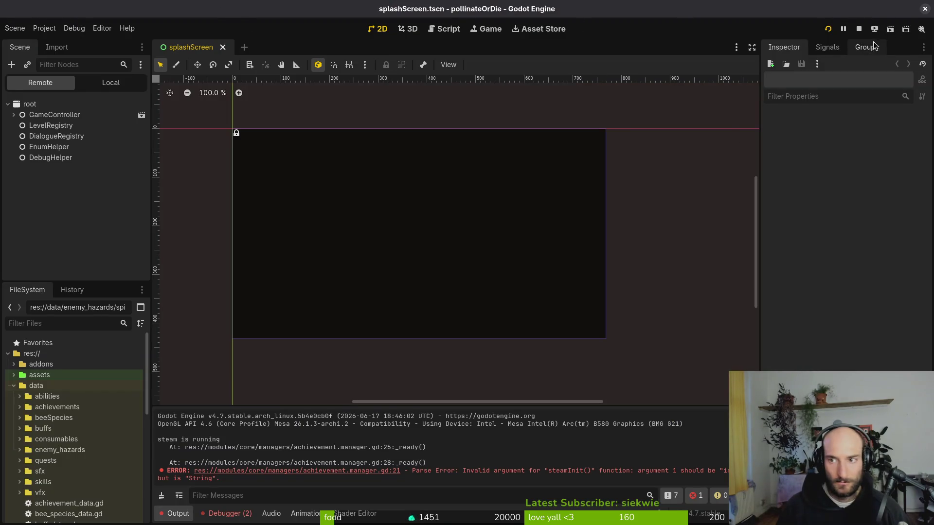
Open Godot's Project Settings and scroll down to the Rendering section
{"action": "key", "text": "super+2"}
{"action": "key", "text": "super+1"}
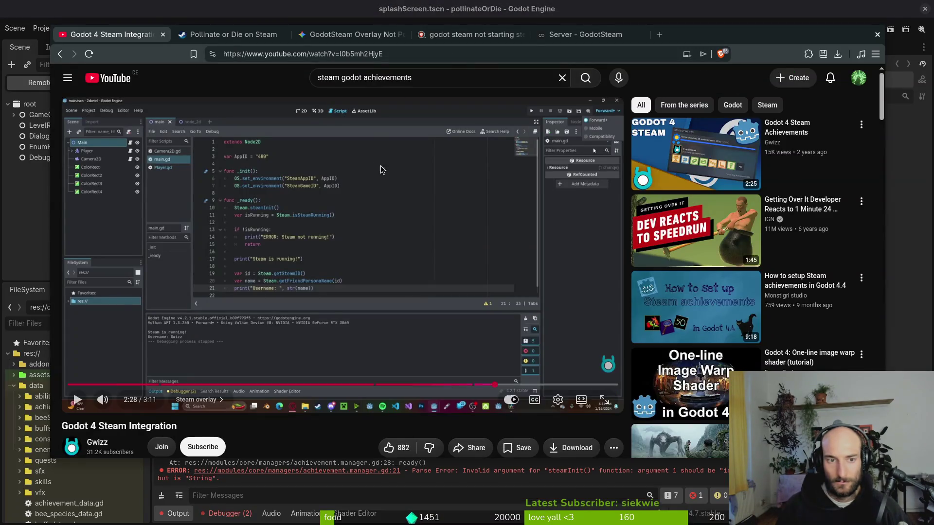
{"action": "key", "text": "super+minus"}
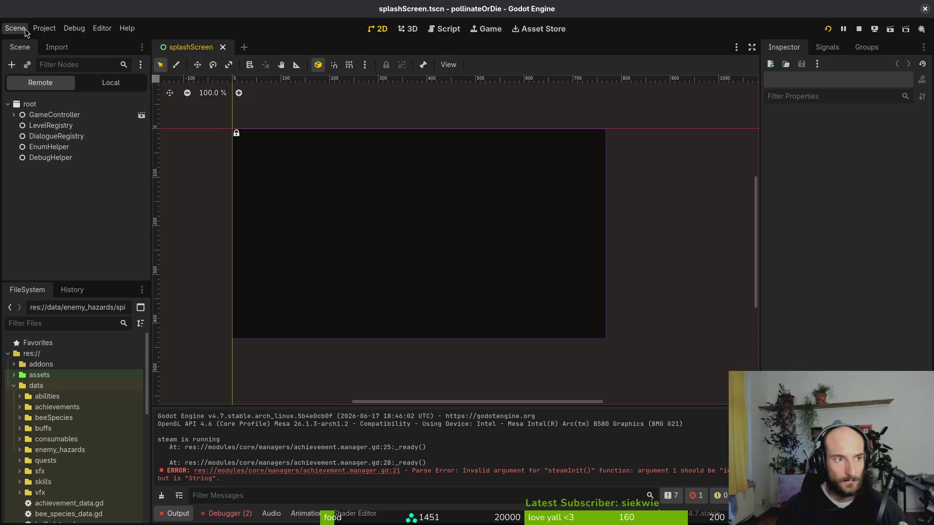
{"action": "left_click", "coordinate": [45, 28]}
{"action": "left_click", "coordinate": [50, 39]}
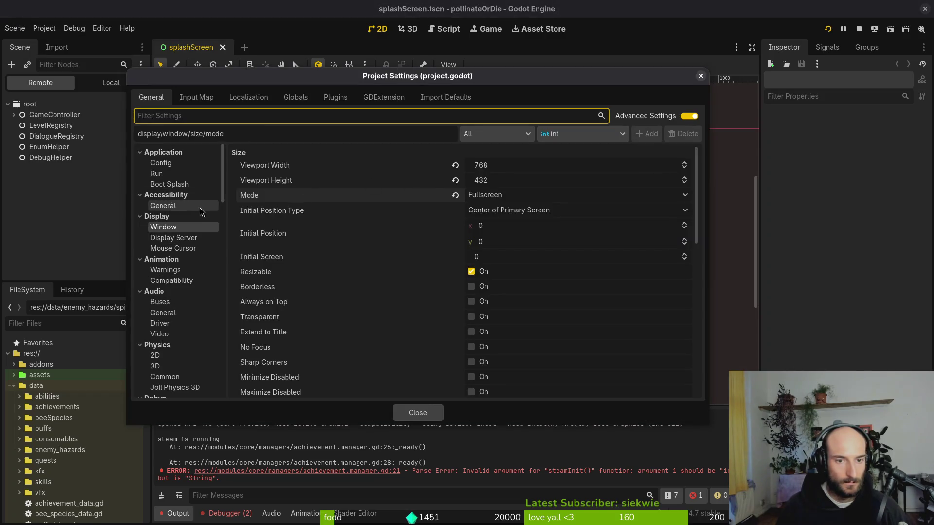
{"action": "scroll", "coordinate": [518, 224], "scroll_direction": "down", "scroll_amount": 5}
{"action": "scroll", "coordinate": [535, 228], "scroll_direction": "down", "scroll_amount": 5}
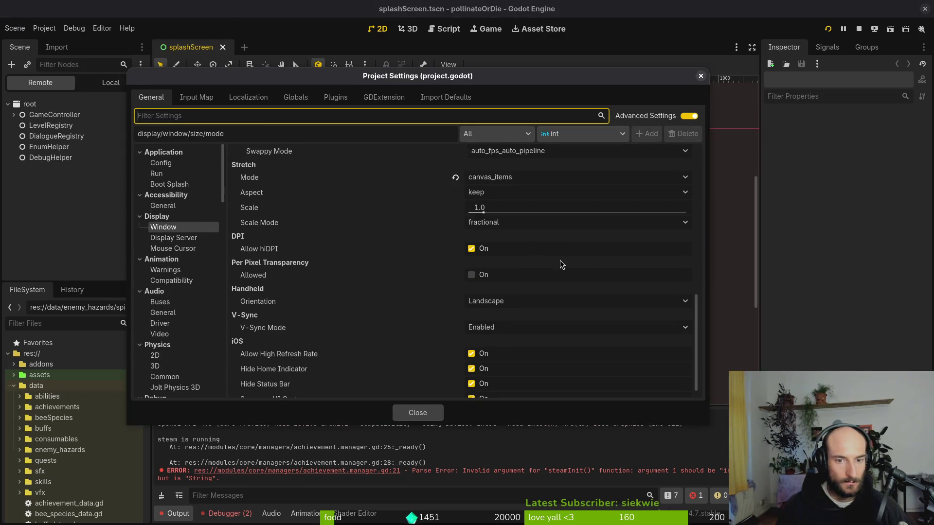
{"action": "scroll", "coordinate": [185, 311], "scroll_direction": "down", "scroll_amount": 5}
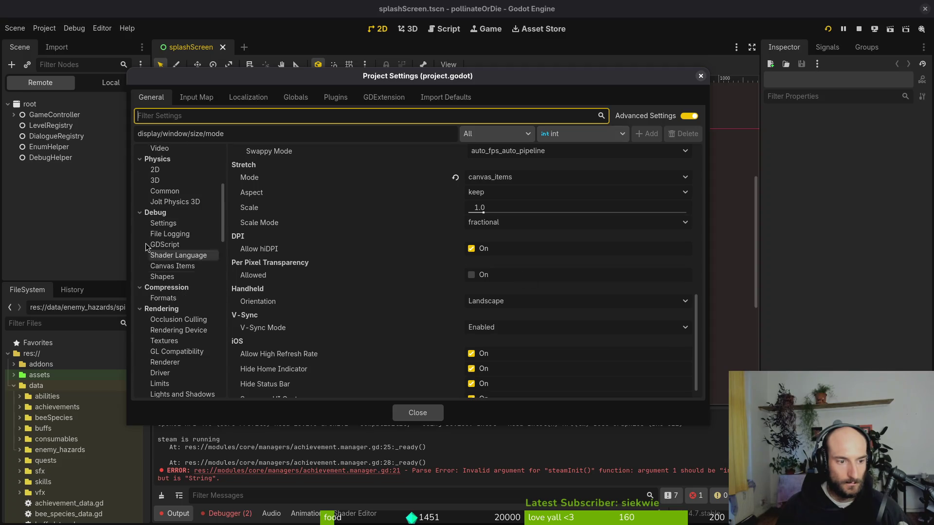
Confirm Rendering > Renderer's method stays gl_compatibility and close the settings
{"action": "left_click", "coordinate": [174, 343]}
{"action": "left_click", "coordinate": [182, 366]}
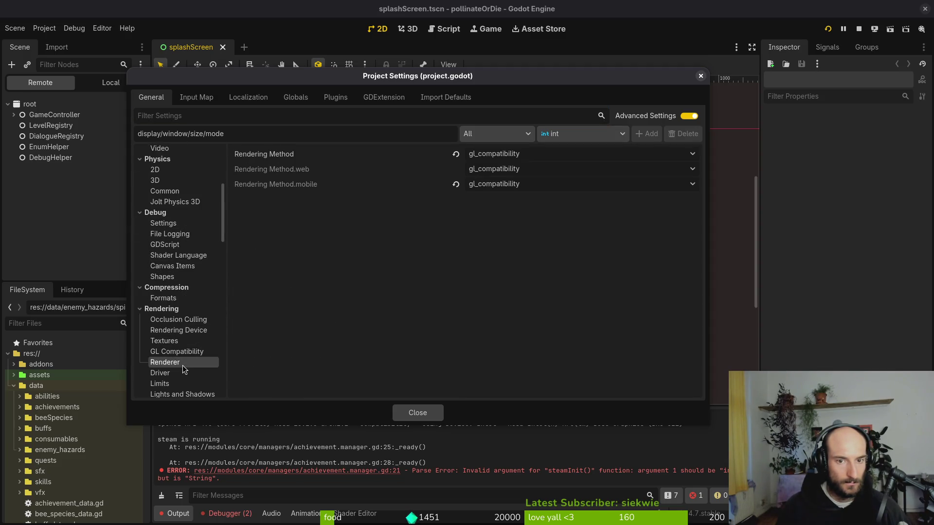
{"action": "left_click", "coordinate": [527, 152]}
{"action": "left_click", "coordinate": [528, 151]}
{"action": "left_click", "coordinate": [429, 405]}
{"action": "key", "text": "alt+Tab"}
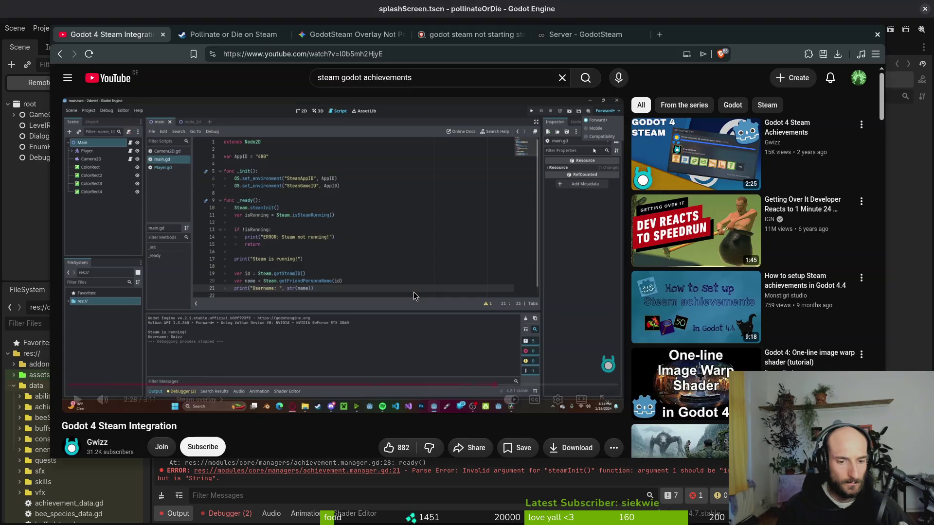
Rewatch the tutorial from 1:36 to its overlay popup, pausing at 2:36, then view the Gemini chat
{"action": "left_click", "coordinate": [389, 282]}
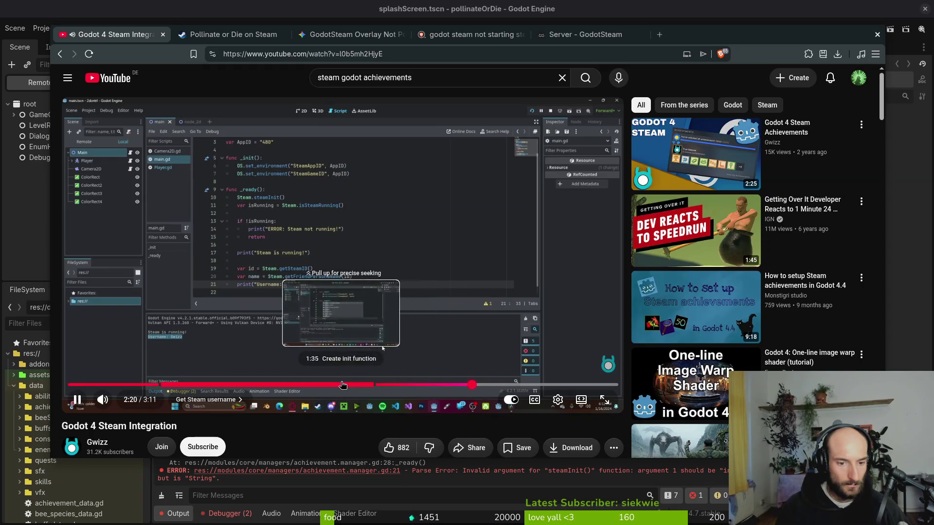
{"action": "left_click", "coordinate": [343, 385]}
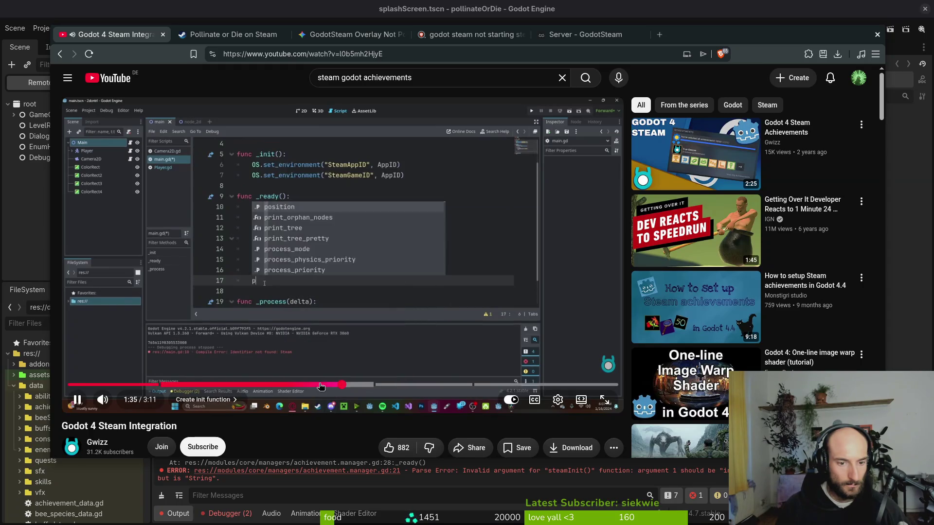
{"action": "left_click", "coordinate": [265, 385]}
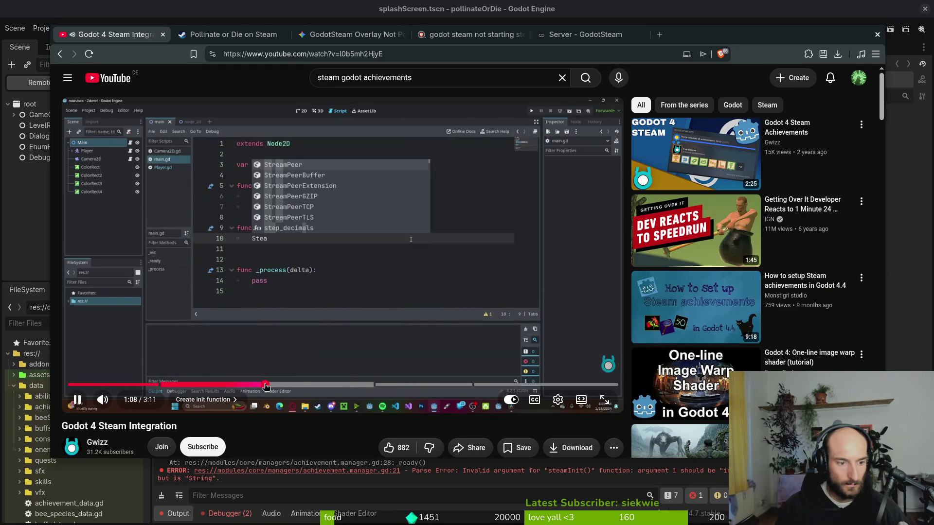
{"action": "left_click_drag", "start_coordinate": [265, 387], "coordinate": [376, 386]}
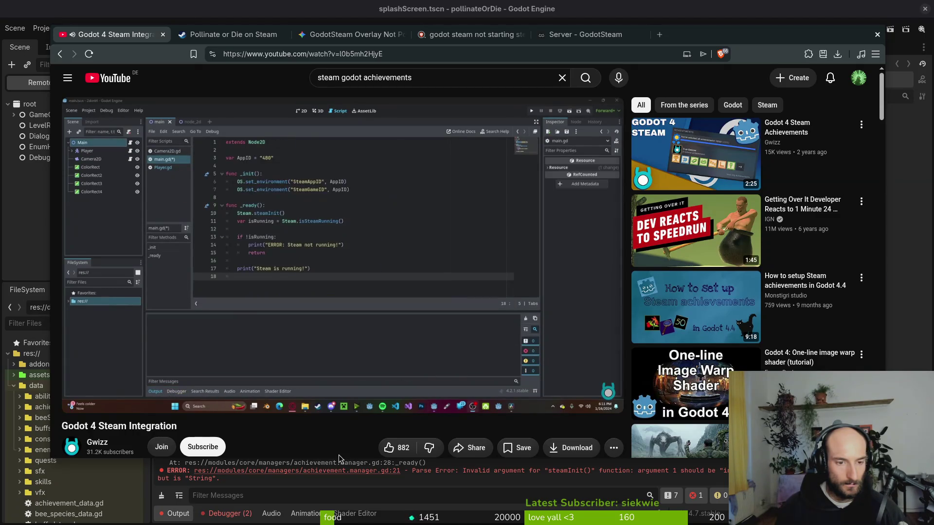
{"action": "mouse_move", "coordinate": [349, 278]}
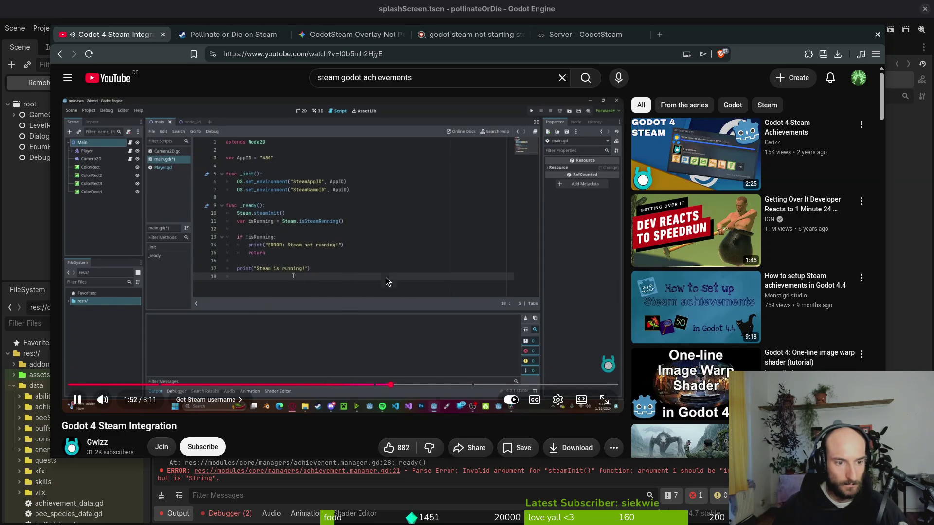
{"action": "key", "text": "Right"}
{"action": "key", "text": "Right"}
{"action": "key", "text": "Right"}
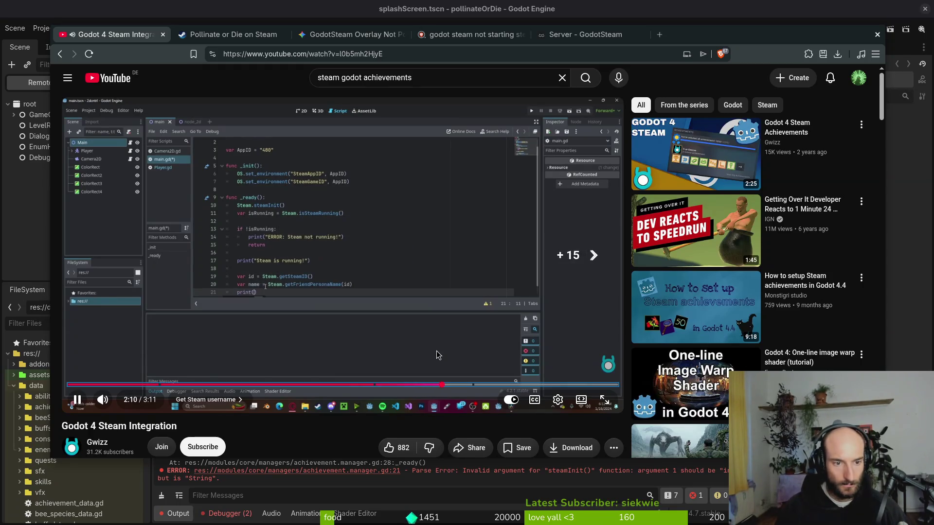
{"action": "key", "text": "Right"}
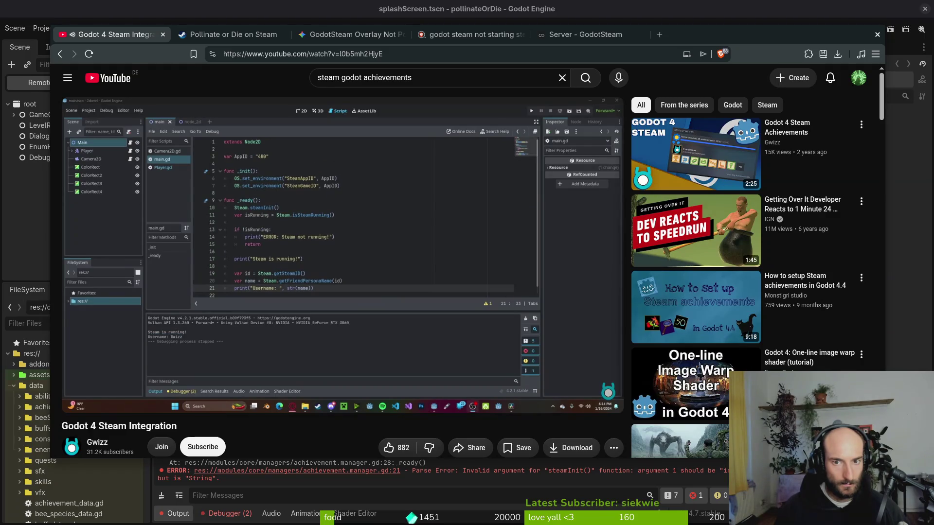
{"action": "key", "text": "Right"}
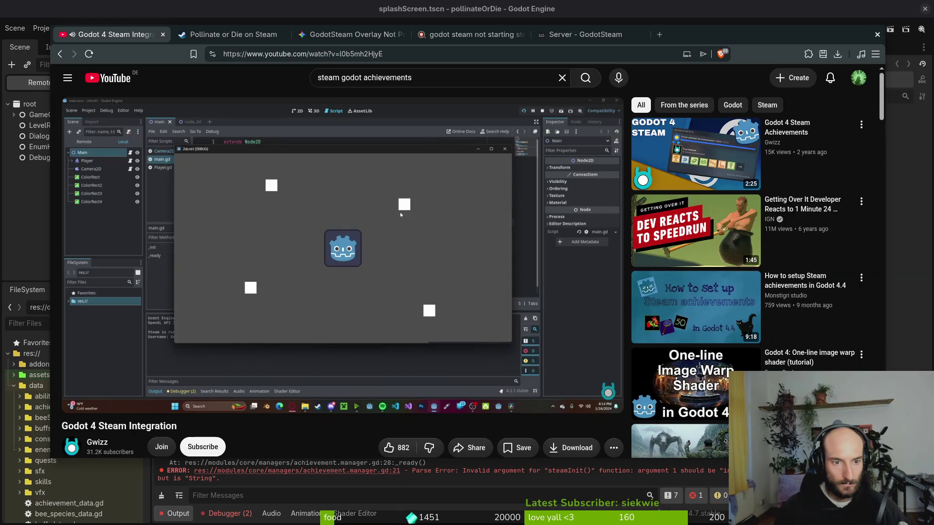
{"action": "left_click", "coordinate": [375, 323]}
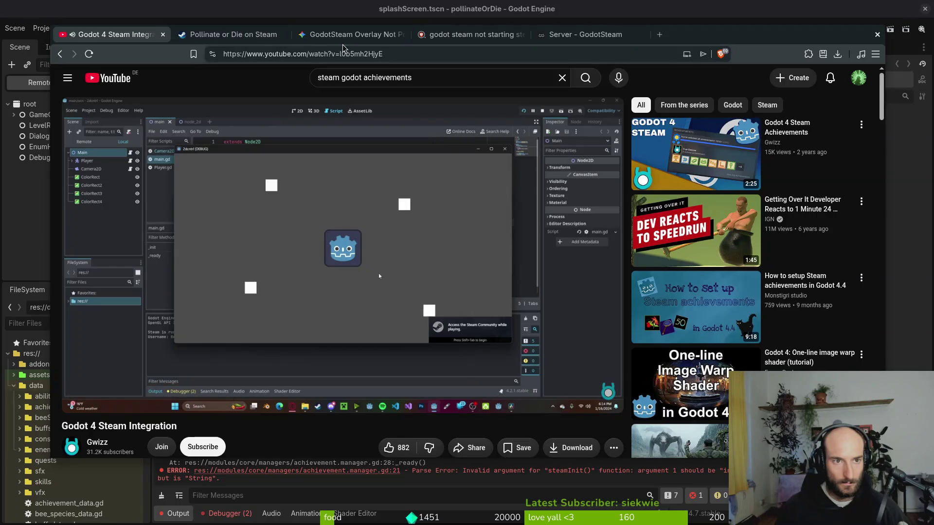
{"action": "left_click", "coordinate": [346, 35]}
{"action": "scroll", "coordinate": [339, 174], "scroll_direction": "up", "scroll_amount": 15}
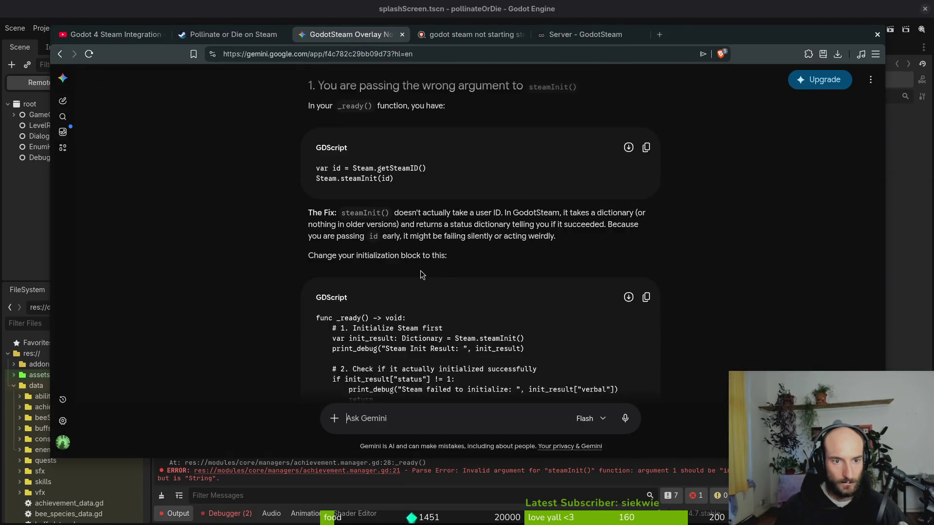
Read Gemini's run_callbacks loop and launch-via-Steam advice, then return to achievement.manager.gd
{"action": "scroll", "coordinate": [394, 354], "scroll_direction": "down", "scroll_amount": 7}
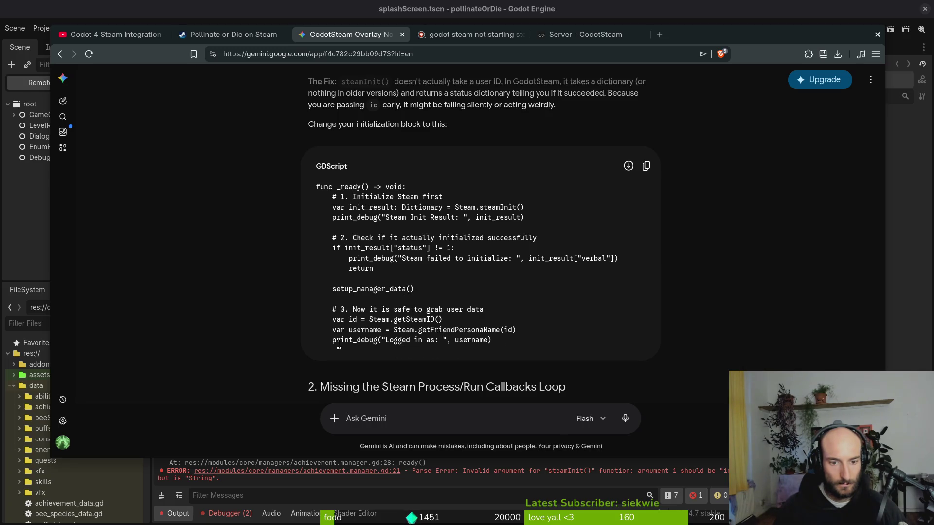
{"action": "scroll", "coordinate": [342, 349], "scroll_direction": "down", "scroll_amount": 3}
{"action": "scroll", "coordinate": [360, 300], "scroll_direction": "up", "scroll_amount": 3}
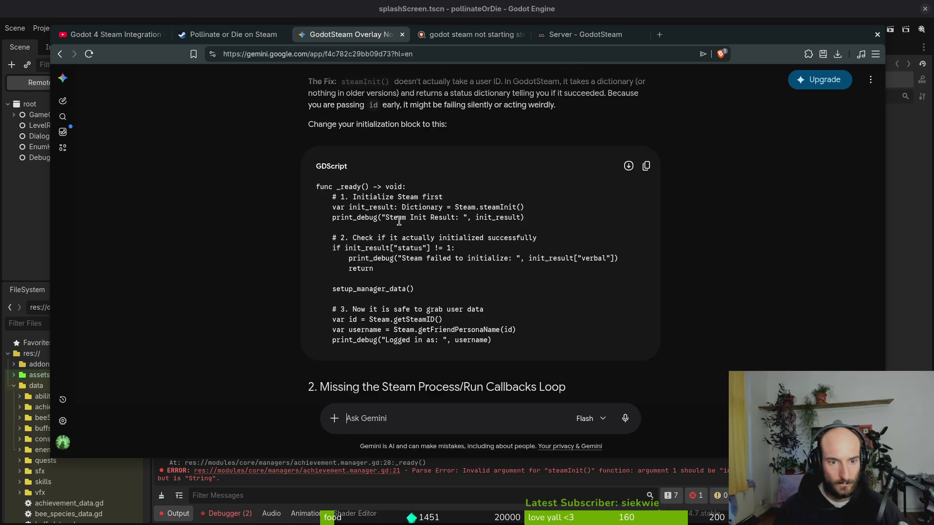
{"action": "scroll", "coordinate": [400, 235], "scroll_direction": "down", "scroll_amount": 4}
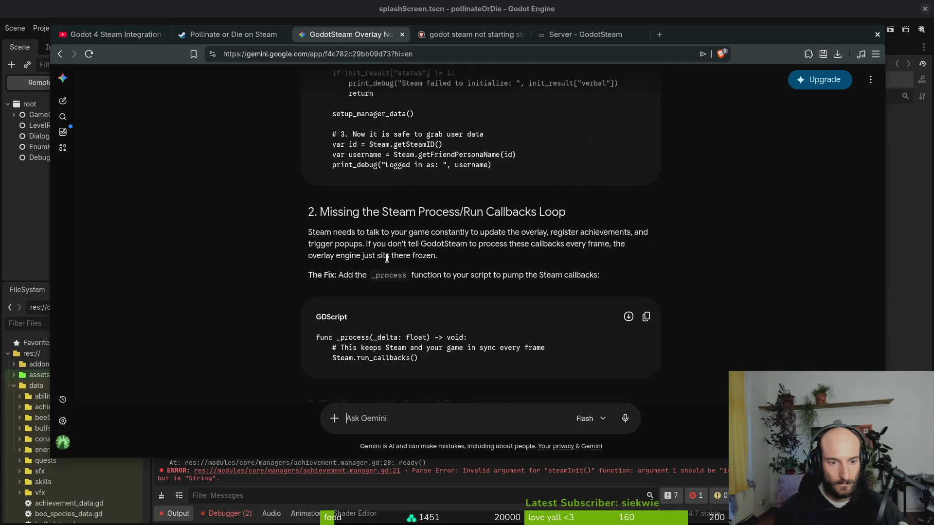
{"action": "scroll", "coordinate": [387, 258], "scroll_direction": "down", "scroll_amount": 3}
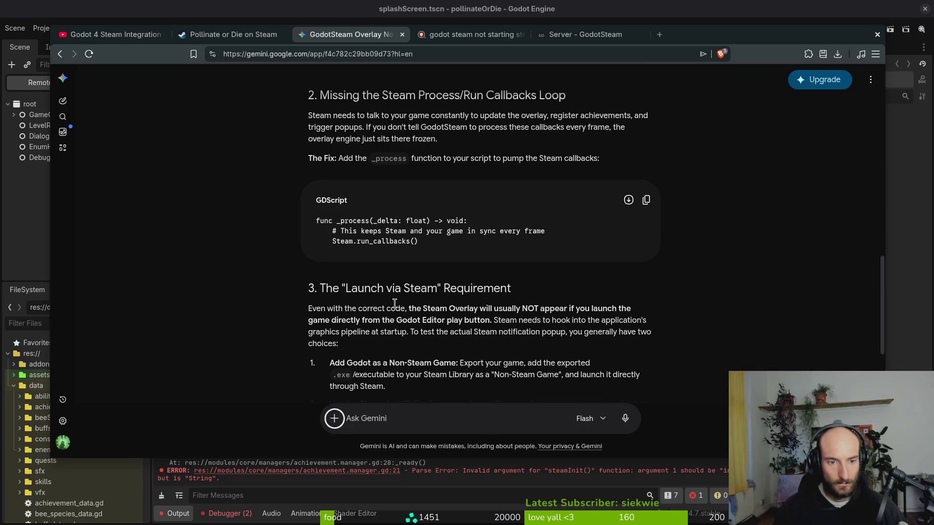
{"action": "key", "text": "super+grave"}
{"action": "key", "text": "super+2"}
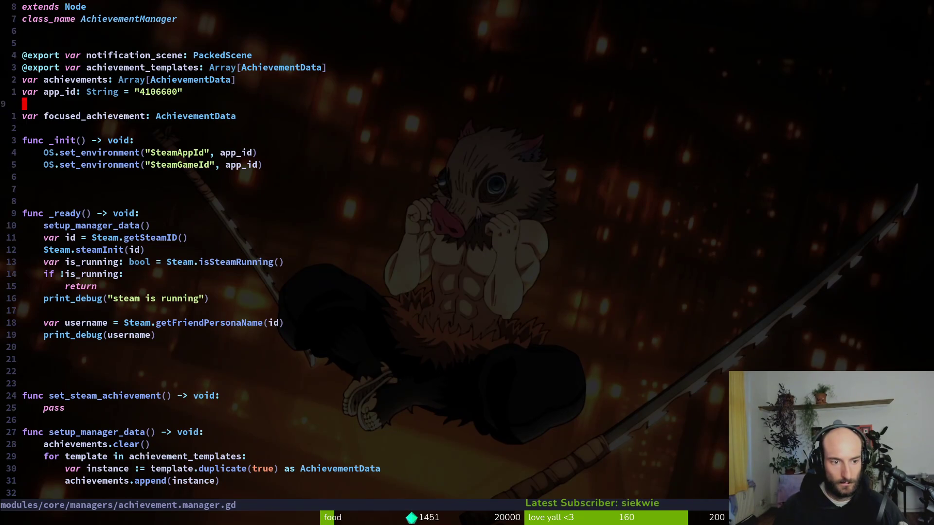
Change the call to Steam.steamInit(id, true) and save achievement.manager.gd
{"action": "key", "text": "1"}
{"action": "key", "text": "1"}
{"action": "key", "text": "j"}
{"action": "key", "text": "f"}
{"action": "key", "text": "parenleft"}
{"action": "key", "text": "f"}
{"action": "key", "text": "parenright"}
{"action": "type", "text": "id, true"}
{"action": "key", "text": "Escape"}
{"action": "type", "text": ":w"}
{"action": "key", "text": "Return"}
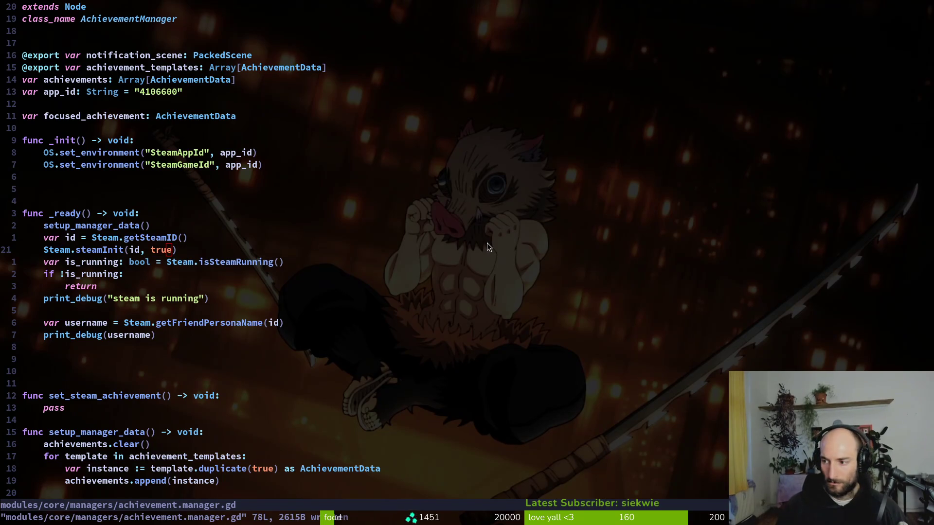
Run the game from Godot to test the Steam overlay, then return to Gemini
{"action": "key", "text": "super+grave"}
{"action": "key", "text": "super+1"}
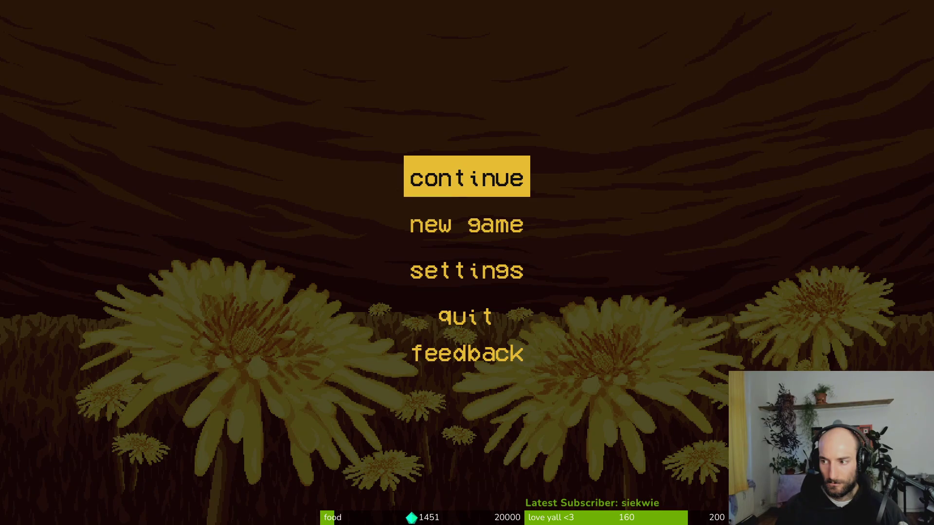
{"action": "key", "text": "super+grave"}
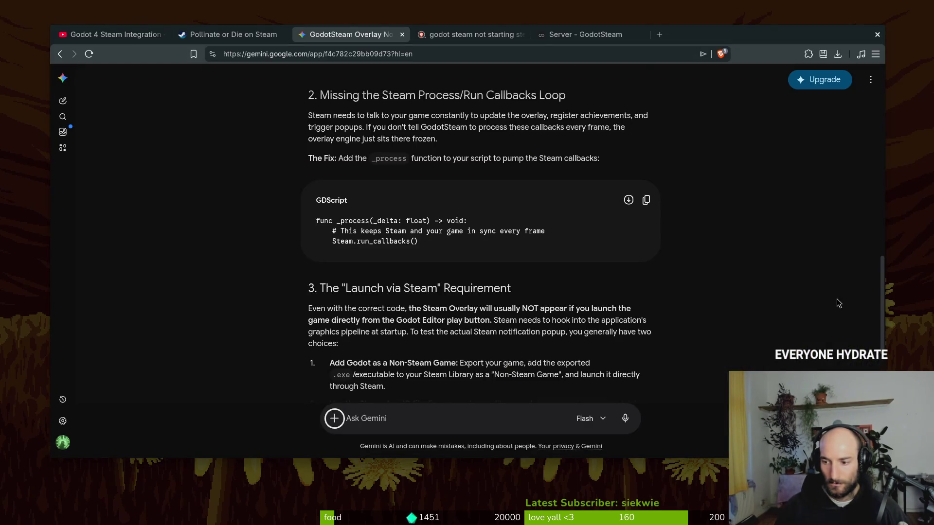
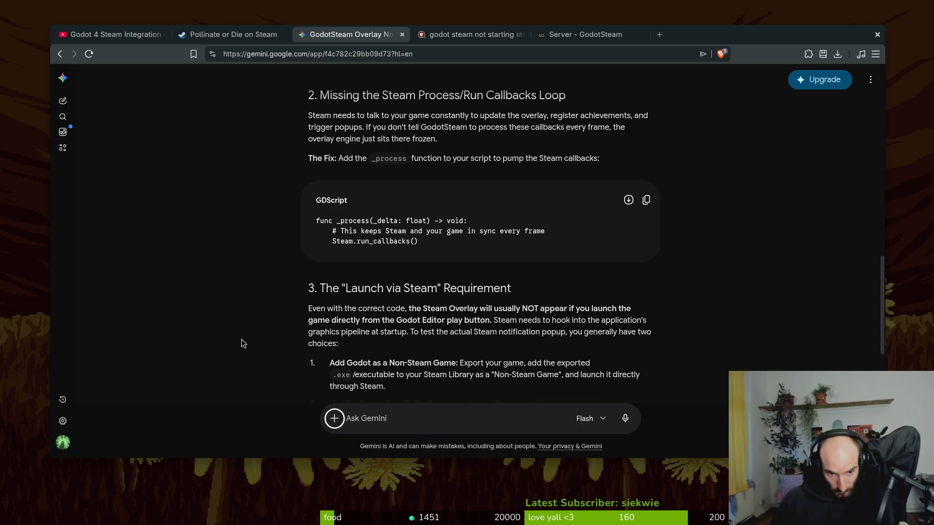
Read Gemini's Steam overlay Summary Checklist, then return to the return line in achievement_manager.gd's _ready
{"action": "scroll", "coordinate": [245, 344], "scroll_direction": "down", "scroll_amount": 2}
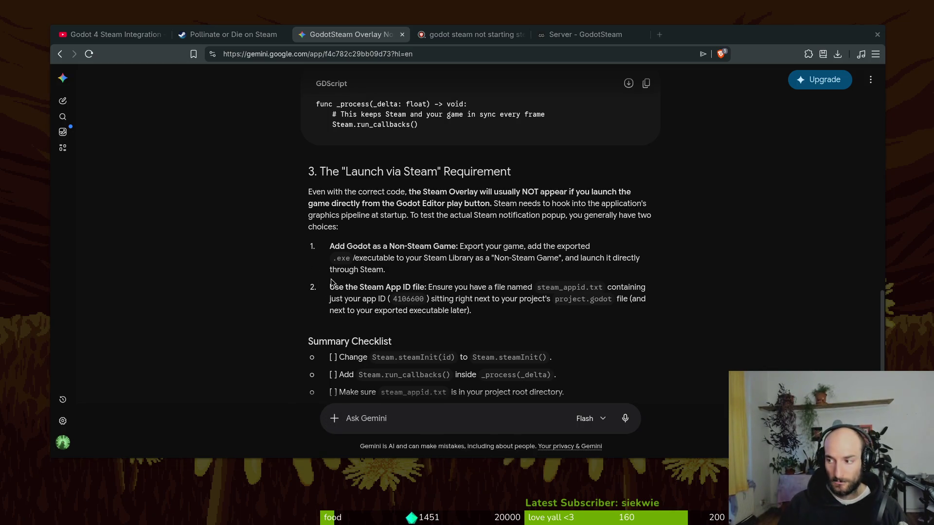
{"action": "key", "text": "alt+Tab"}
{"action": "key", "text": "alt+Tab"}
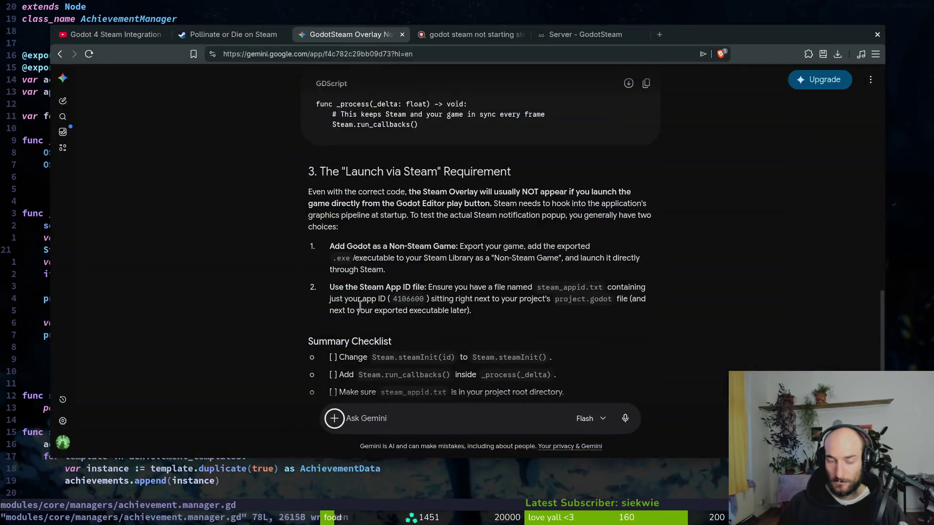
{"action": "scroll", "coordinate": [337, 321], "scroll_direction": "down", "scroll_amount": 2}
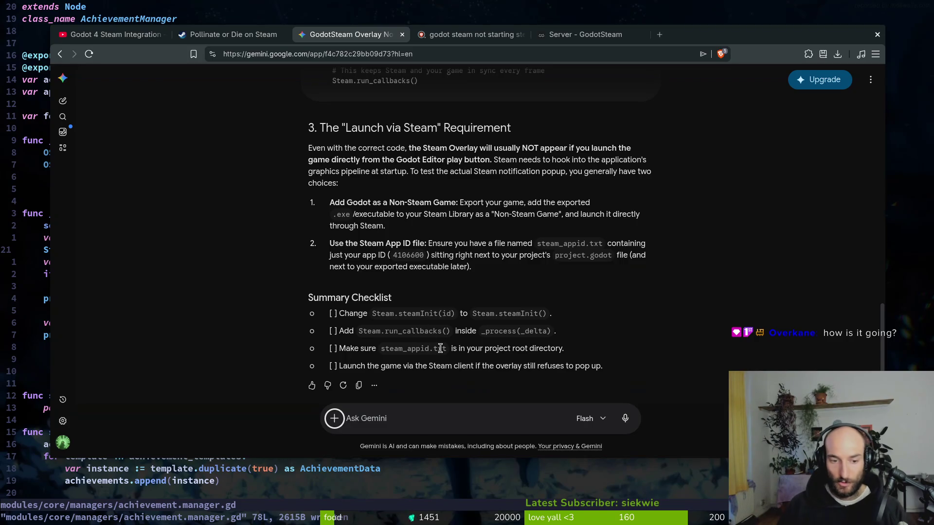
{"action": "key", "text": "super+minus"}
{"action": "left_click", "coordinate": [341, 288]}
Copy the Steam.run_callbacks() call from Gemini's checklist
{"action": "key", "text": "j"}
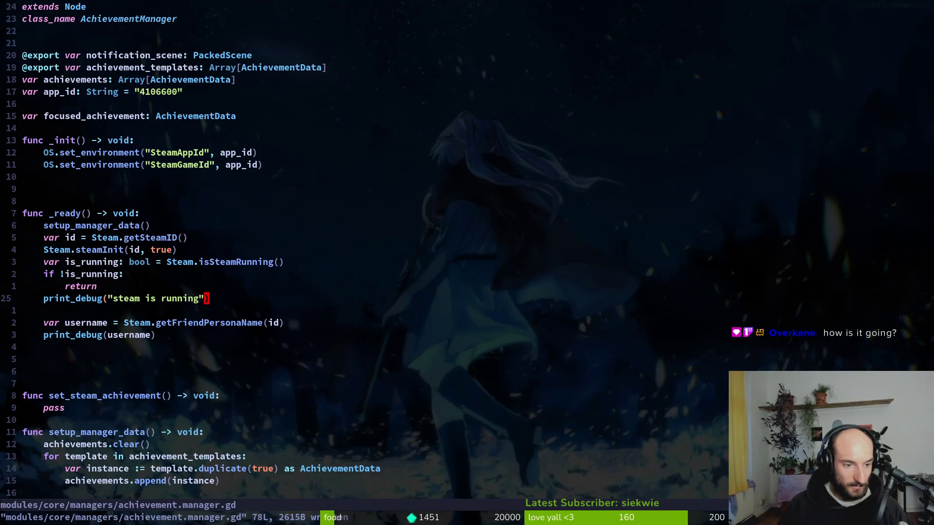
{"action": "key", "text": "k"}
{"action": "key", "text": "k"}
{"action": "key", "text": "k"}
{"action": "key", "text": "j"}
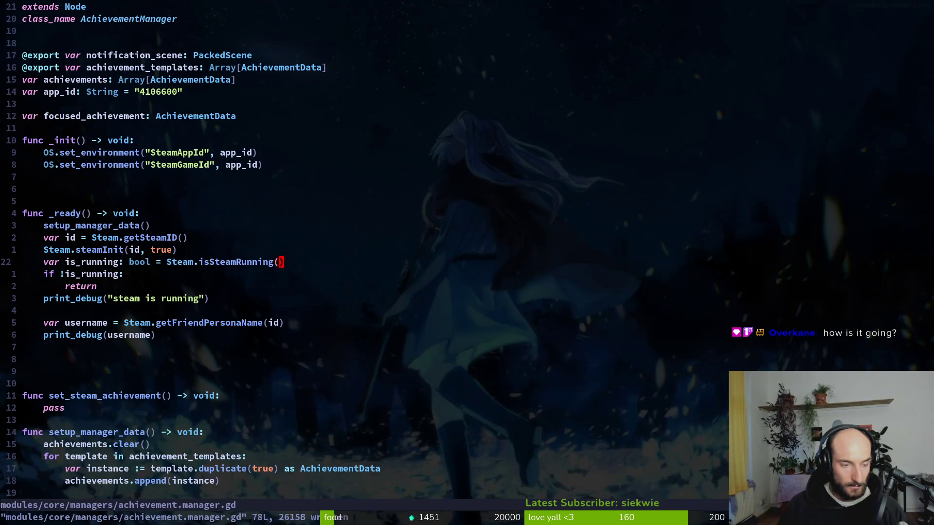
{"action": "key", "text": "j"}
{"action": "key", "text": "j"}
{"action": "key", "text": "j"}
{"action": "key", "text": "super+minus"}
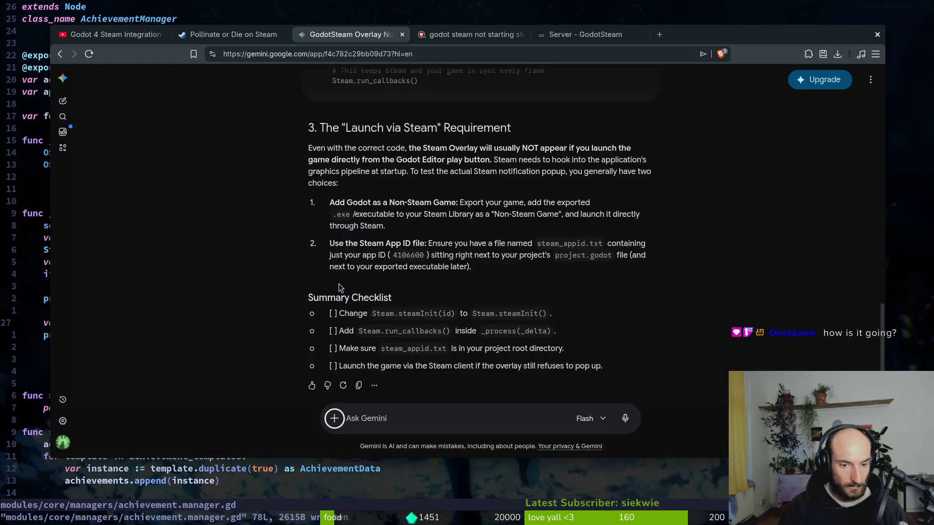
{"action": "mouse_move", "coordinate": [358, 331]}
{"action": "left_mouse_down"}
{"action": "mouse_move", "coordinate": [448, 348]}
{"action": "mouse_move", "coordinate": [452, 337]}
{"action": "left_mouse_up"}
{"action": "key", "text": "super+minus"}
Add a func _process(_delta: float) -> void: signature below print_debug(username)
{"action": "left_click", "coordinate": [121, 364]}
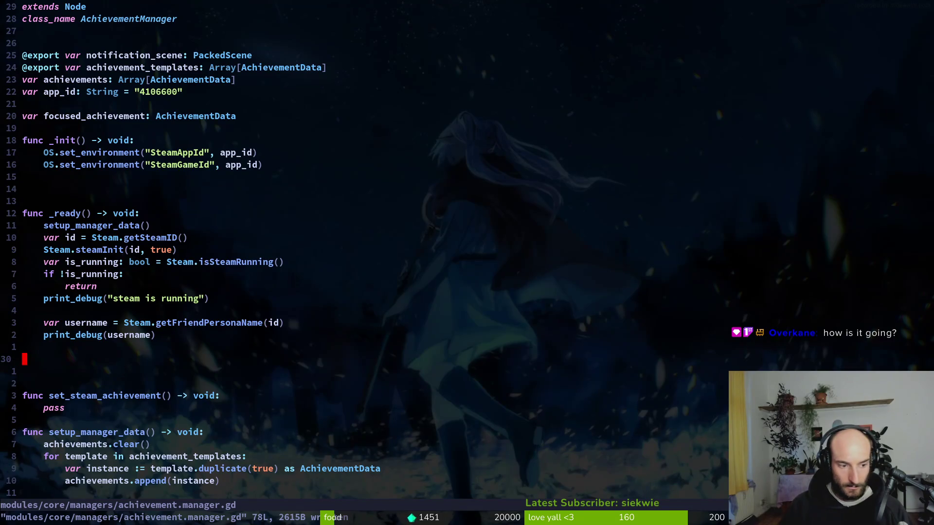
{"action": "key", "text": "o"}
{"action": "key", "text": "BackSpace"}
{"action": "type", "text": "func "}
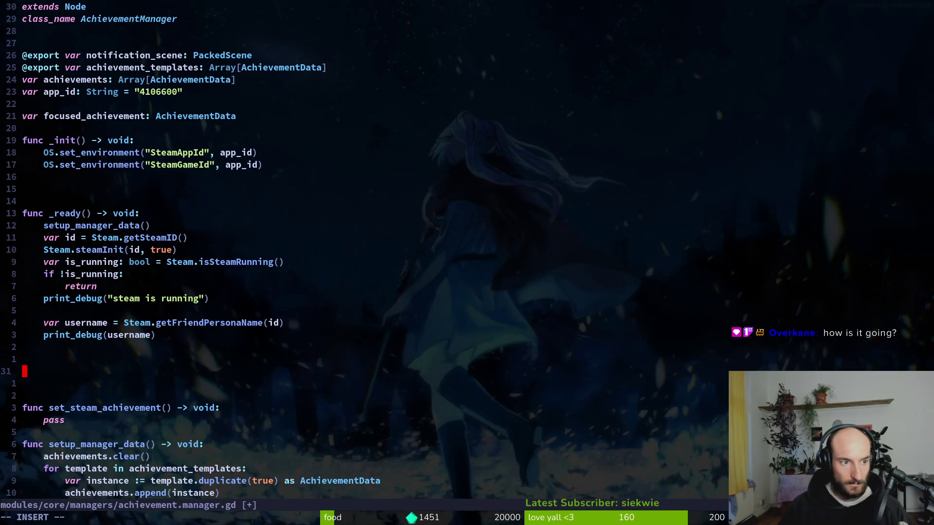
{"action": "type", "text": "_pr"}
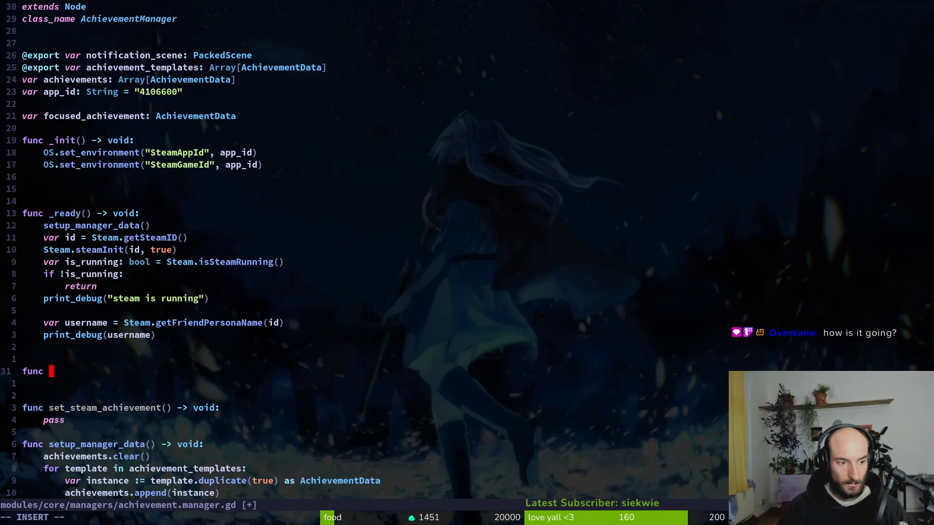
{"action": "key", "text": "Return"}
{"action": "key", "text": "Tab"}
{"action": "key", "text": "Escape"}
Put an indented Steam.run_callbacks() inside _process and mark delta as unused (_delta)
{"action": "key", "text": "u"}
{"action": "key", "text": "o"}
{"action": "key", "text": "Escape"}
{"action": "key", "text": "p"}
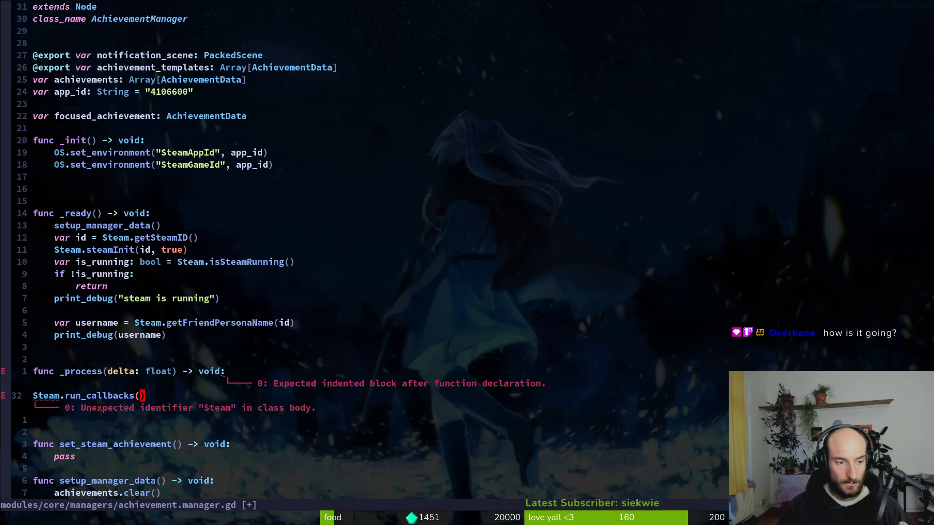
{"action": "key", "text": "greater"}
{"action": "key", "text": "greater"}
{"action": "key", "text": "k"}
{"action": "key", "text": "d"}
{"action": "key", "text": "d"}
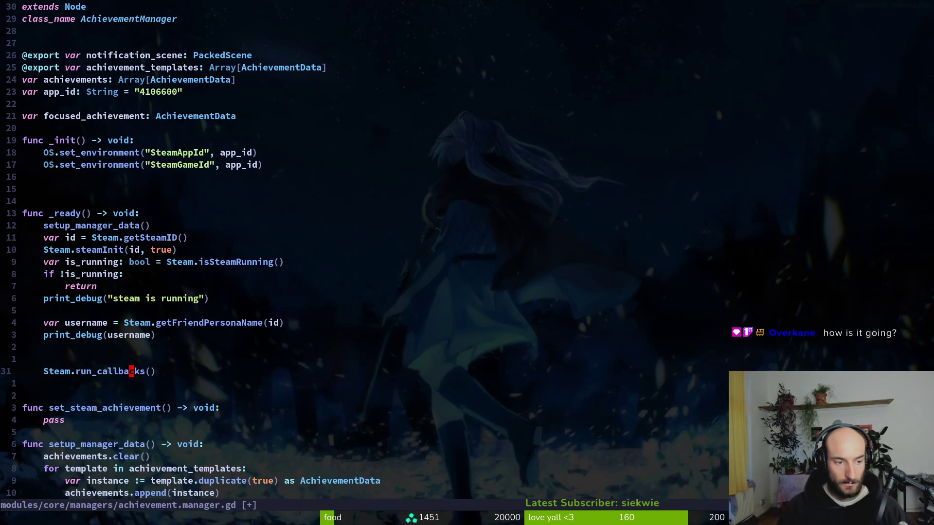
{"action": "type", "text": "uhbi_"}
{"action": "key", "text": "Escape"}
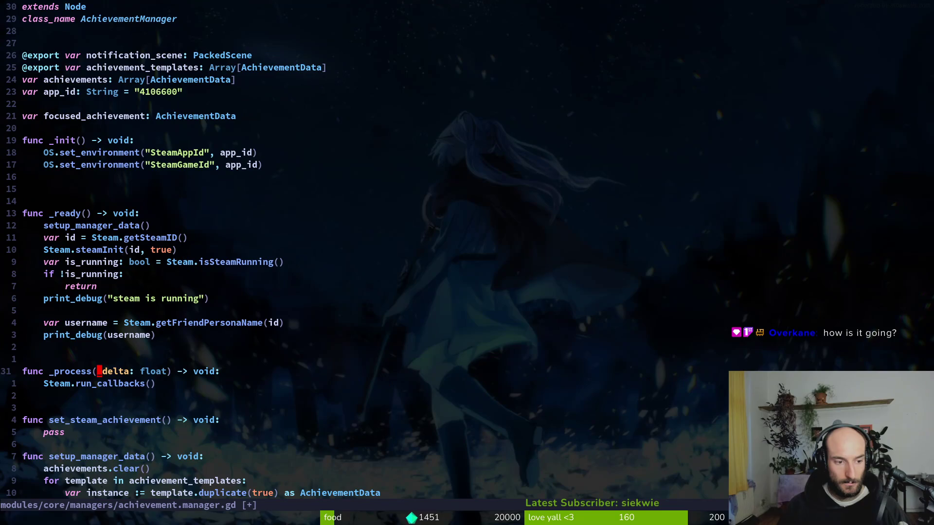
Save the script with :w and test-run the game in Godot, then quit it
{"action": "type", "text": ":w"}
{"action": "key", "text": "Return"}
{"action": "key", "text": "alt+Tab"}
{"action": "key", "text": "F5"}
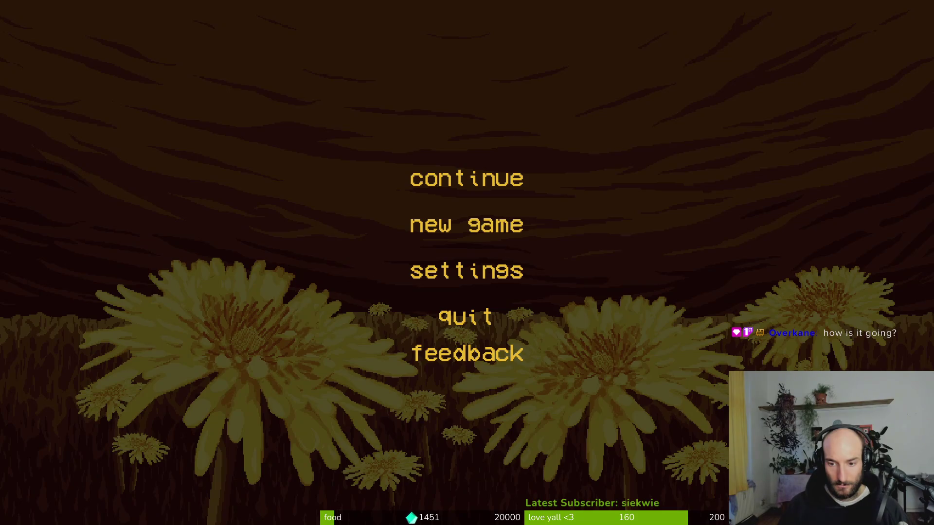
{"action": "left_click", "coordinate": [466, 316]}
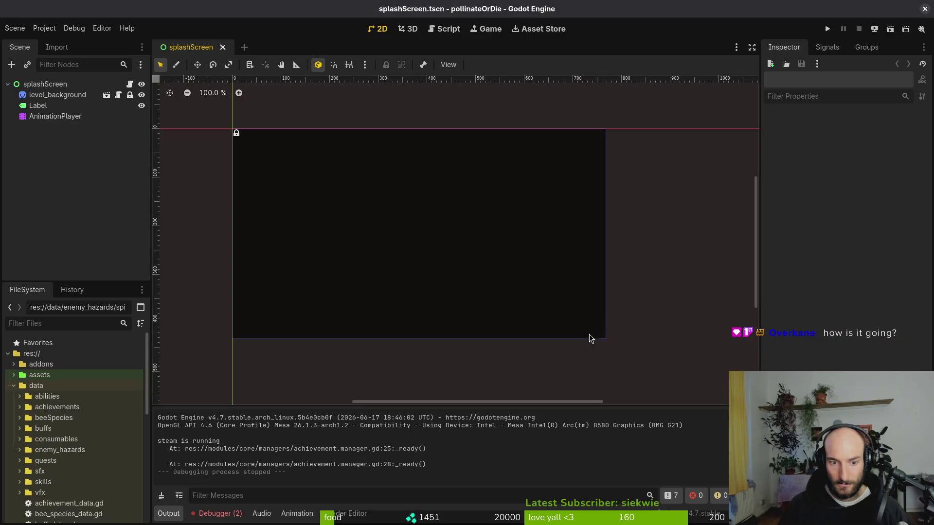
{"action": "key", "text": "alt+Tab"}
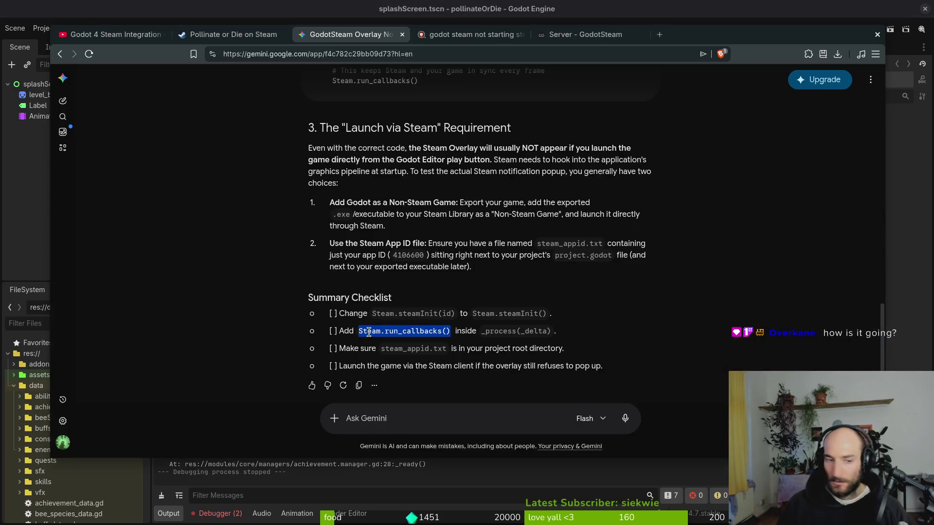
Read Brave's expanded AI answer for 'godot steam not starting', then show Godot's Debugger Errors
{"action": "scroll", "coordinate": [370, 203], "scroll_direction": "up", "scroll_amount": 10}
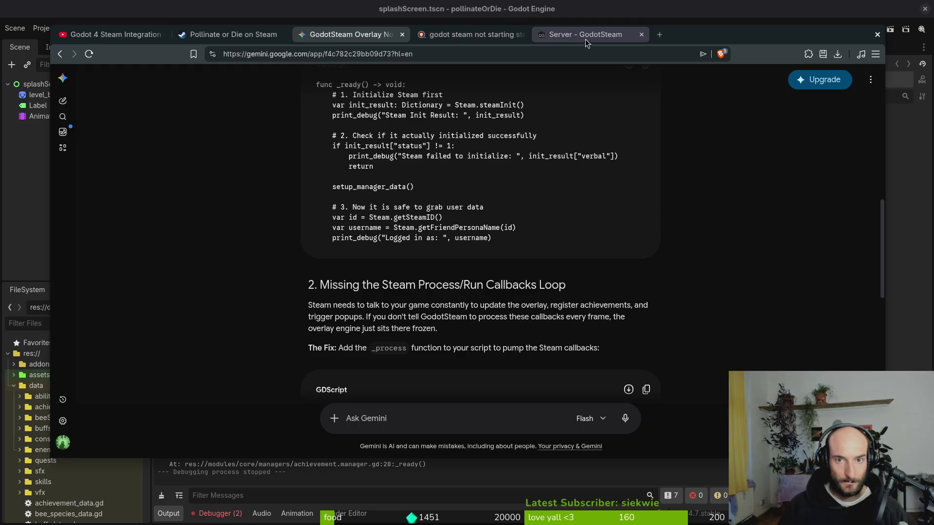
{"action": "left_click", "coordinate": [242, 36]}
{"action": "left_click", "coordinate": [459, 37]}
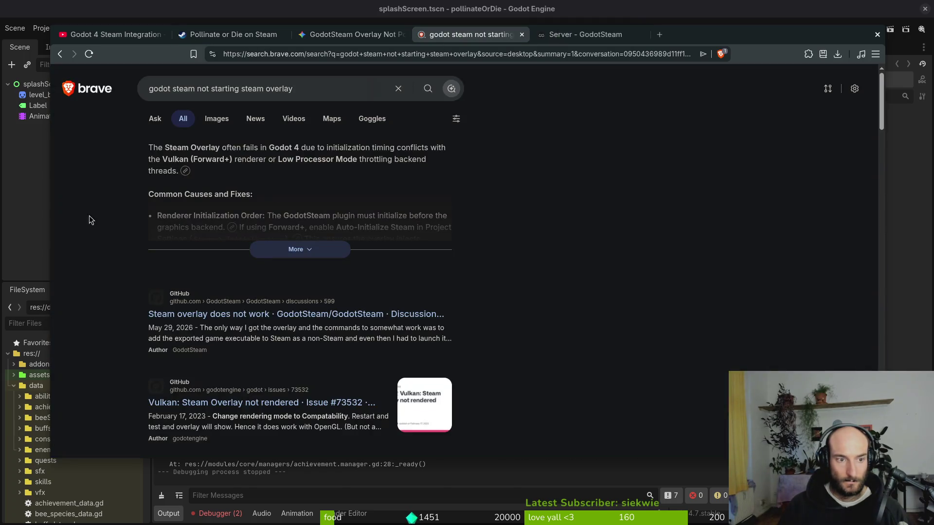
{"action": "left_click", "coordinate": [271, 250]}
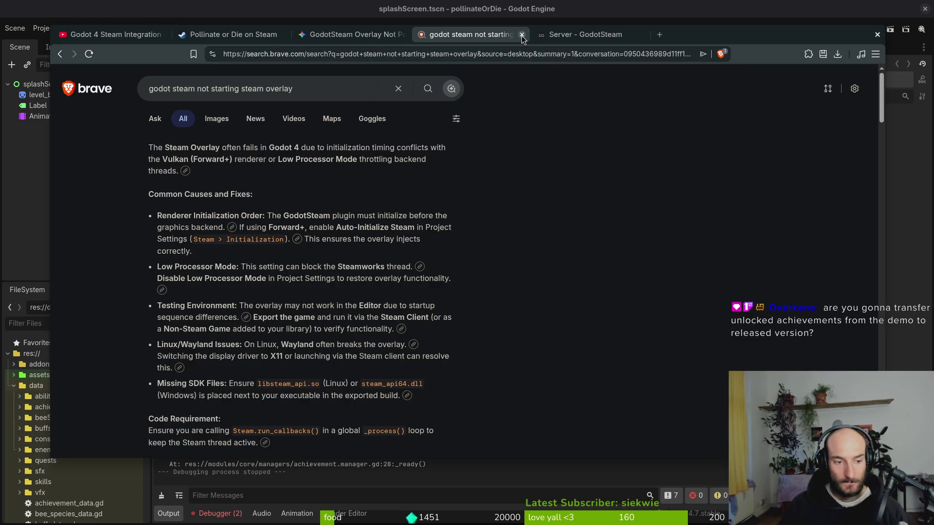
{"action": "scroll", "coordinate": [371, 231], "scroll_direction": "down", "scroll_amount": 2}
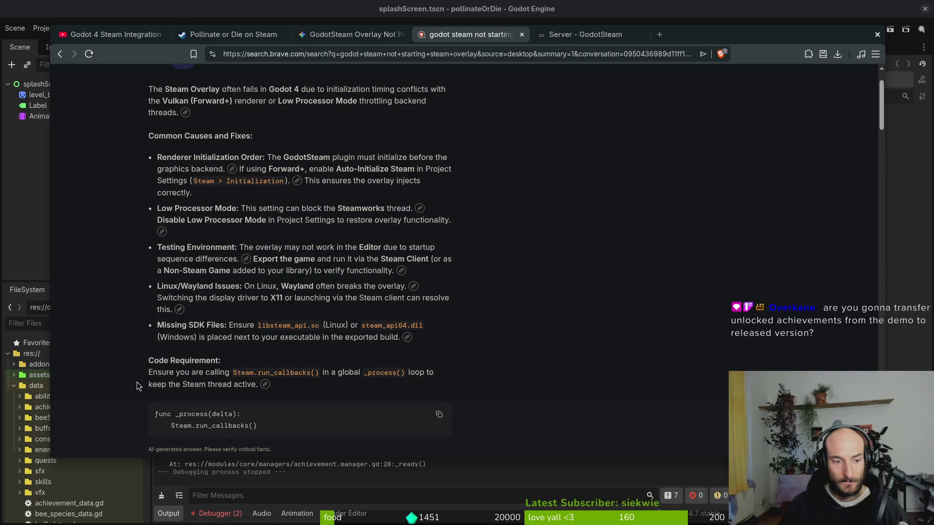
{"action": "scroll", "coordinate": [137, 382], "scroll_direction": "down", "scroll_amount": 5}
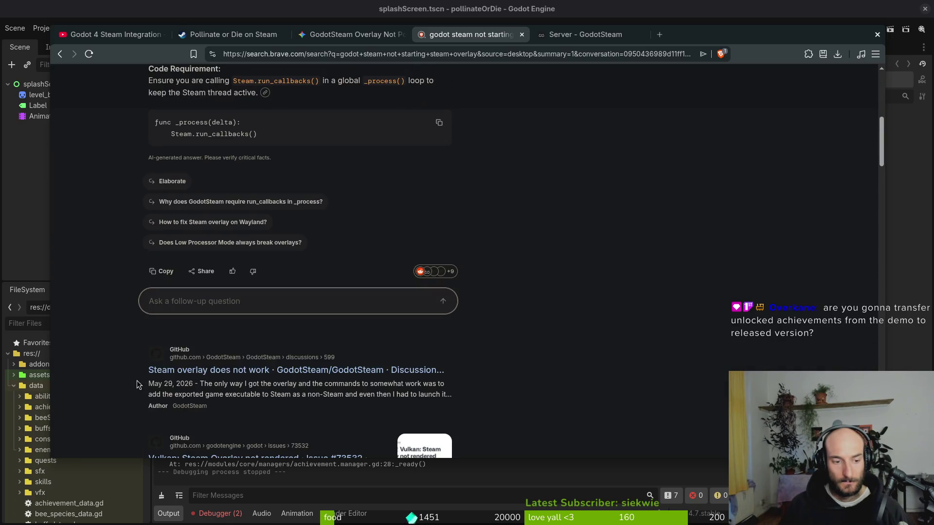
{"action": "left_click", "coordinate": [217, 514]}
{"action": "left_click", "coordinate": [236, 292]}
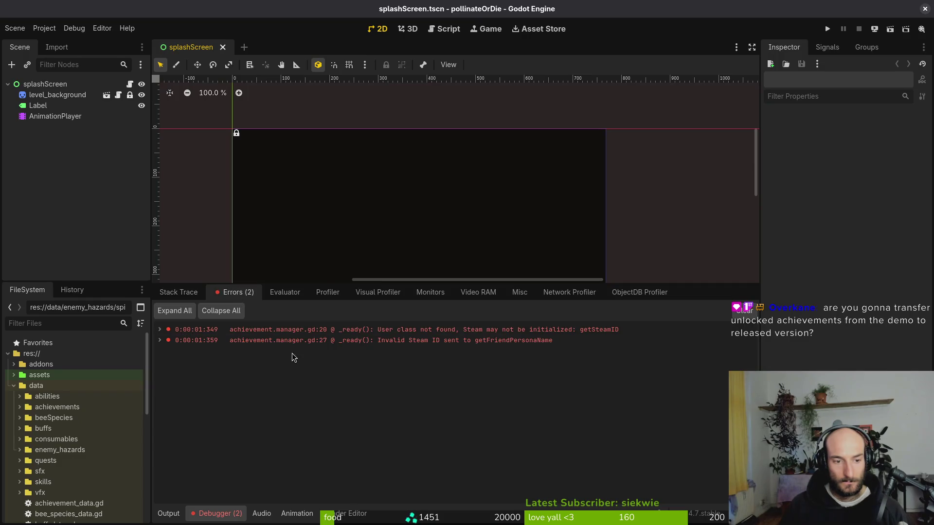
Rerun the game, close it, and check the Output log for 'steam is running'
{"action": "mouse_move", "coordinate": [380, 347]}
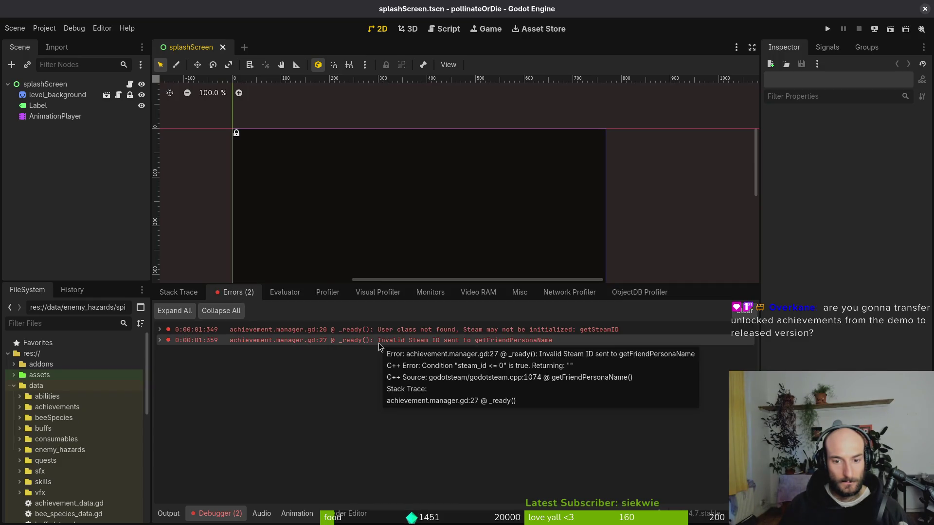
{"action": "key", "text": "F5"}
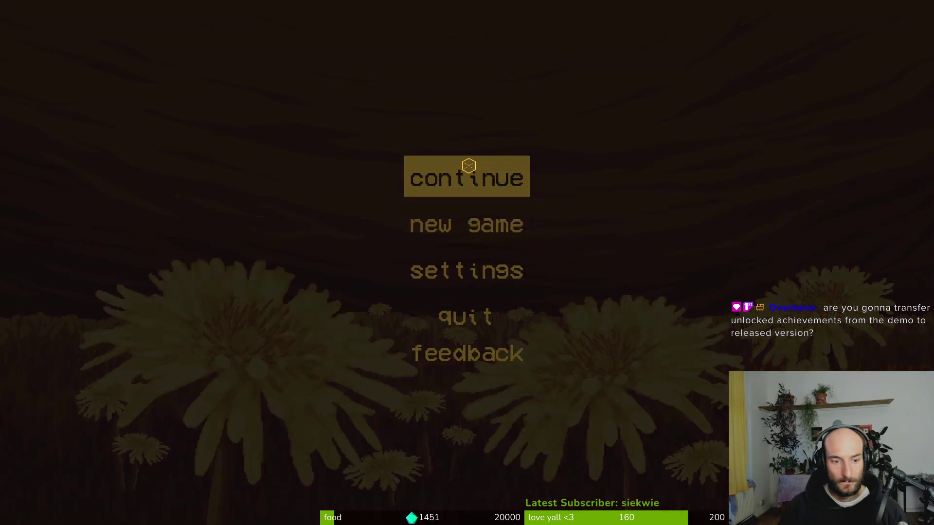
{"action": "key", "text": "alt+Tab"}
{"action": "left_click", "coordinate": [221, 515]}
{"action": "left_click", "coordinate": [168, 514]}
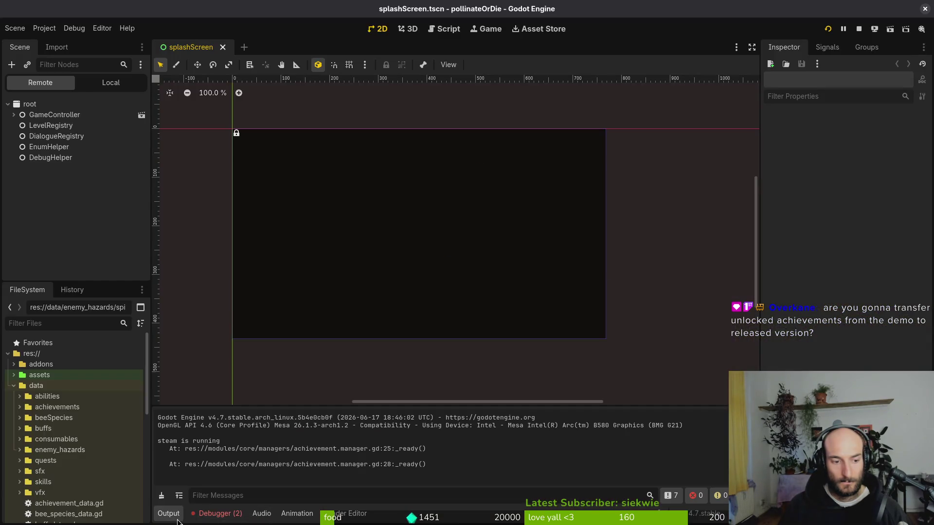
{"action": "key", "text": "alt+Tab"}
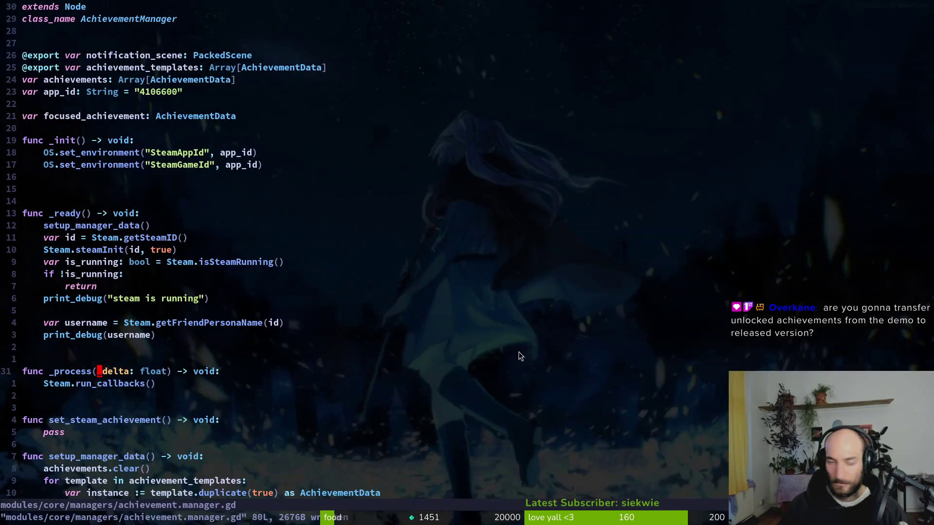
Change the Steam.steamInit call's arguments to (4106600, true)
{"action": "key", "text": "k"}
{"action": "key", "text": "k"}
{"action": "key", "text": "k"}
{"action": "key", "text": "j"}
{"action": "key", "text": "j"}
{"action": "key", "text": "j"}
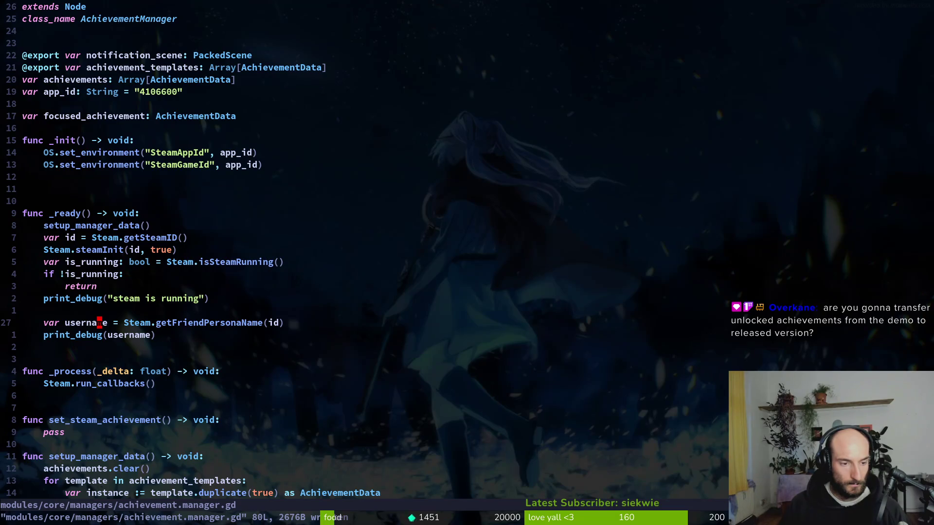
{"action": "key", "text": "k"}
{"action": "key", "text": "k"}
{"action": "key", "text": "k"}
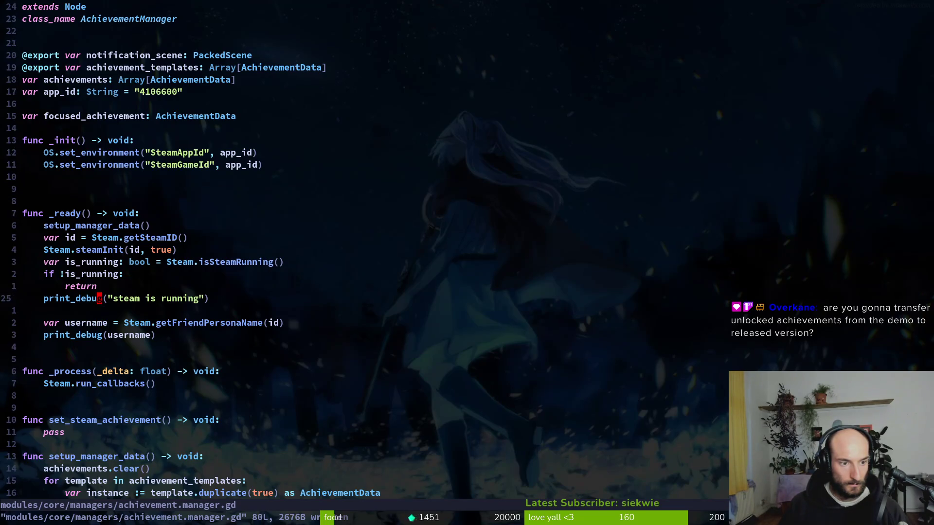
{"action": "key", "text": "j"}
{"action": "key", "text": "j"}
{"action": "key", "text": "j"}
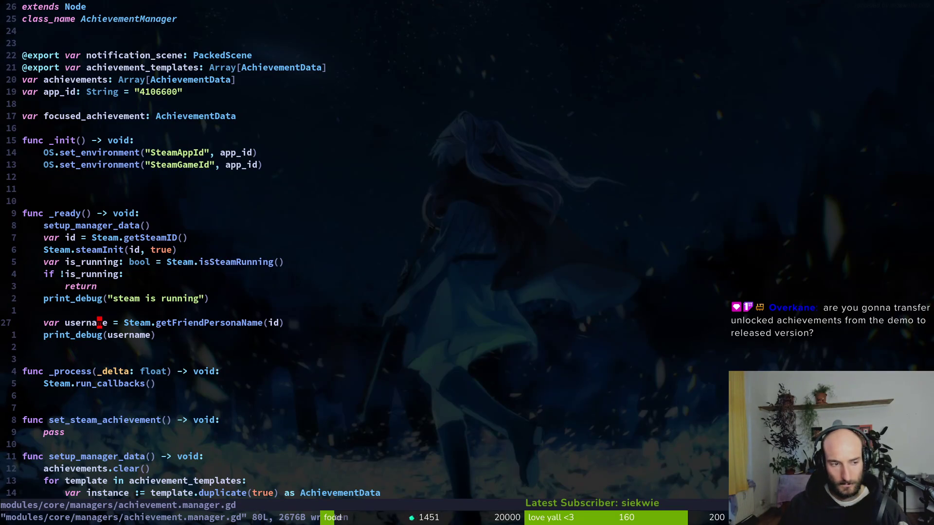
{"action": "key", "text": "k"}
{"action": "key", "text": "k"}
{"action": "key", "text": "k"}
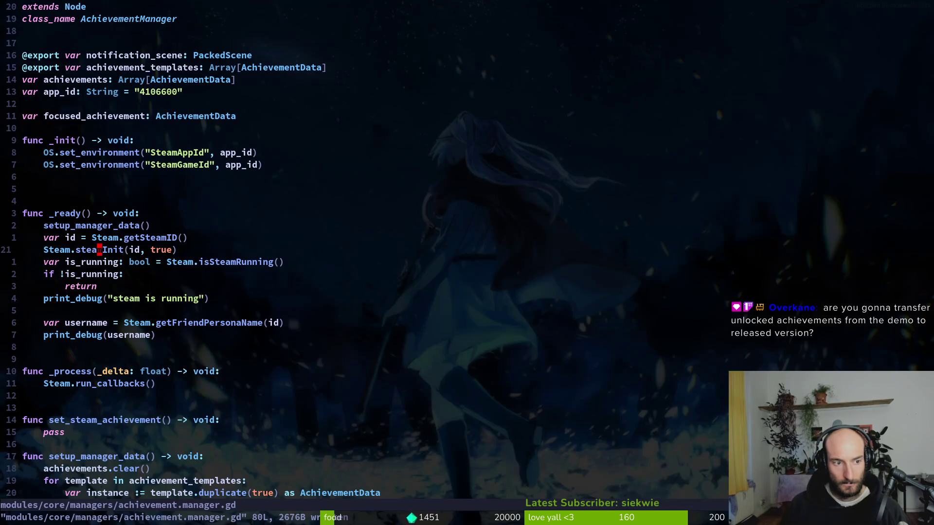
{"action": "key", "text": "w"}
{"action": "key", "text": "w"}
{"action": "key", "text": "x"}
{"action": "key", "text": "x"}
{"action": "key", "text": "x"}
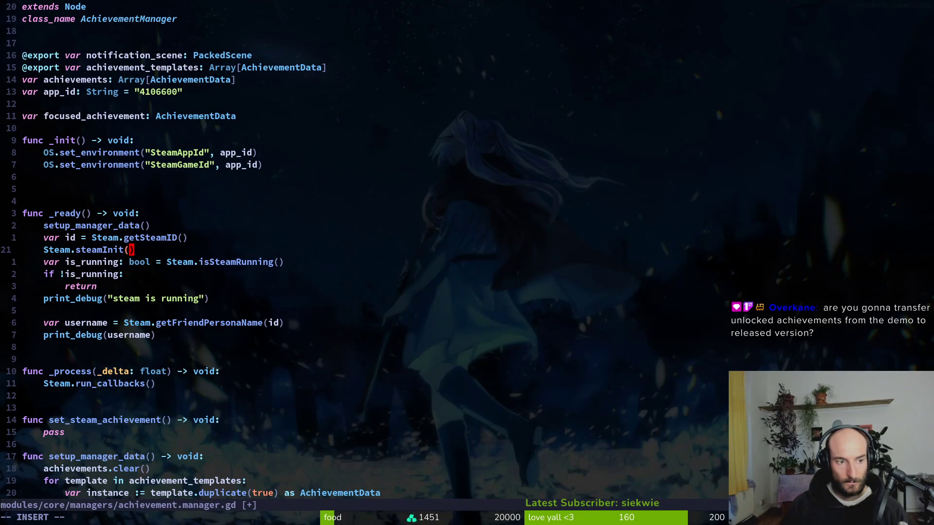
{"action": "type", "text": "it("}
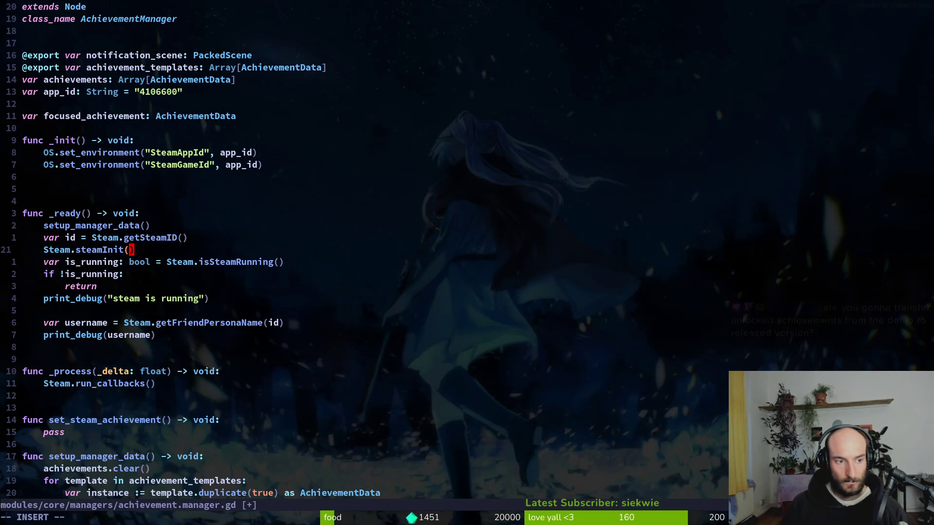
{"action": "type", "text": "5"}
{"action": "key", "text": "BackSpace"}
{"action": "type", "text": "4106600, true"}
{"action": "key", "text": "Escape"}
Save the script with :w and run the game from Godot with F5
{"action": "type", "text": ":w"}
{"action": "key", "text": "Return"}
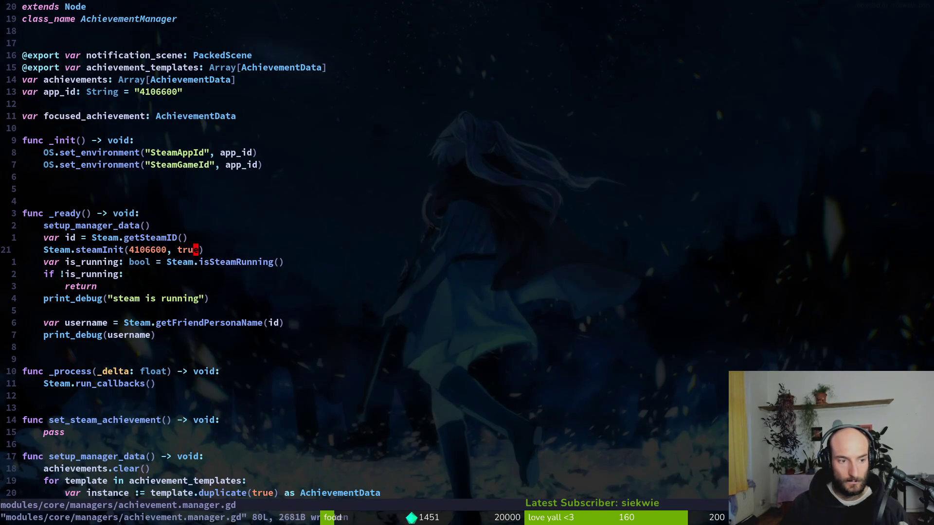
{"action": "key", "text": "alt+Tab"}
{"action": "key", "text": "F5"}
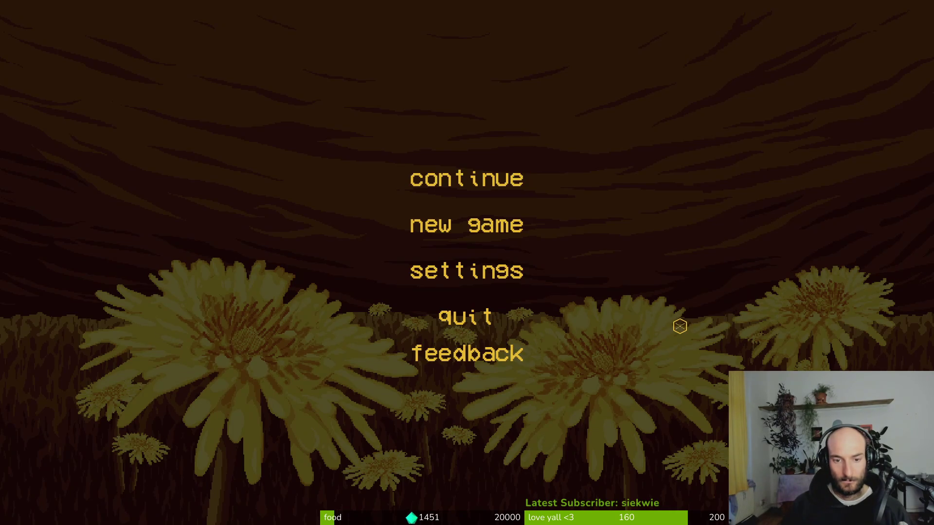
Close the game and review the debugger's error list and output log
{"action": "key", "text": "alt+F4"}
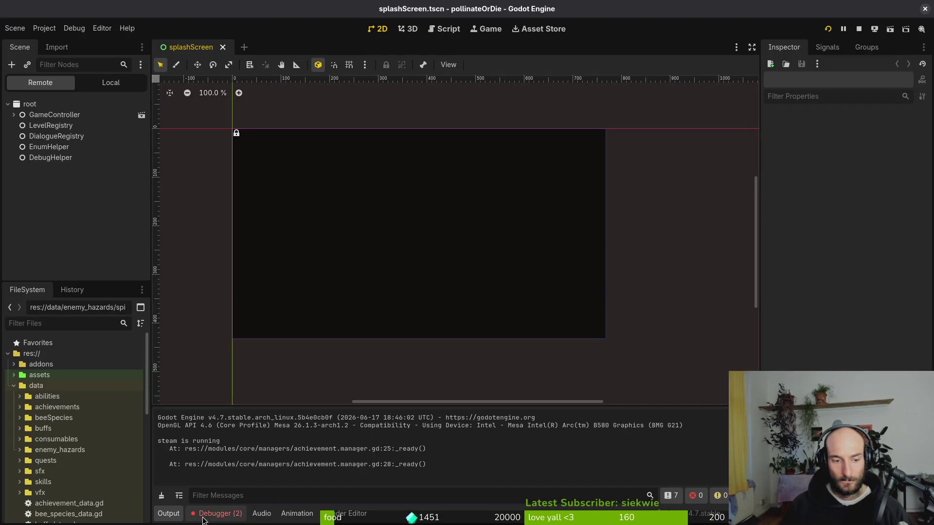
{"action": "left_click", "coordinate": [217, 514]}
{"action": "left_click", "coordinate": [170, 514]}
{"action": "left_click", "coordinate": [214, 514]}
Delete the 4106600, true arguments from Steam.steamInit in Neovim
{"action": "key", "text": "F5"}
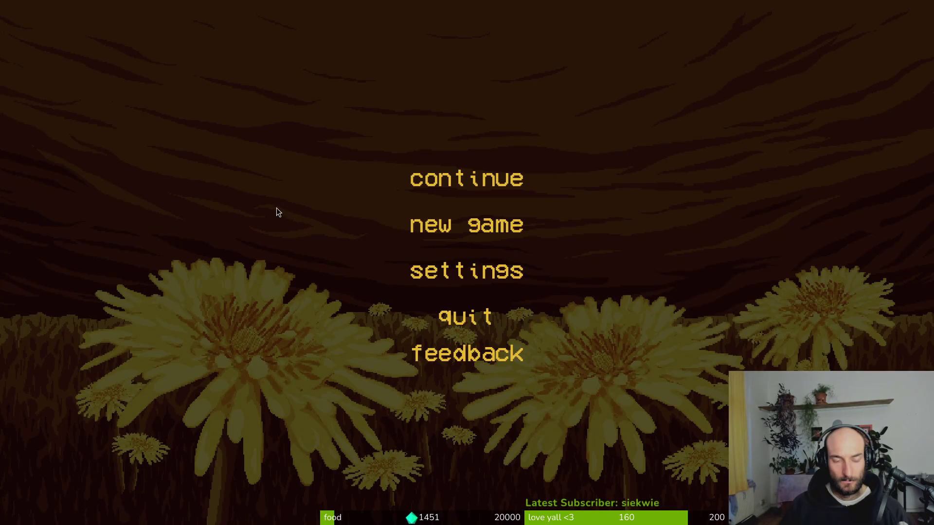
{"action": "key", "text": "alt+Tab"}
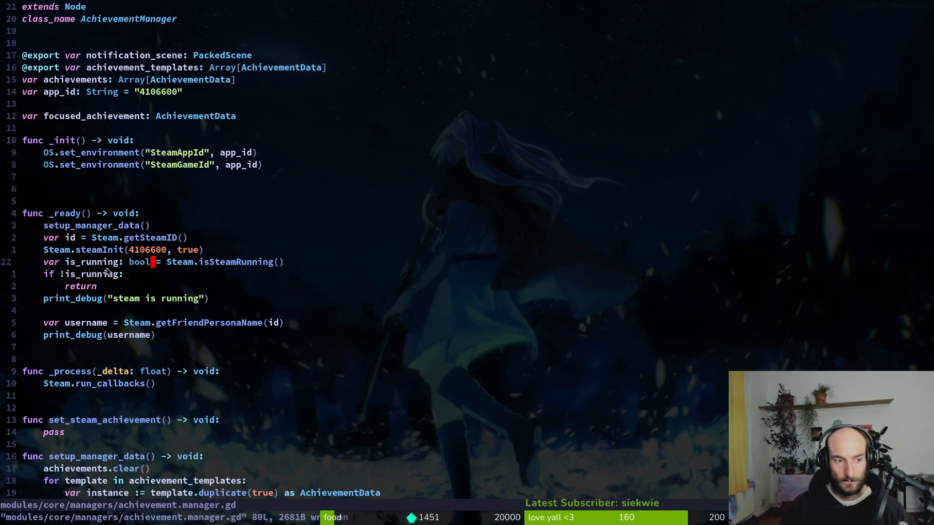
{"action": "key", "text": "h"}
{"action": "key", "text": "h"}
{"action": "key", "text": "k"}
{"action": "key", "text": "b"}
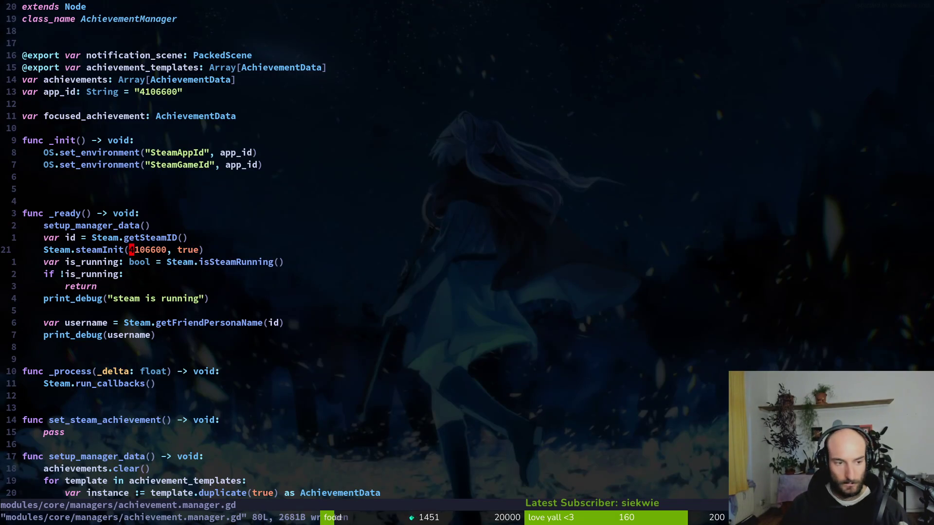
{"action": "key", "text": "v"}
{"action": "key", "text": "w"}
{"action": "key", "text": "w"}
{"action": "key", "text": "$"}
{"action": "key", "text": "h"}
{"action": "key", "text": "d"}
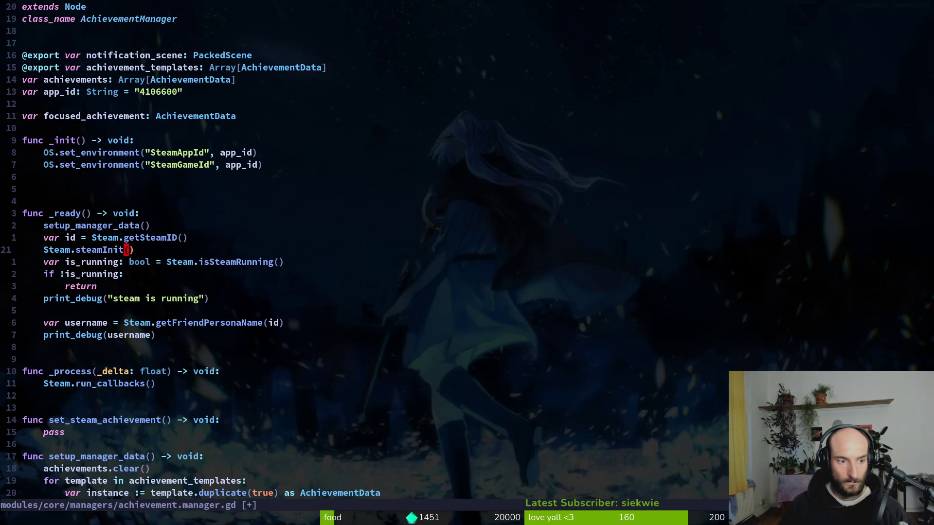
Rerun the game, continue the save, and check the getSteamID and getFriendPersonaName errors
{"action": "key", "text": "F5"}
{"action": "key", "text": "F8"}
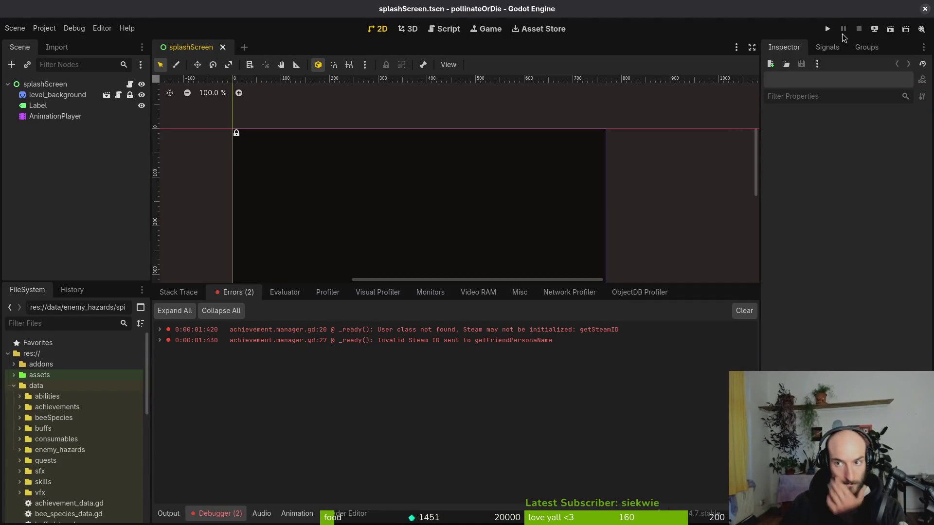
{"action": "left_click", "coordinate": [828, 29]}
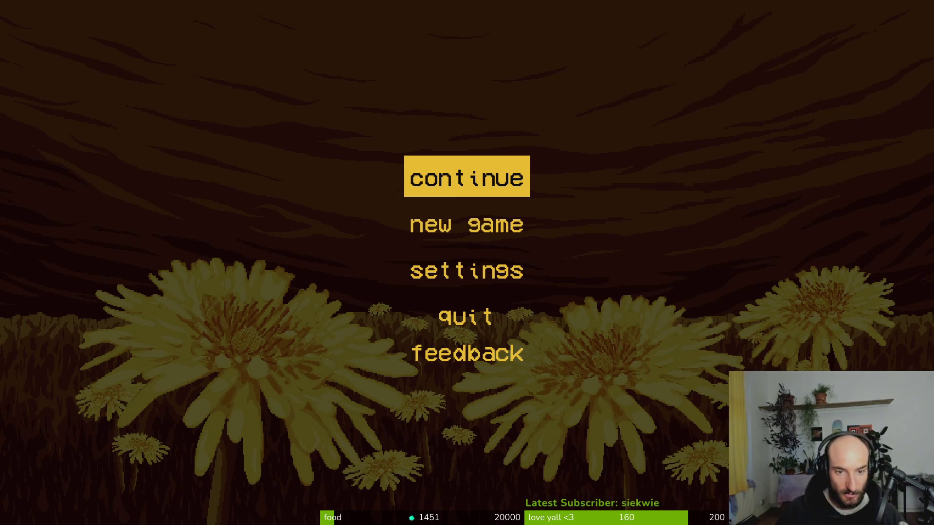
{"action": "key", "text": "Return"}
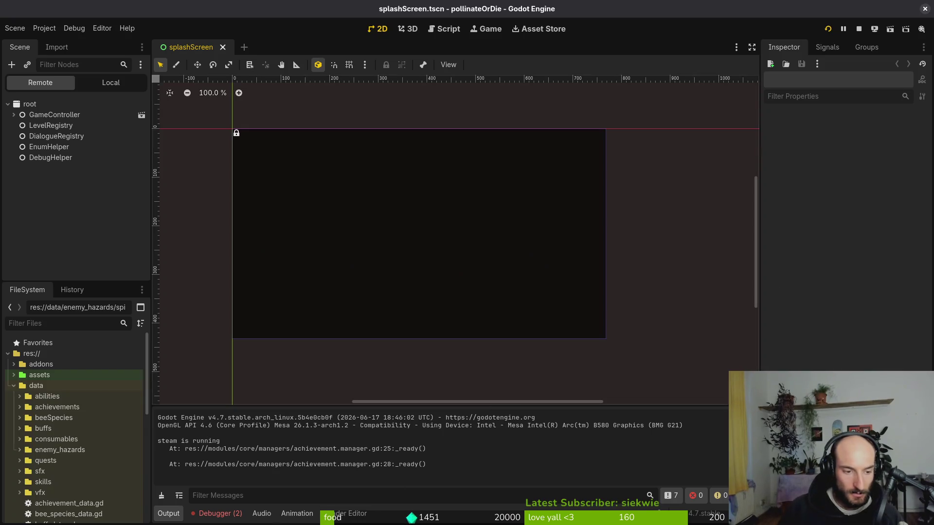
{"action": "left_click", "coordinate": [216, 514]}
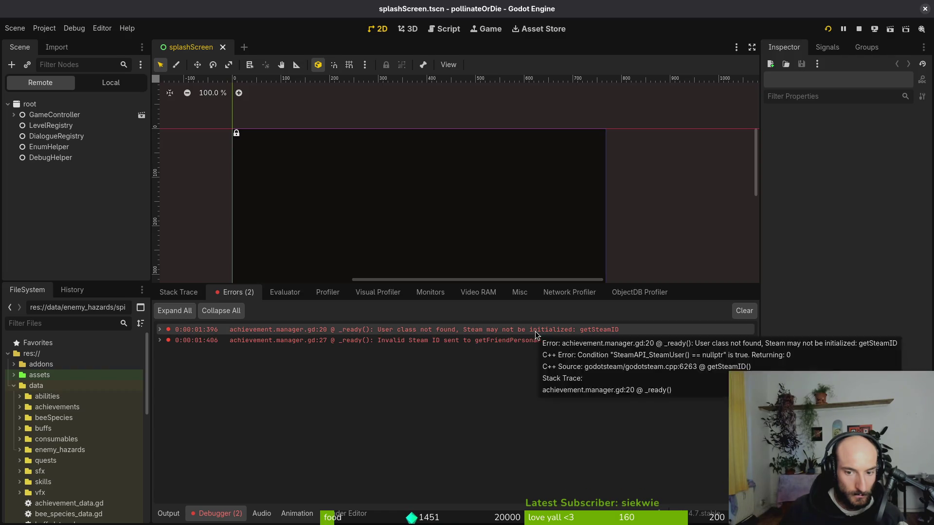
{"action": "key", "text": "alt+Tab"}
{"action": "key", "text": "k"}
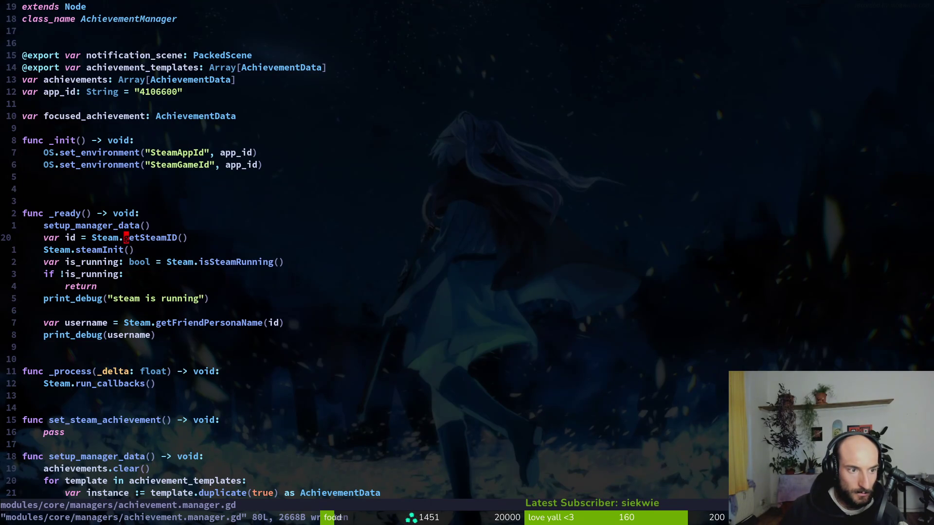
Step back through the script's edit history with undo and redo
{"action": "key", "text": "u"}
{"action": "key", "text": "u"}
{"action": "key", "text": "u"}
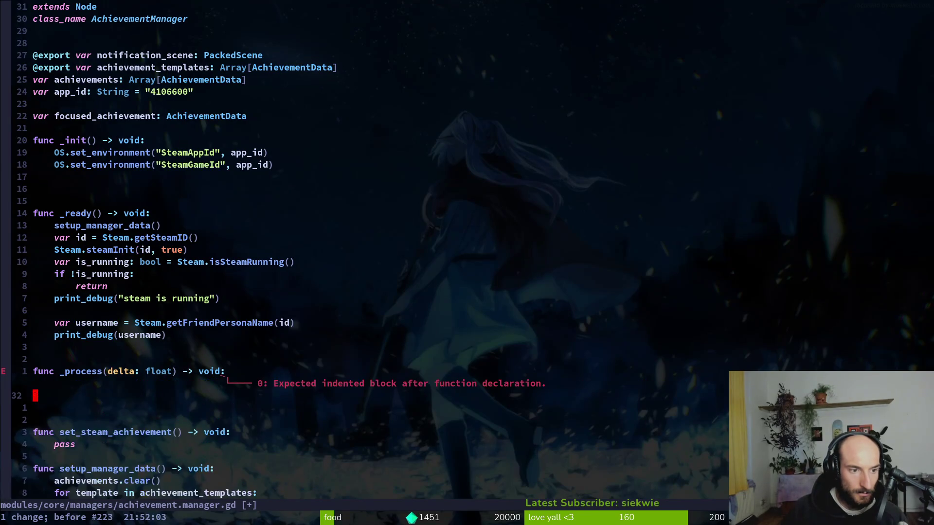
{"action": "key", "text": "u"}
{"action": "key", "text": "u"}
{"action": "key", "text": "u"}
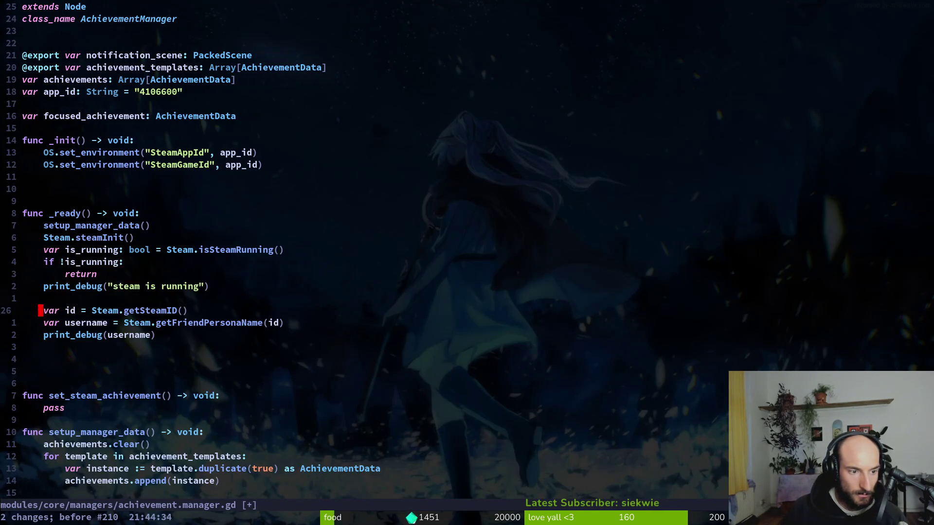
{"action": "key", "text": "u"}
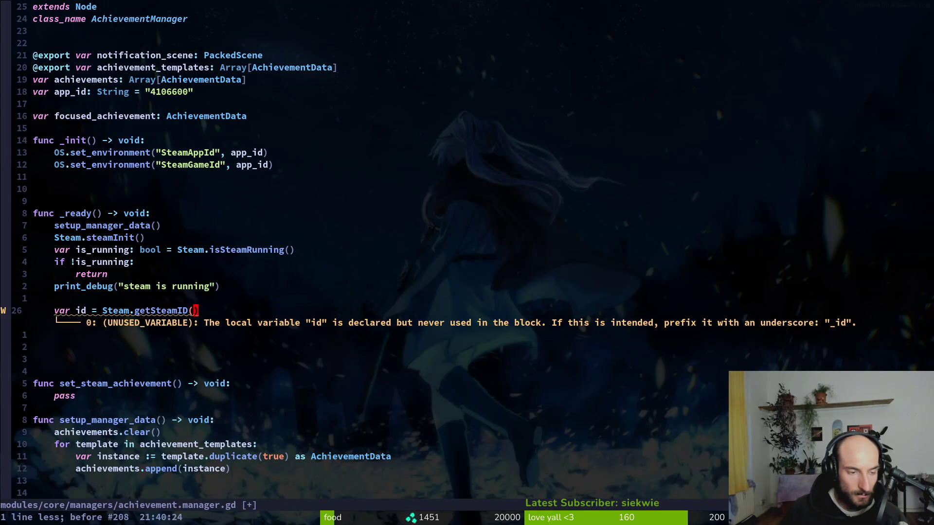
{"action": "key", "text": "u"}
{"action": "key", "text": "u"}
{"action": "key", "text": "ctrl+r"}
{"action": "key", "text": "ctrl+r"}
{"action": "key", "text": "ctrl+r"}
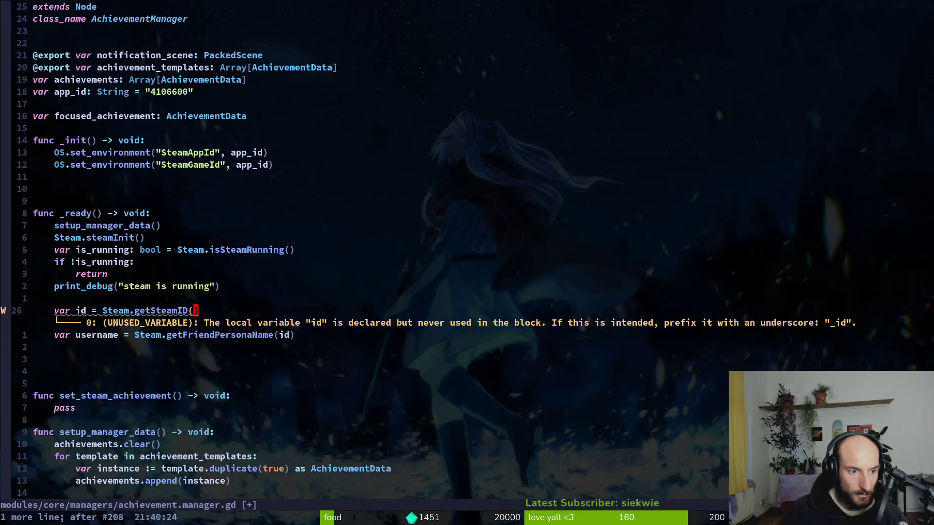
{"action": "key", "text": "ctrl+r"}
{"action": "key", "text": "ctrl+r"}
{"action": "key", "text": "ctrl+r"}
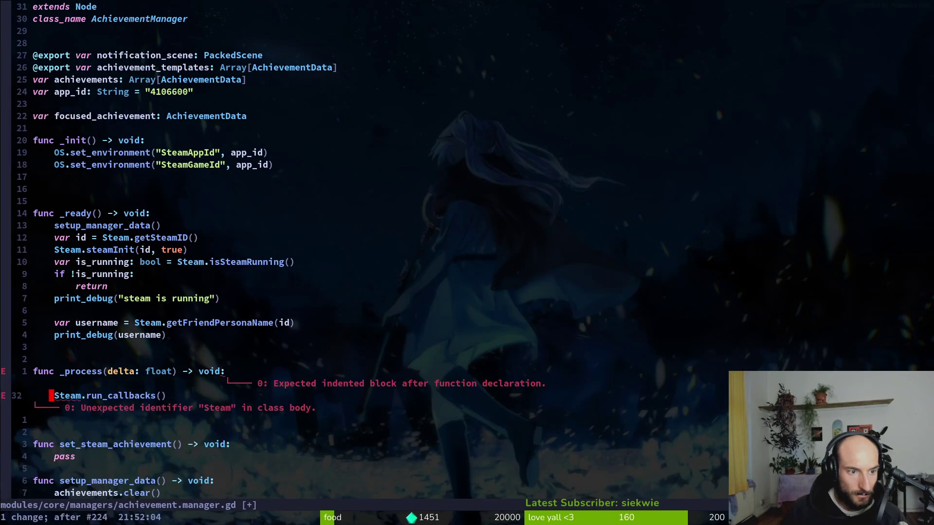
Move steamInit above getSteamID with arguments 4106600, true, save, and run the game
{"action": "key", "text": "k"}
{"action": "key", "text": "alt+j"}
{"action": "type", "text": ":w ki"}
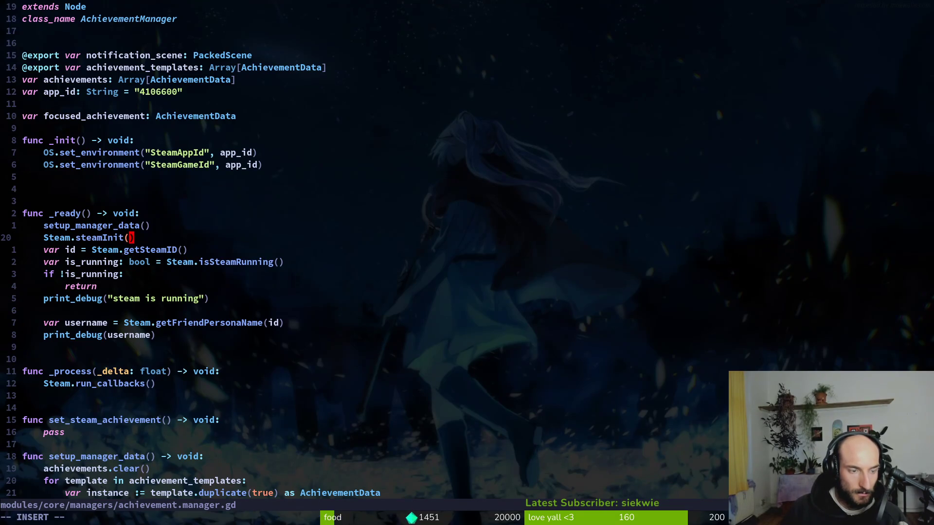
{"action": "type", "text": "410"}
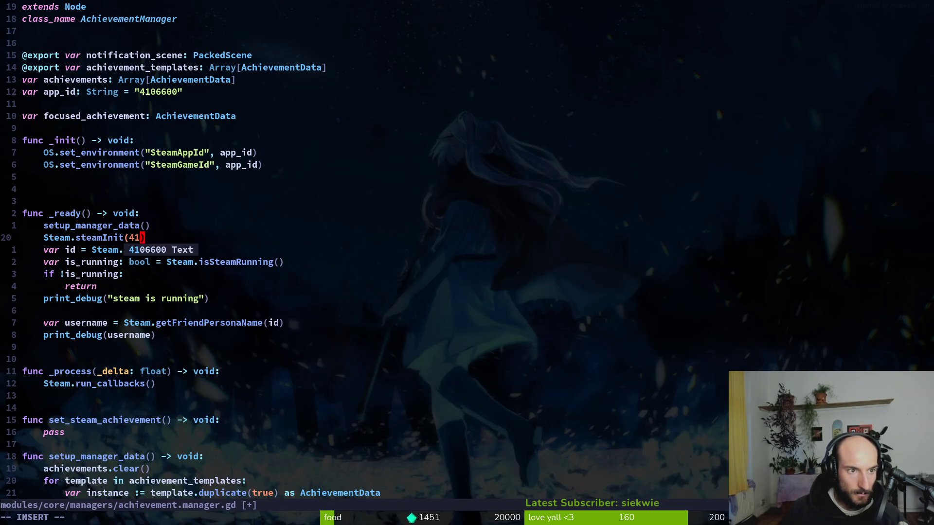
{"action": "type", "text": "6600, true"}
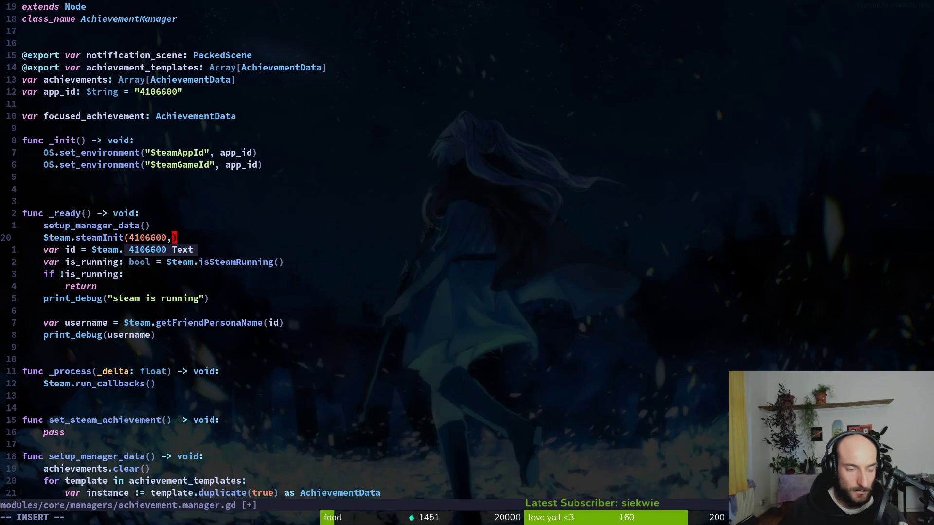
{"action": "key", "text": "Escape"}
{"action": "type", "text": ":w"}
{"action": "key", "text": "F5"}
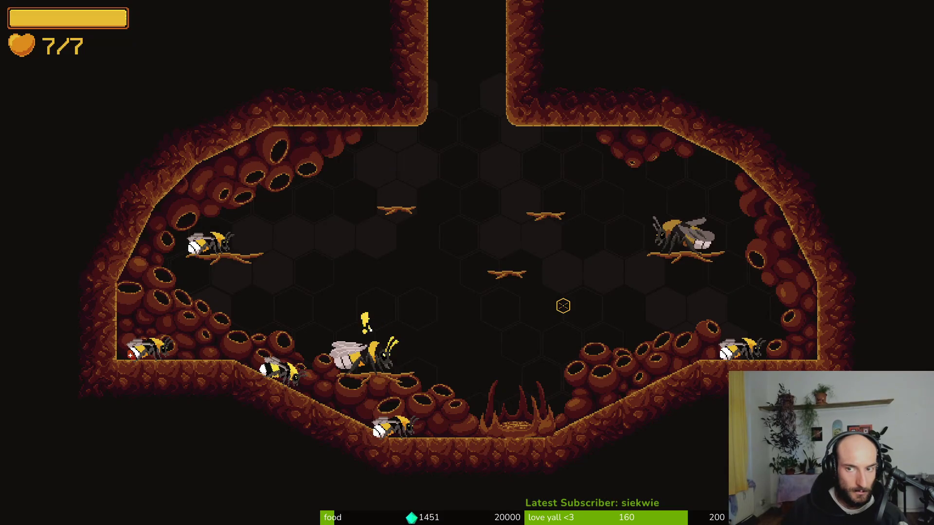
Confirm the Output shows 'steam is running' plus the persona name, then quit from the game menu
{"action": "key", "text": "alt+Tab"}
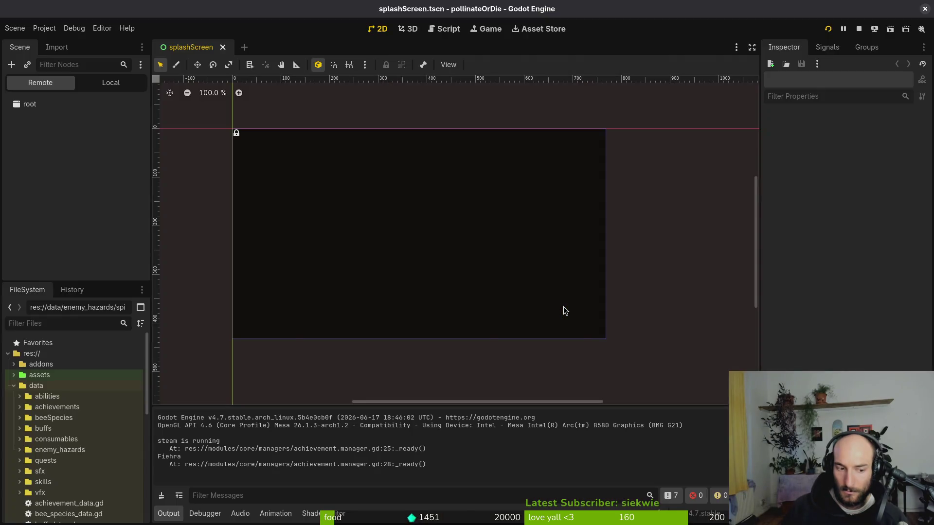
{"action": "key", "text": "Up"}
{"action": "key", "text": "Up"}
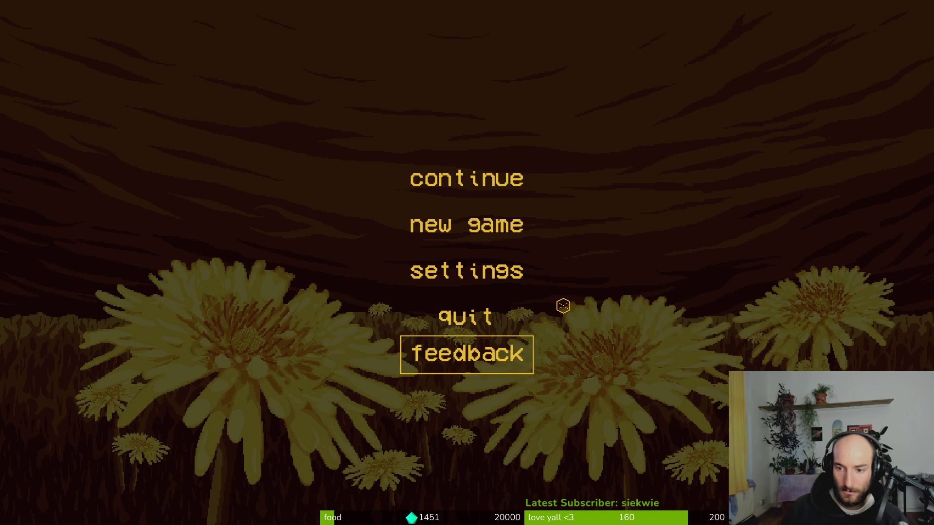
{"action": "key", "text": "Up"}
{"action": "key", "text": "Up"}
{"action": "key", "text": "Up"}
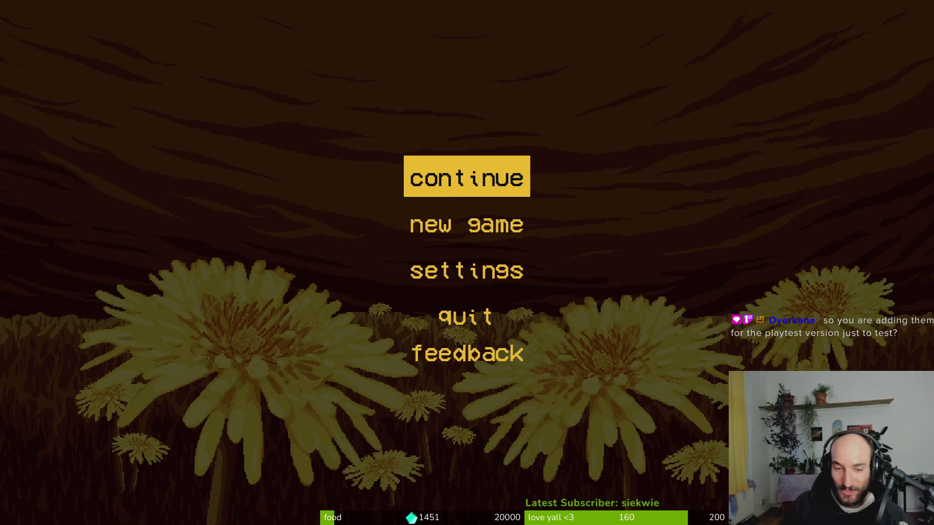
{"action": "left_click", "coordinate": [445, 321]}
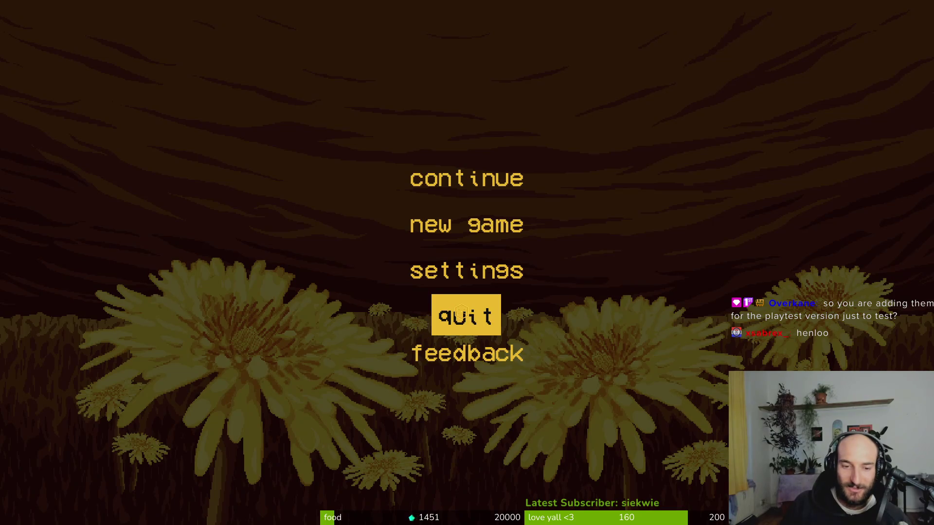
{"action": "left_click", "coordinate": [462, 329]}
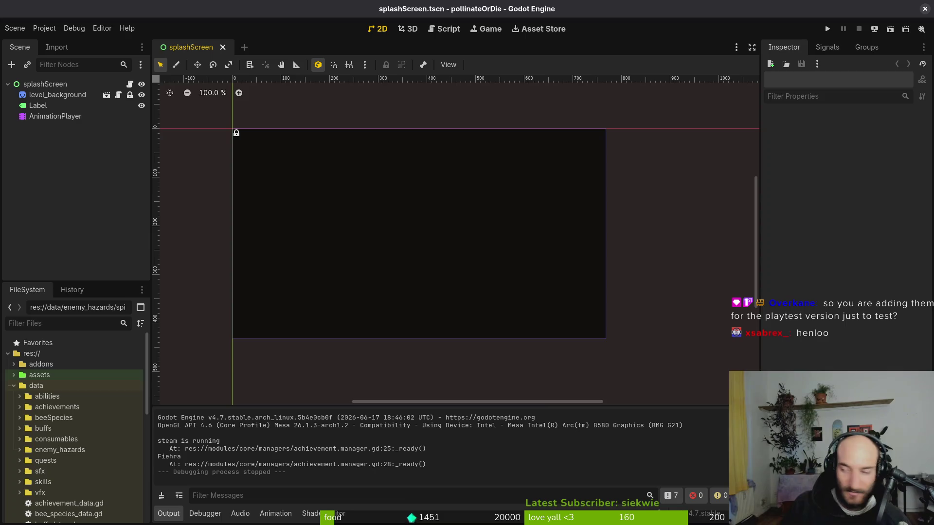
Glance at the achievement manager script, then launch the game with Run Project
{"action": "key", "text": "alt+Tab"}
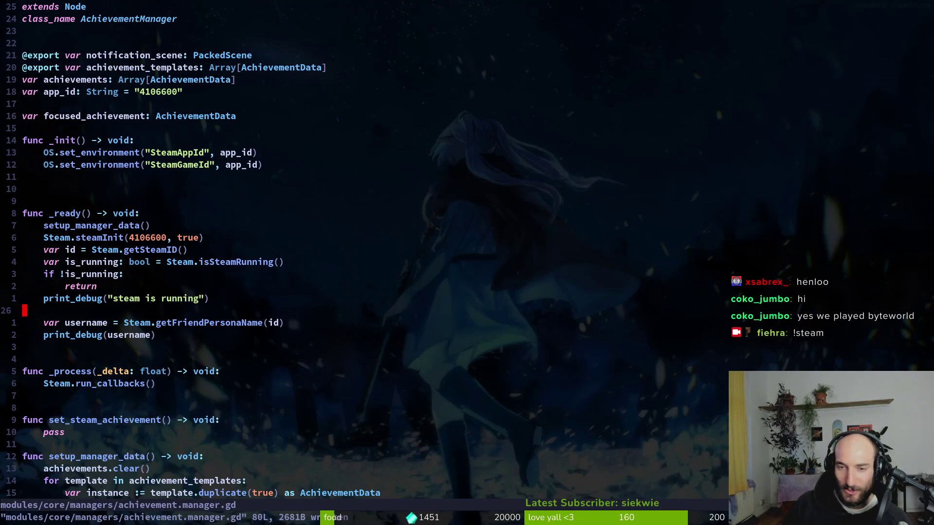
{"action": "key", "text": "alt+Tab"}
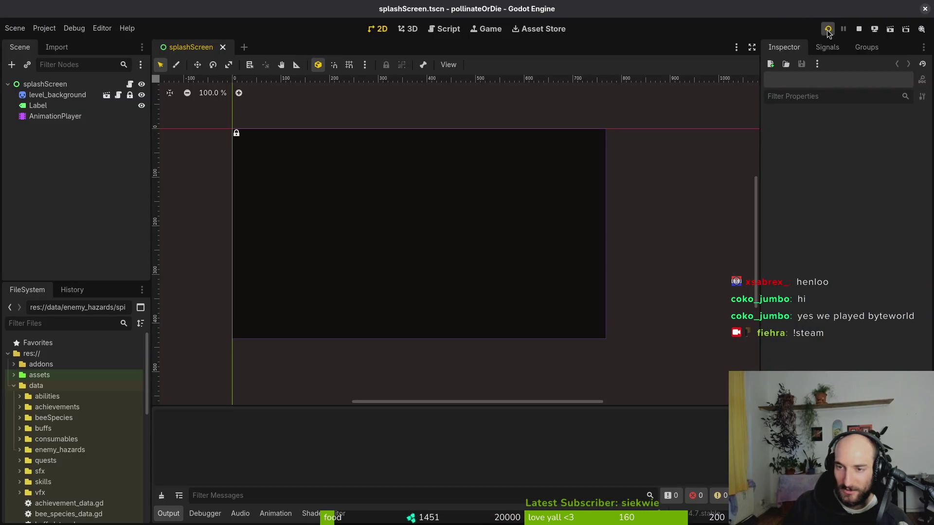
{"action": "left_click", "coordinate": [827, 30]}
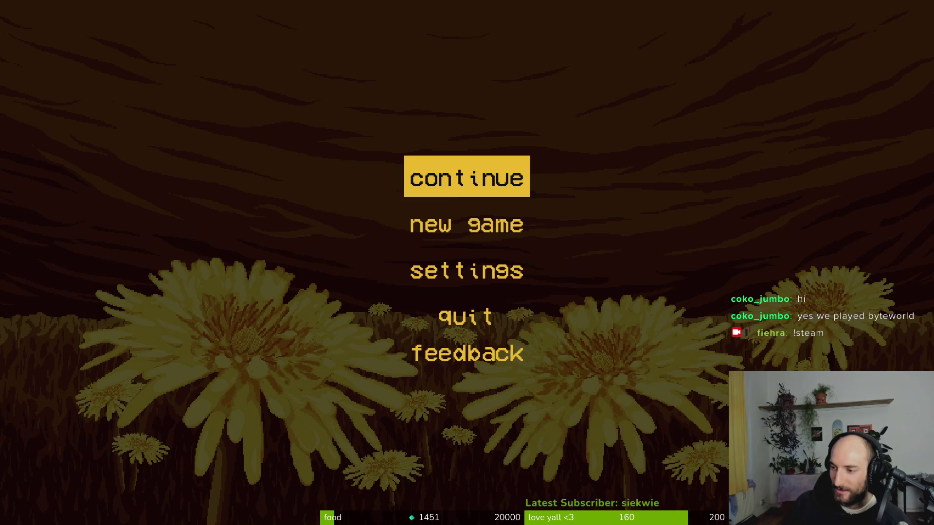
Briefly check the editor and search results, then return to the running game
{"action": "key", "text": "alt+Tab"}
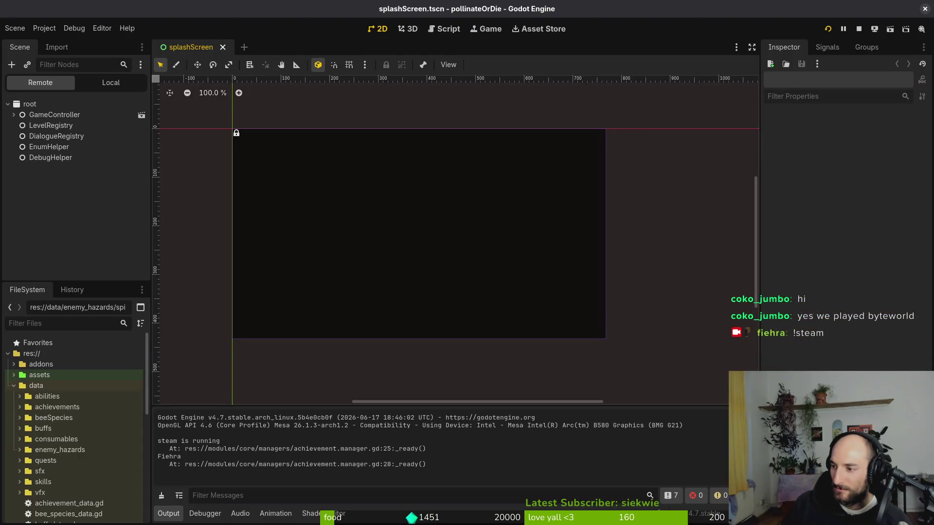
{"action": "key", "text": "alt+Tab"}
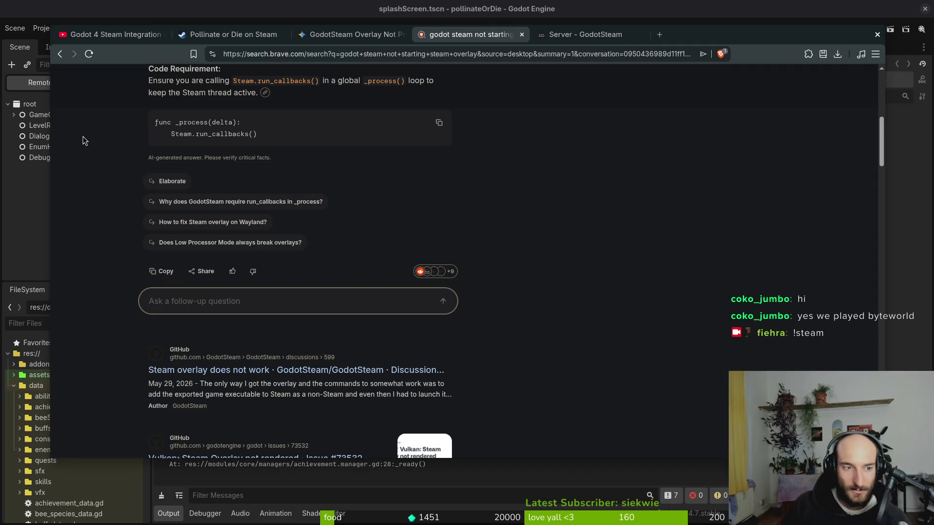
{"action": "key", "text": "alt+Tab"}
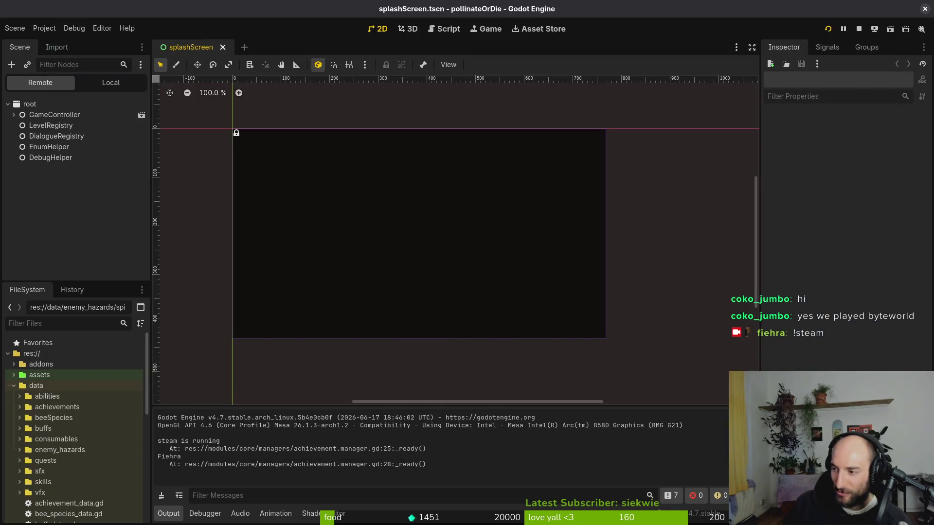
{"action": "key", "text": "Return"}
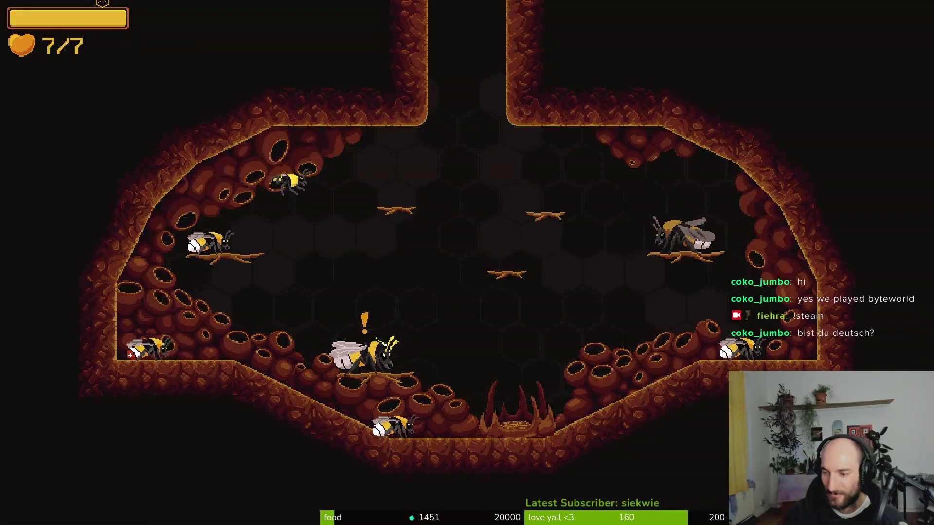
Fly the bee to the quest bee, talk to it, and move across the hive floor
{"action": "key", "text": "s"}
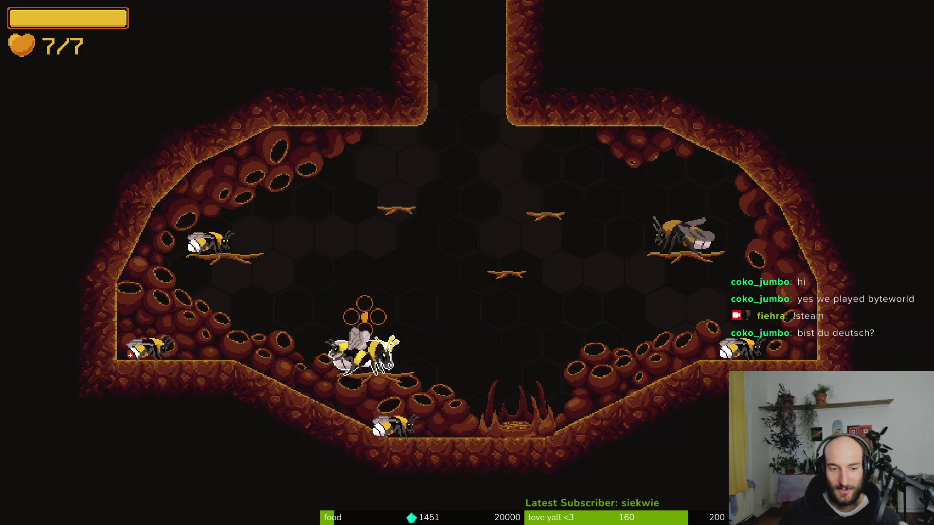
{"action": "key", "text": "w"}
{"action": "key", "text": "s"}
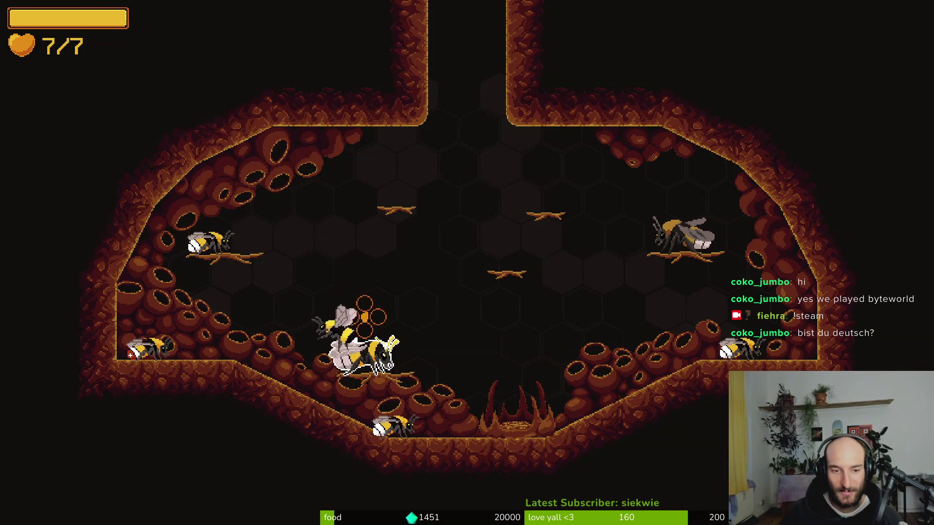
{"action": "key", "text": "e"}
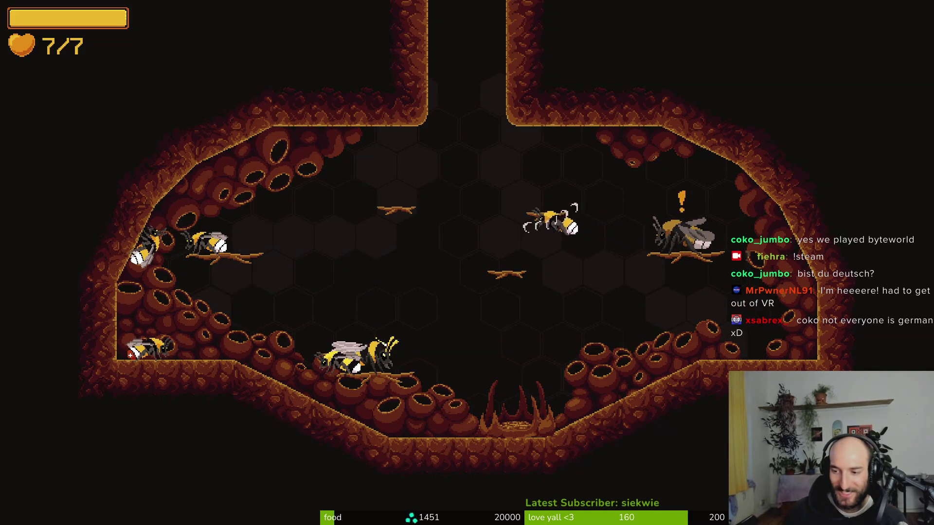
{"action": "key", "text": "d"}
{"action": "key", "text": "w"}
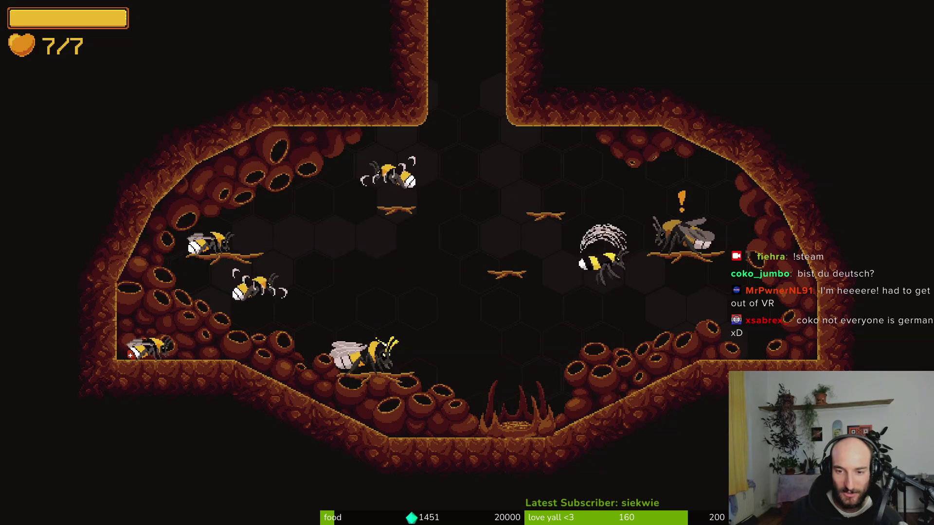
{"action": "key", "text": "a"}
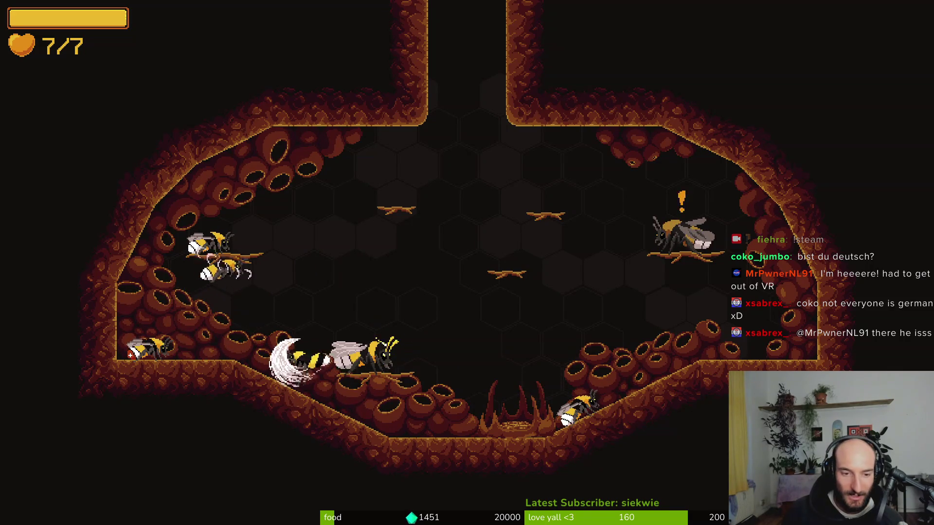
Unlock everything via the pause menu's Debugging panel and UNLOCK ALL
{"action": "key", "text": "Escape"}
{"action": "key", "text": "Down"}
{"action": "key", "text": "Down"}
{"action": "key", "text": "Return"}
{"action": "key", "text": "Left"}
{"action": "key", "text": "Return"}
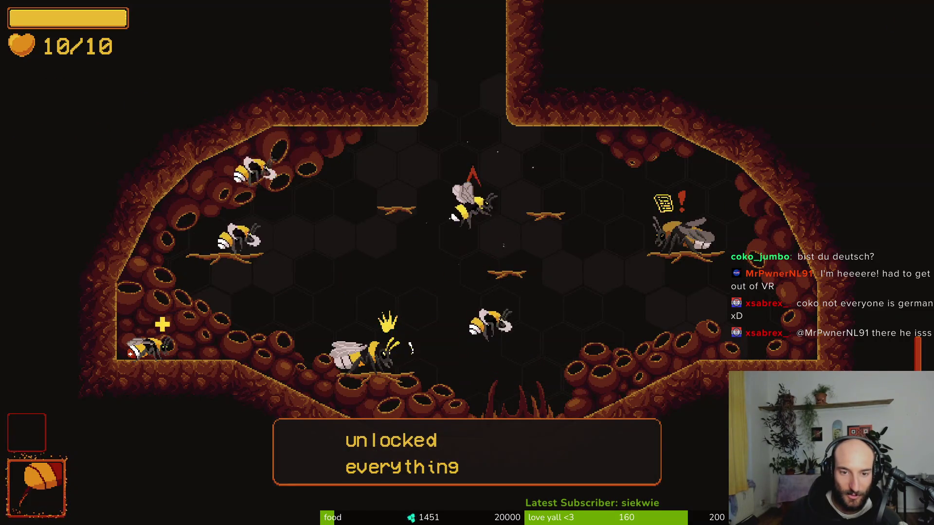
Fly out of the hive into the desert arena and attack enemies
{"action": "key", "text": "Up"}
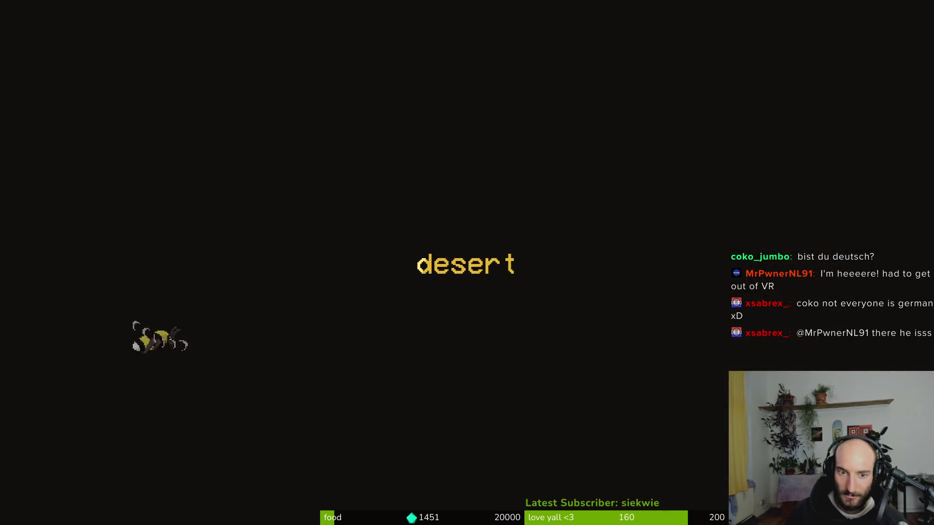
{"action": "key", "text": "Up"}
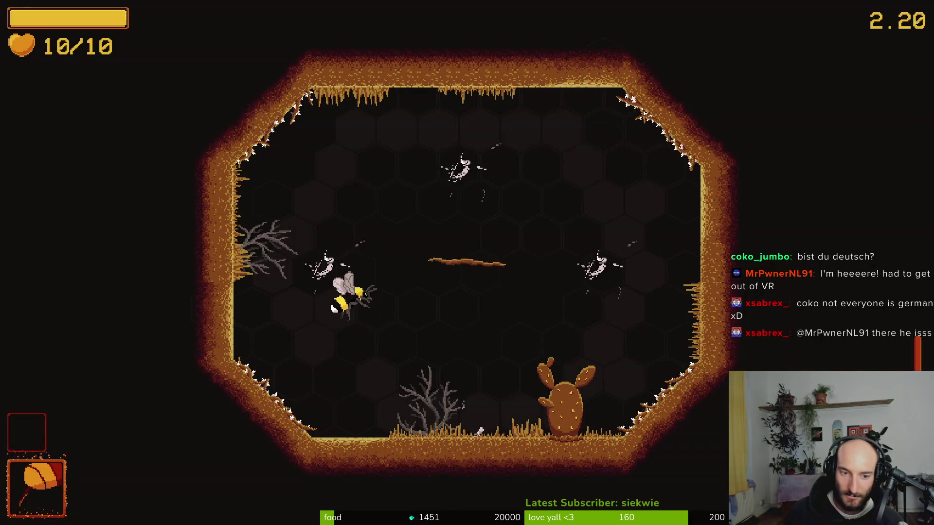
{"action": "key", "text": "Right"}
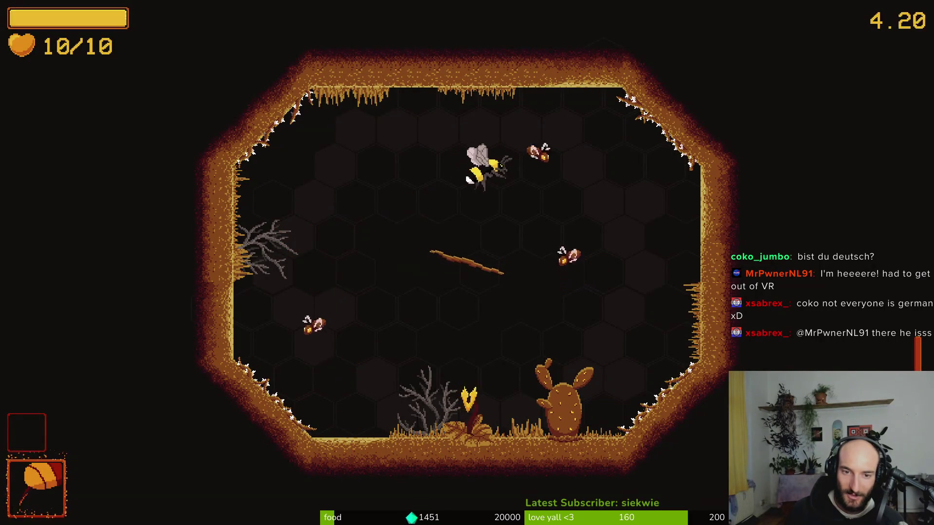
{"action": "key", "text": "Left"}
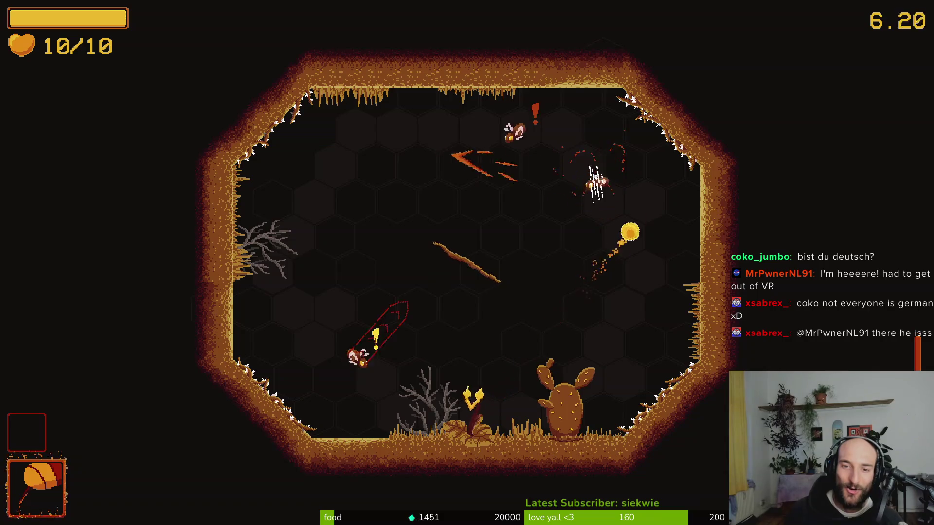
Quit to the main menu from the pause menu, confirm, and return to the Godot editor
{"action": "key", "text": "Escape"}
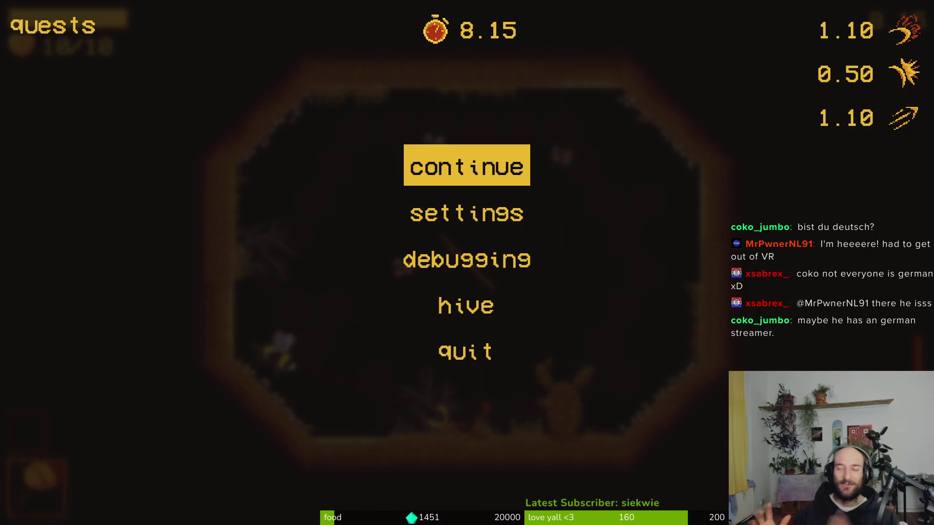
{"action": "key", "text": "Up"}
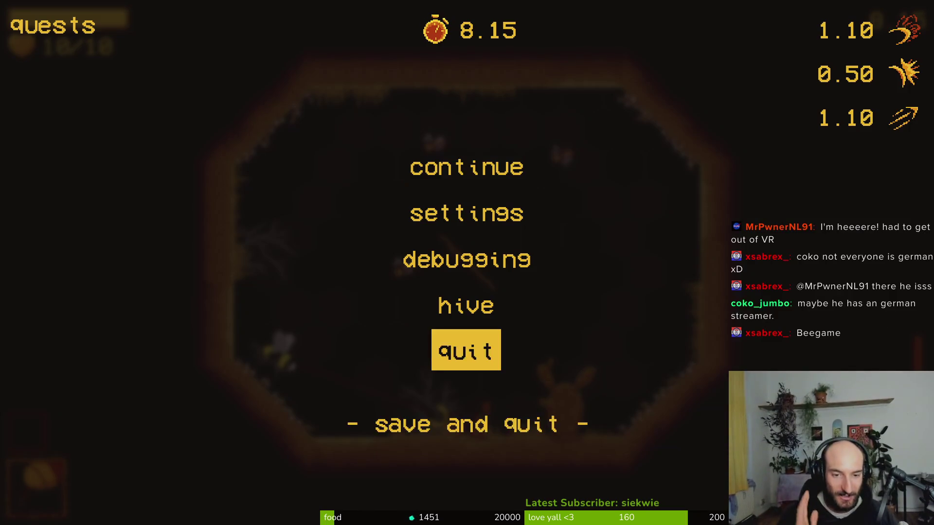
{"action": "key", "text": "Up"}
{"action": "key", "text": "Down"}
{"action": "key", "text": "Return"}
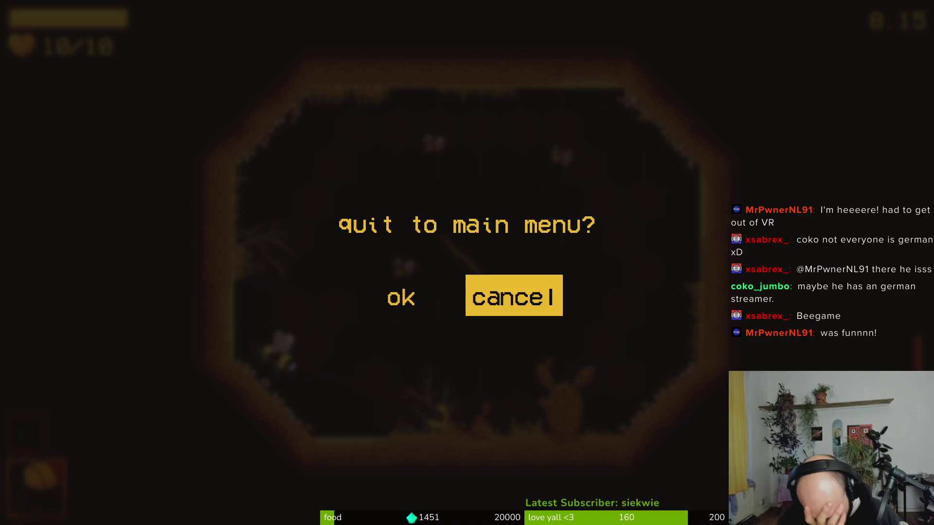
{"action": "key", "text": "Left"}
{"action": "key", "text": "Return"}
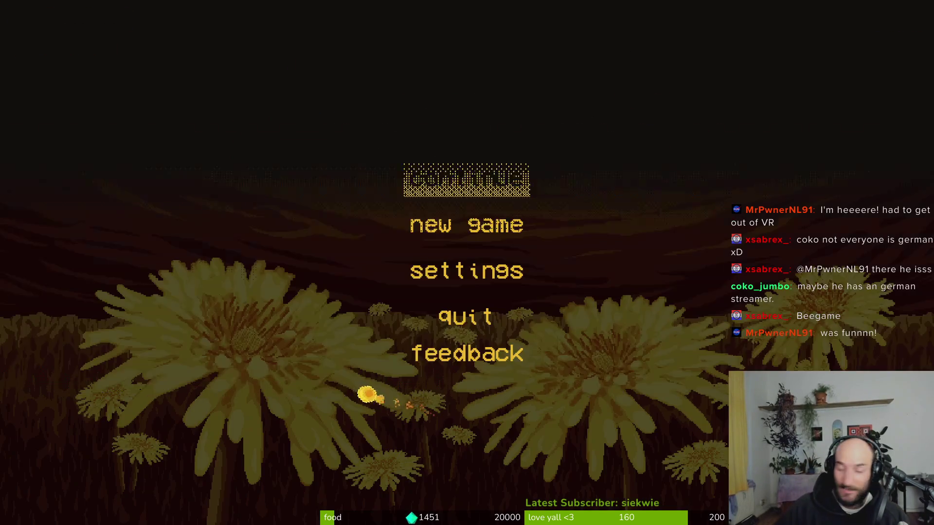
{"action": "key", "text": "alt+Tab"}
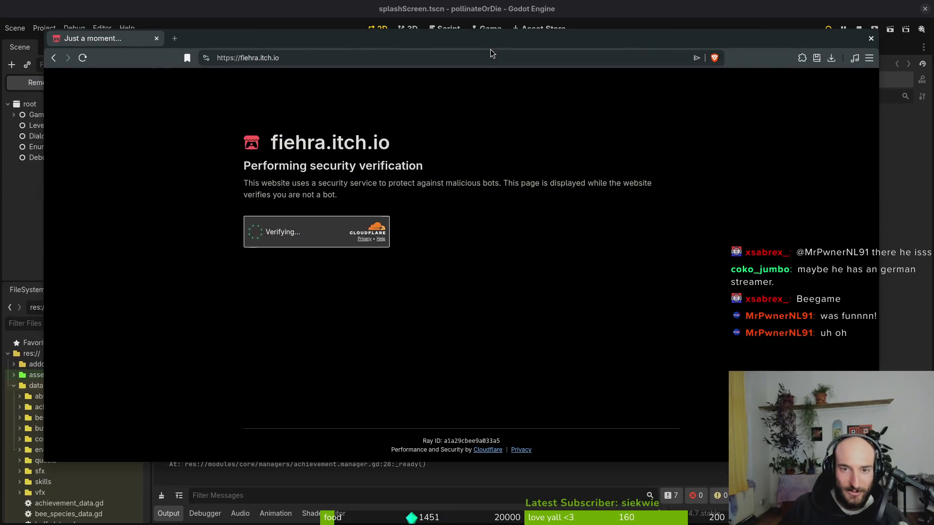
Launch the Pollinate or Die web build from the itch.io profile and start a new game
{"action": "double_click", "coordinate": [493, 47]}
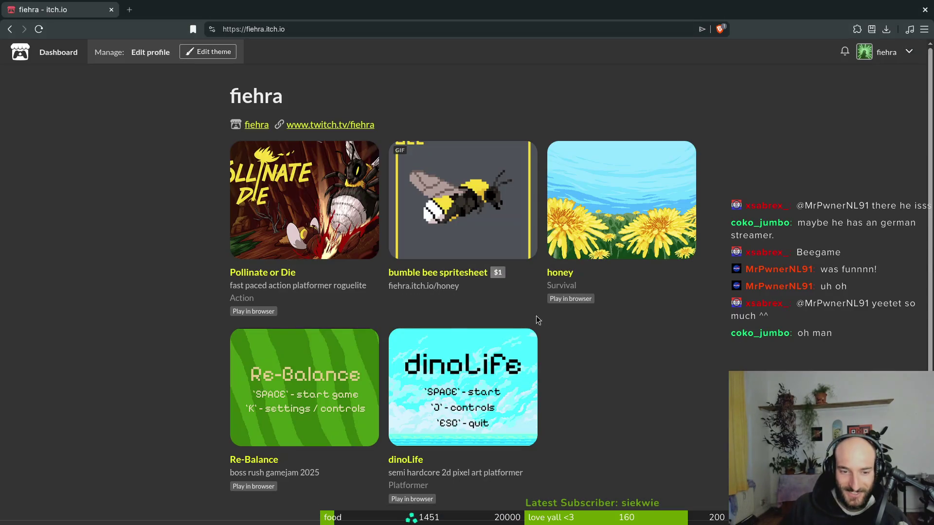
{"action": "left_click", "coordinate": [291, 192]}
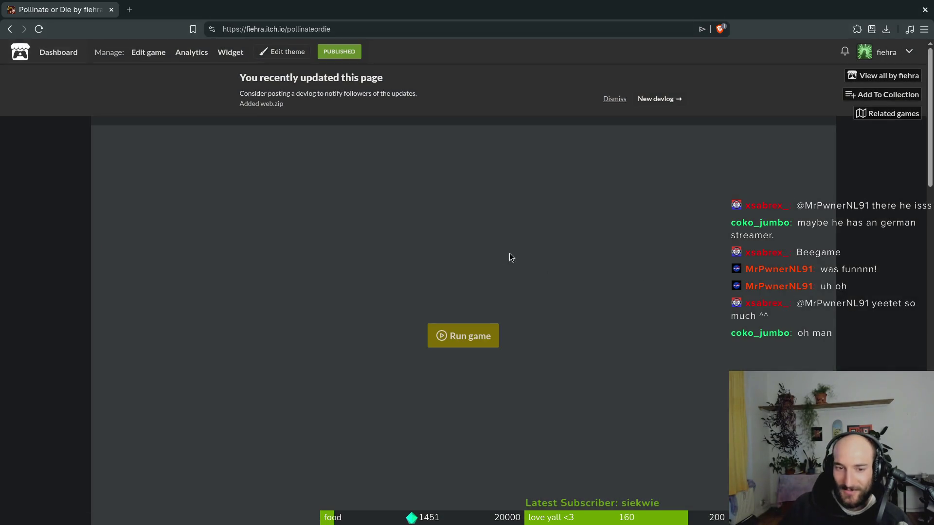
{"action": "left_click", "coordinate": [471, 336]}
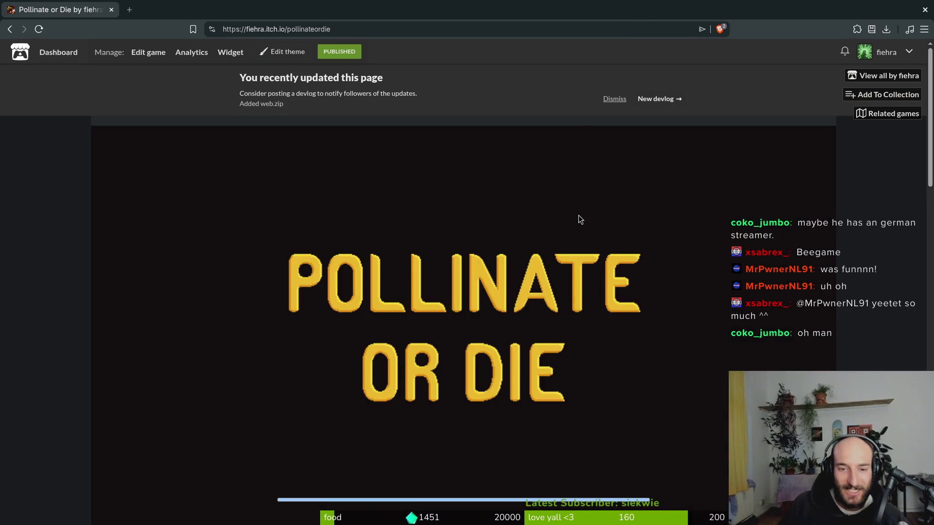
{"action": "scroll", "coordinate": [763, 244], "scroll_direction": "down", "scroll_amount": 2}
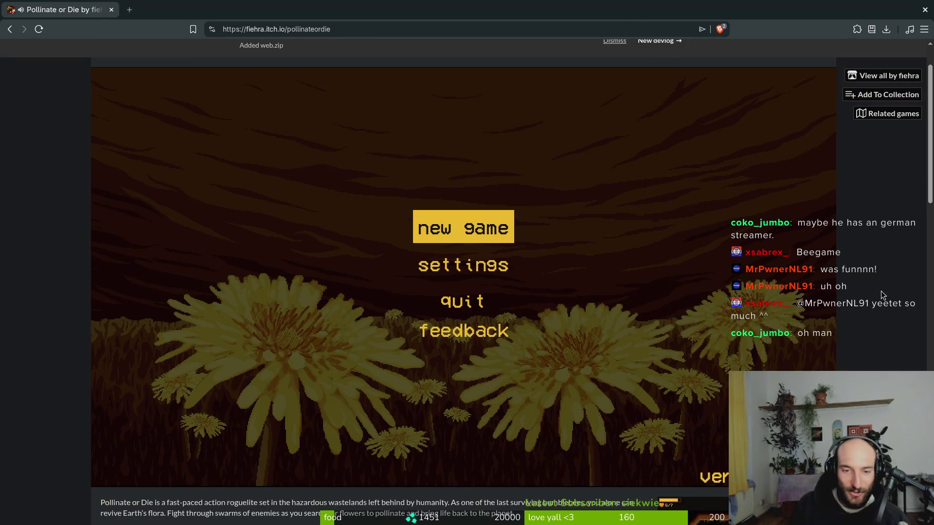
{"action": "key", "text": "Return"}
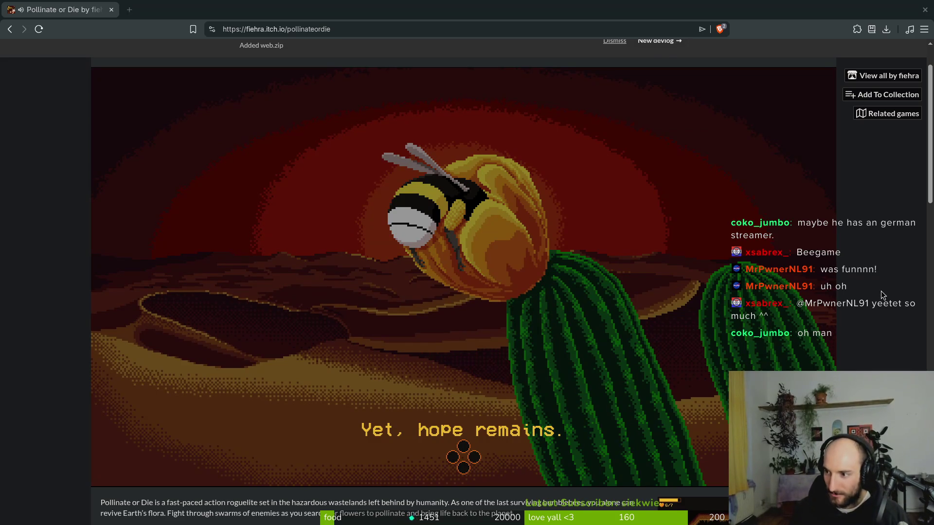
Quit to the main menu, exit fullscreen, and skip the intro cutscene
{"action": "key", "text": "Escape"}
{"action": "key", "text": "Down"}
{"action": "key", "text": "Down"}
{"action": "key", "text": "Down"}
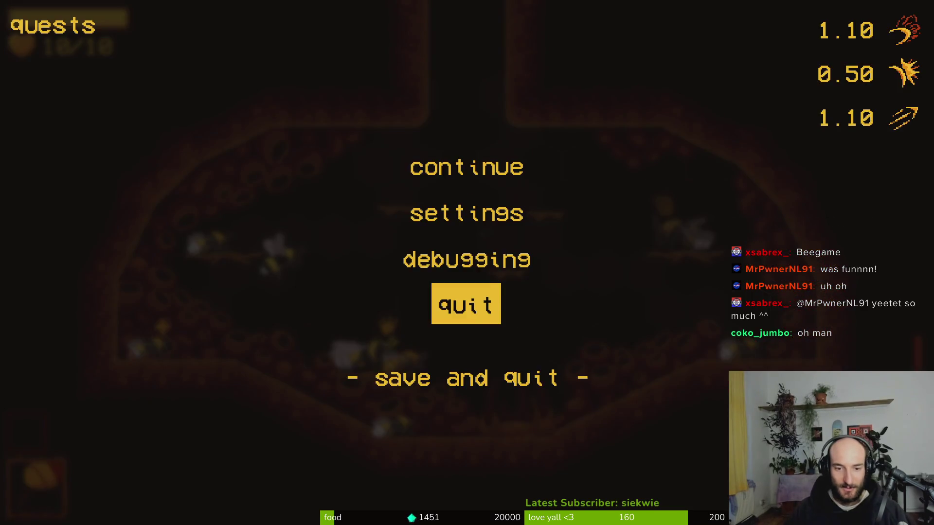
{"action": "key", "text": "Return"}
{"action": "key", "text": "Return"}
{"action": "key", "text": "Escape"}
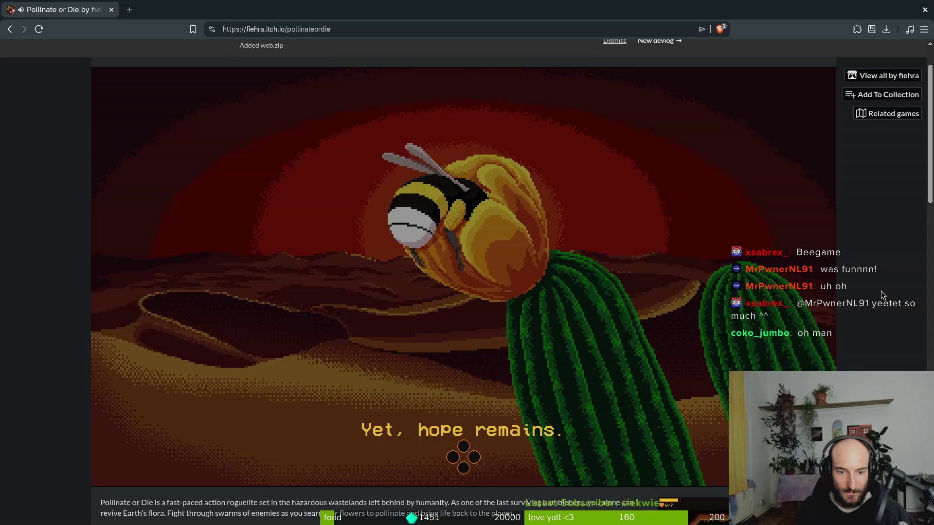
{"action": "key", "text": "Return"}
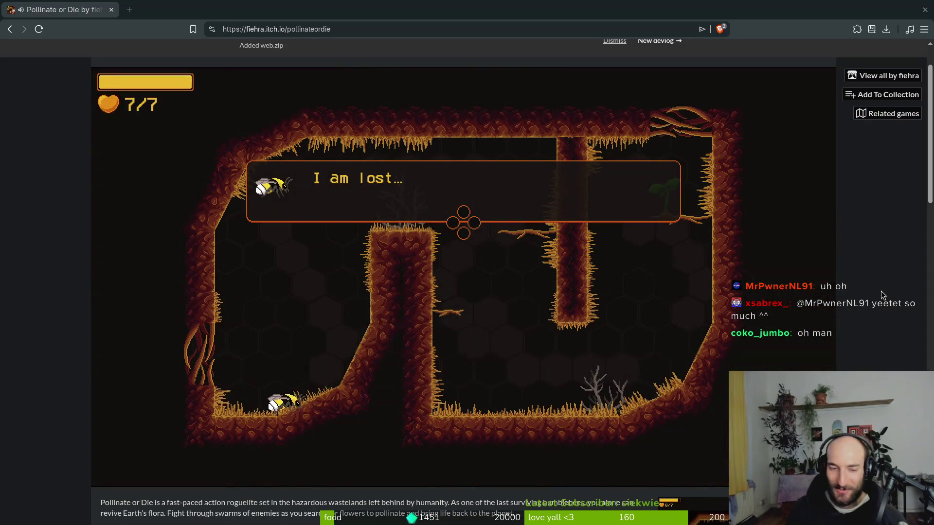
Fly the bee over the central rock pillar and along the cave floor to the sprout
{"action": "key", "text": "w"}
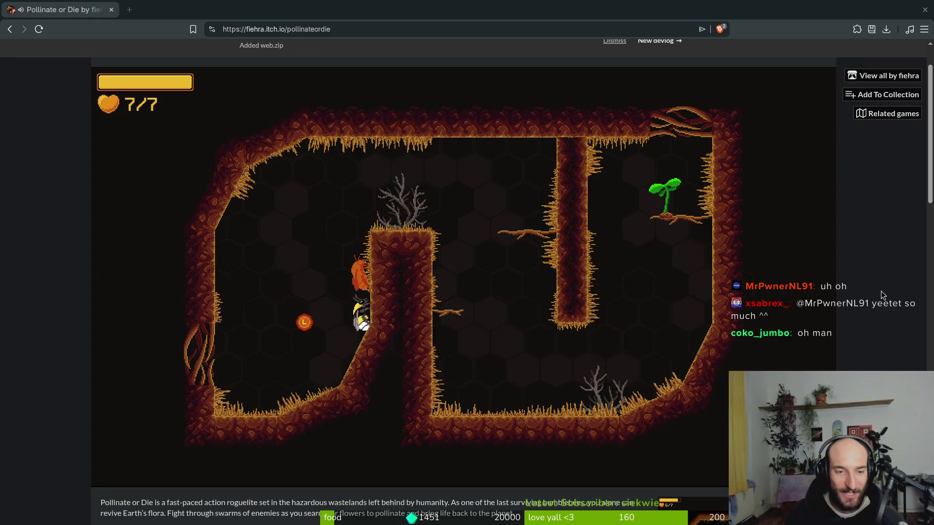
{"action": "key", "text": "w"}
{"action": "key", "text": "d"}
{"action": "key", "text": "s"}
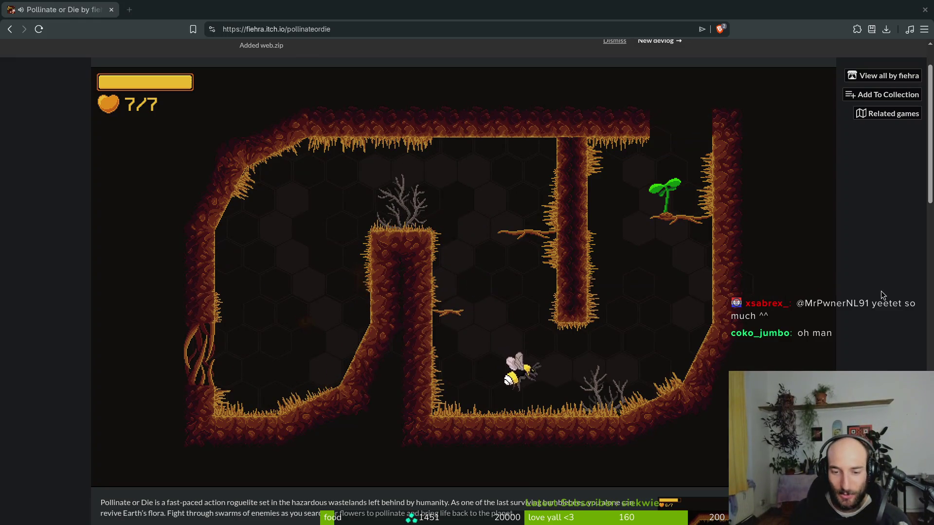
{"action": "key", "text": "d"}
{"action": "key", "text": "w"}
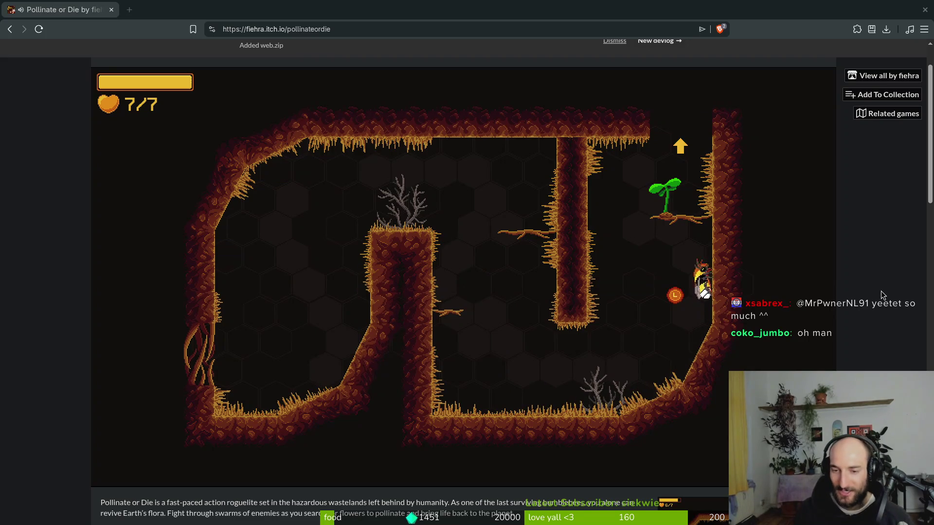
Use the pause menu's Debugging option to unlock everything, then resume play
{"action": "key", "text": "Escape"}
{"action": "key", "text": "s"}
{"action": "key", "text": "Return"}
{"action": "key", "text": "Return"}
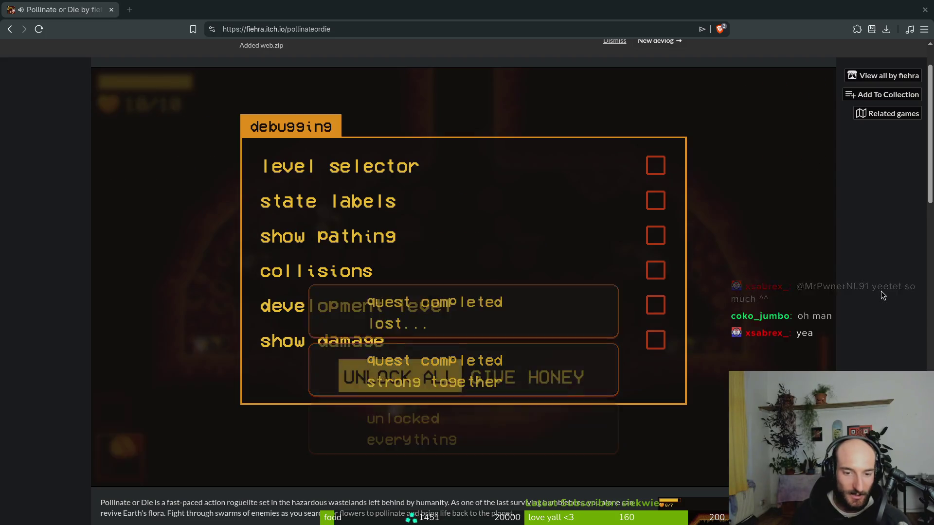
{"action": "key", "text": "Escape"}
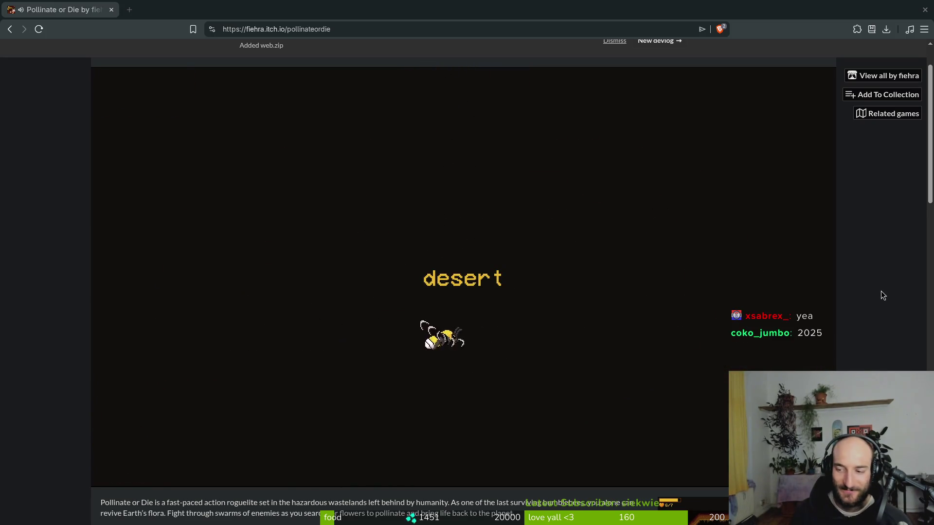
Fight the enemies around the desert arena's bottom cactus and upper right until they're gone
{"action": "key", "text": "d"}
{"action": "key", "text": "s"}
{"action": "key", "text": "w"}
{"action": "key", "text": "a"}
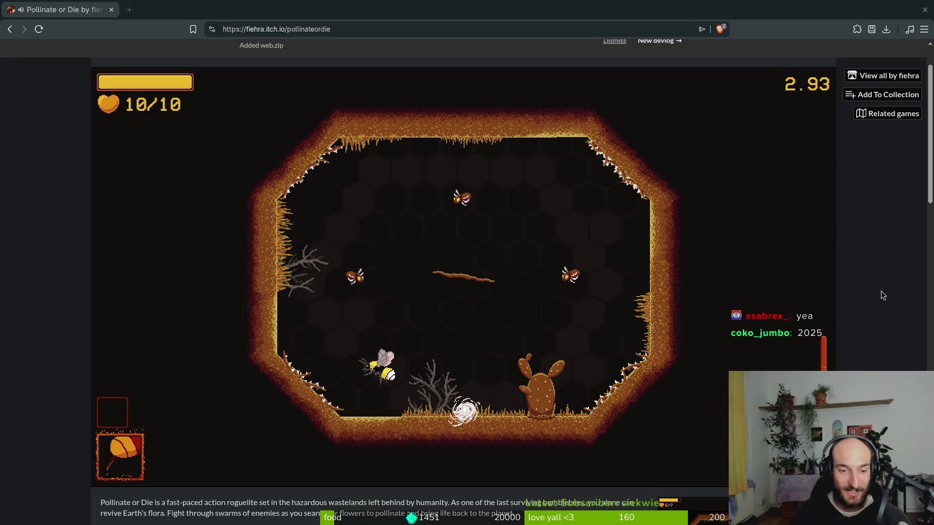
{"action": "key", "text": "w"}
{"action": "key", "text": "d"}
{"action": "key", "text": "s"}
{"action": "key", "text": "d"}
{"action": "key", "text": "s"}
{"action": "key", "text": "a"}
{"action": "key", "text": "w"}
{"action": "key", "text": "a"}
{"action": "key", "text": "s"}
{"action": "key", "text": "w"}
{"action": "key", "text": "d"}
{"action": "key", "text": "w"}
{"action": "key", "text": "a"}
{"action": "key", "text": "s"}
{"action": "key", "text": "d"}
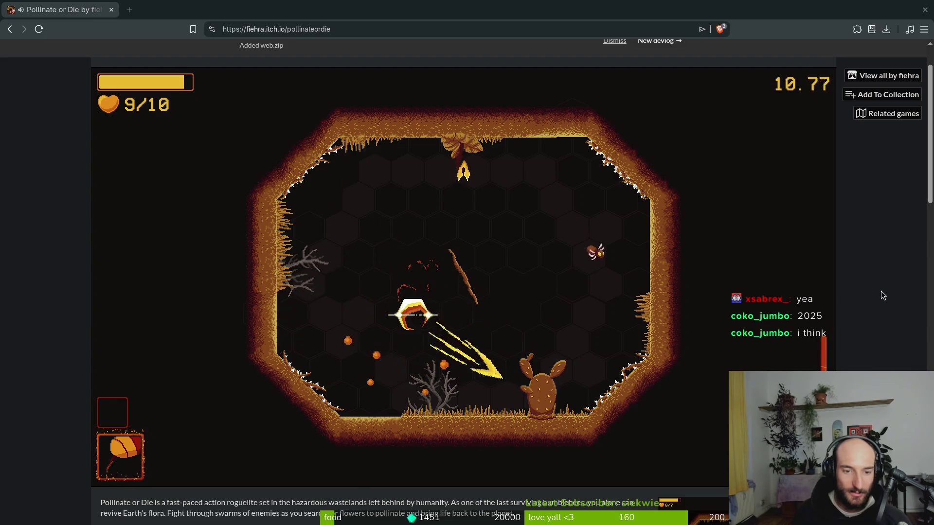
{"action": "key", "text": "s"}
{"action": "key", "text": "d"}
{"action": "key", "text": "w"}
{"action": "key", "text": "d"}
{"action": "key", "text": "s"}
{"action": "key", "text": "a"}
{"action": "key", "text": "w"}
{"action": "key", "text": "w"}
{"action": "key", "text": "a"}
{"action": "key", "text": "s"}
{"action": "key", "text": "d"}
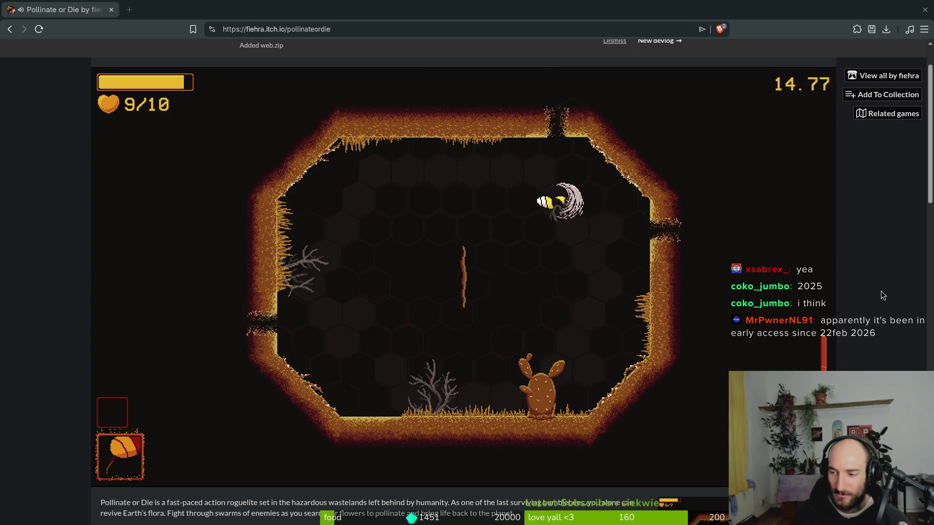
{"action": "key", "text": "s"}
Fly up and out through the left wall opening into the new arena
{"action": "key", "text": "w"}
{"action": "key", "text": "a"}
{"action": "key", "text": "s"}
{"action": "key", "text": "a"}
{"action": "key", "text": "a"}
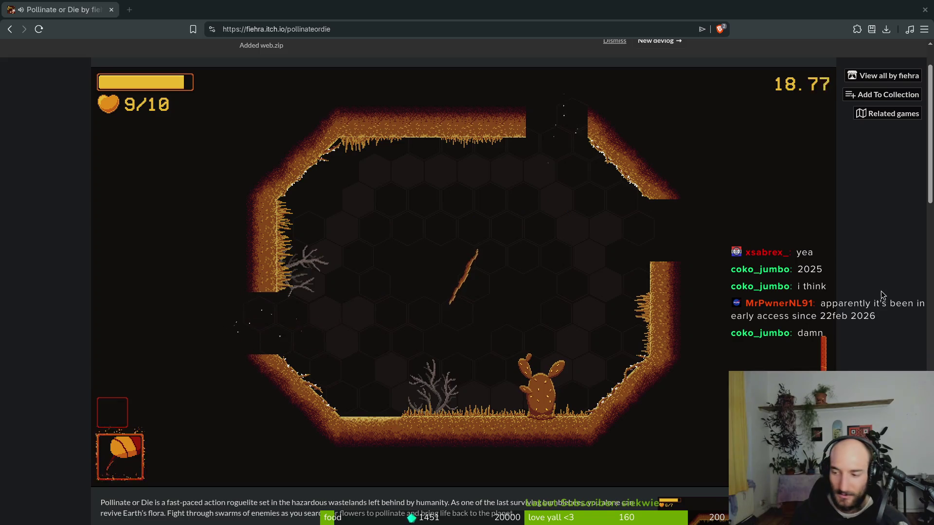
{"action": "key", "text": "s"}
{"action": "key", "text": "a"}
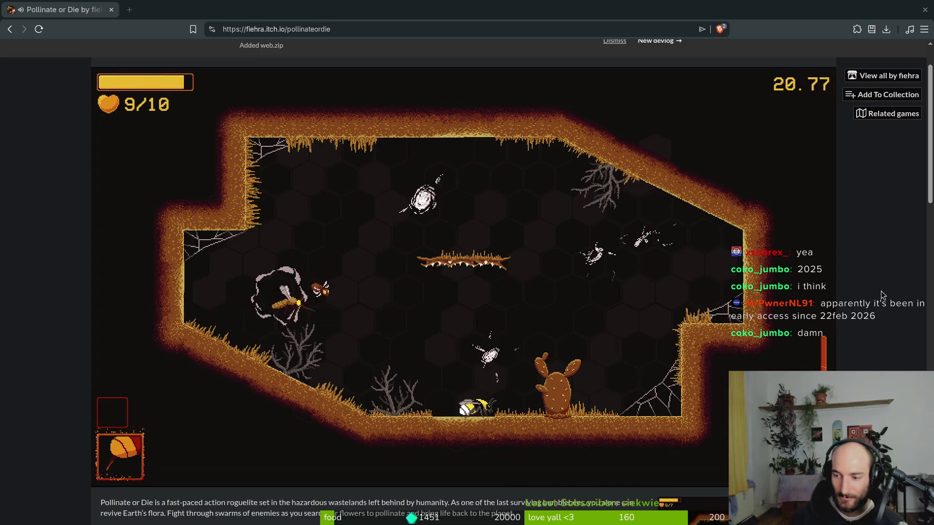
{"action": "key", "text": "s"}
{"action": "key", "text": "a"}
Dodge and attack the new wave until the exits open, then pause the game
{"action": "key", "text": "d"}
{"action": "key", "text": "a"}
{"action": "key", "text": "s"}
{"action": "key", "text": "d"}
{"action": "key", "text": "w"}
{"action": "key", "text": "a"}
{"action": "key", "text": "d"}
{"action": "key", "text": "s"}
{"action": "key", "text": "a"}
{"action": "key", "text": "w"}
{"action": "key", "text": "d"}
{"action": "key", "text": "w"}
{"action": "key", "text": "a"}
{"action": "key", "text": "s"}
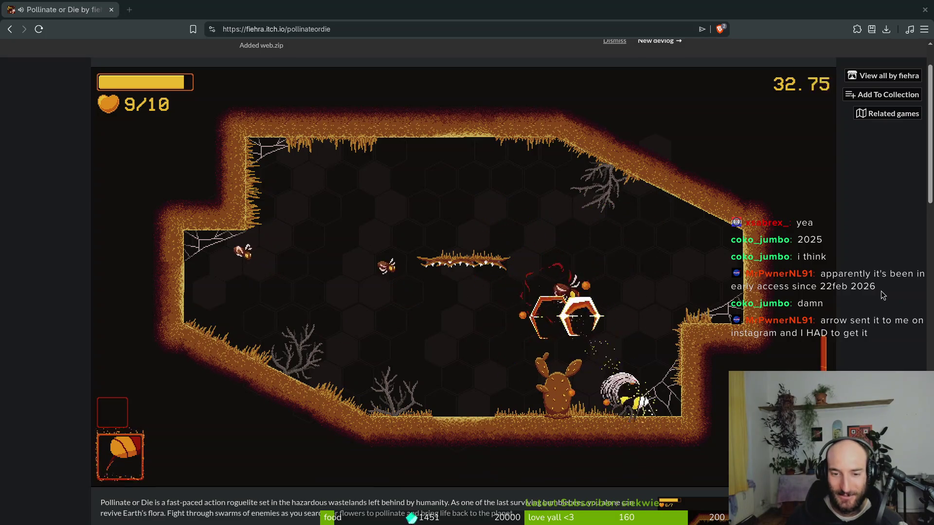
{"action": "key", "text": "a"}
{"action": "key", "text": "w"}
{"action": "key", "text": "a"}
{"action": "key", "text": "d"}
{"action": "key", "text": "s"}
{"action": "key", "text": "w"}
{"action": "key", "text": "Escape"}
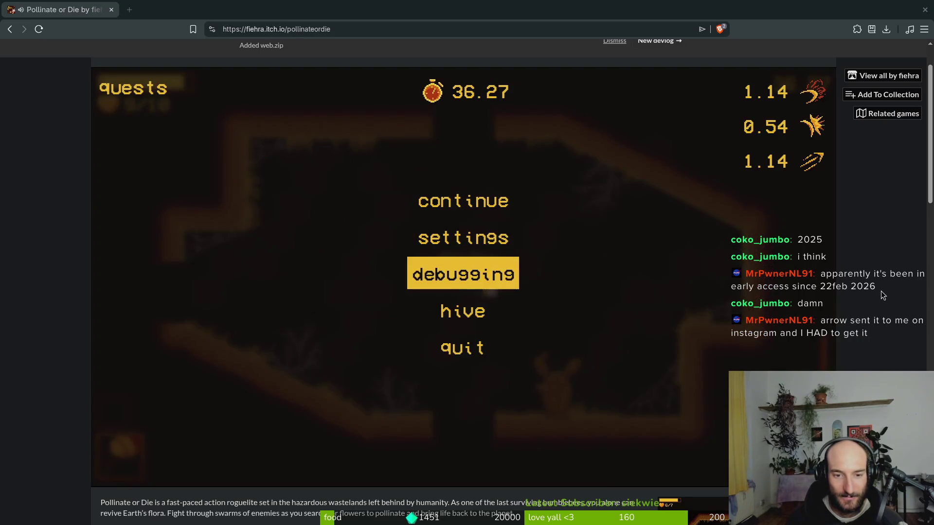
Close the settings screen, resume play, and fly out the top opening
{"action": "key", "text": "w"}
{"action": "key", "text": "Return"}
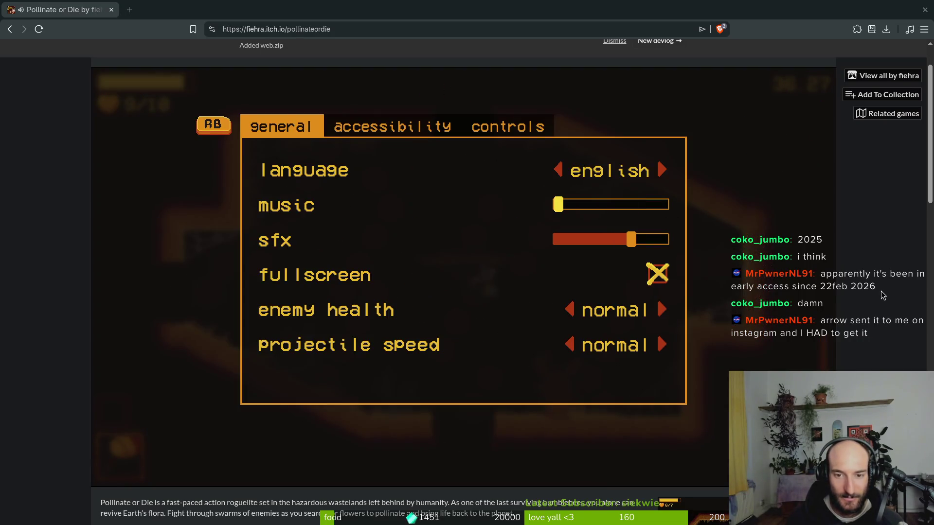
{"action": "key", "text": "Escape"}
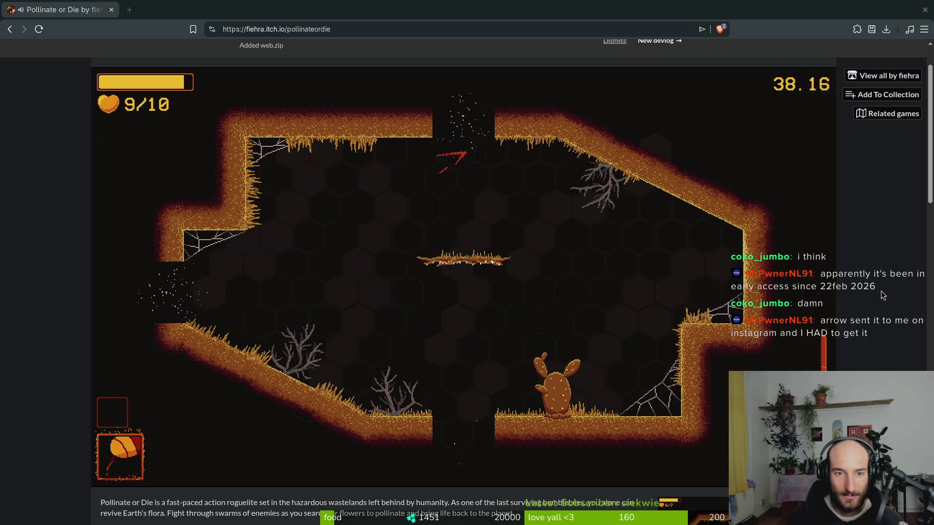
{"action": "key", "text": "w"}
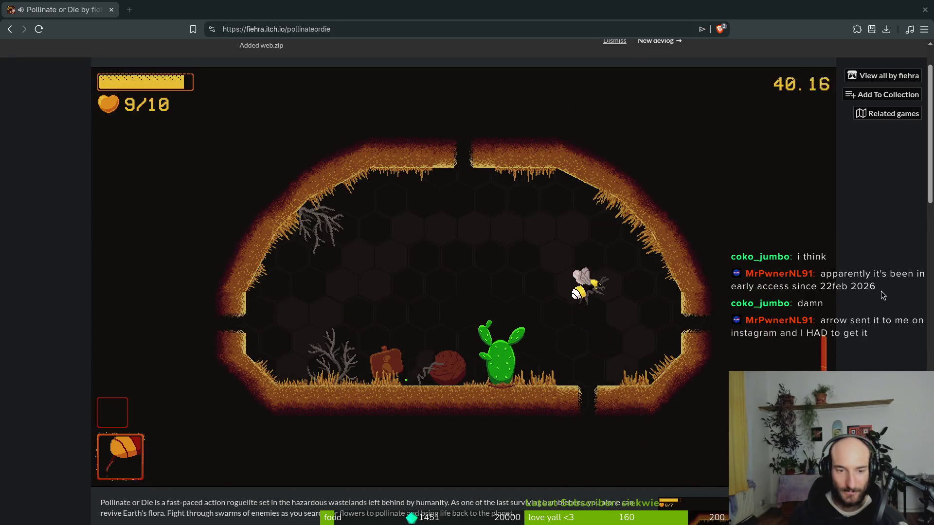
Land on the cactus to pollinate it for the 10% stun-damage upgrade
{"action": "key", "text": "w"}
{"action": "key", "text": "d"}
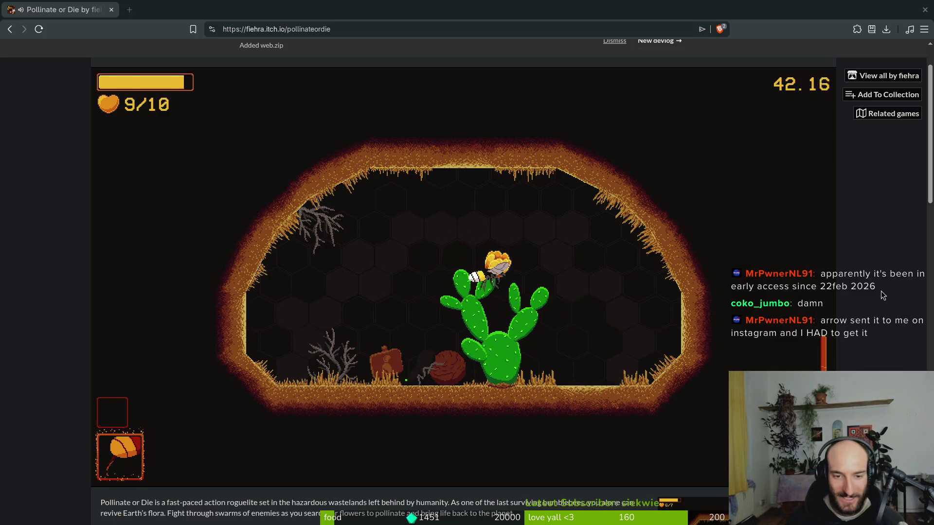
{"action": "key", "text": "s"}
{"action": "key", "text": "w"}
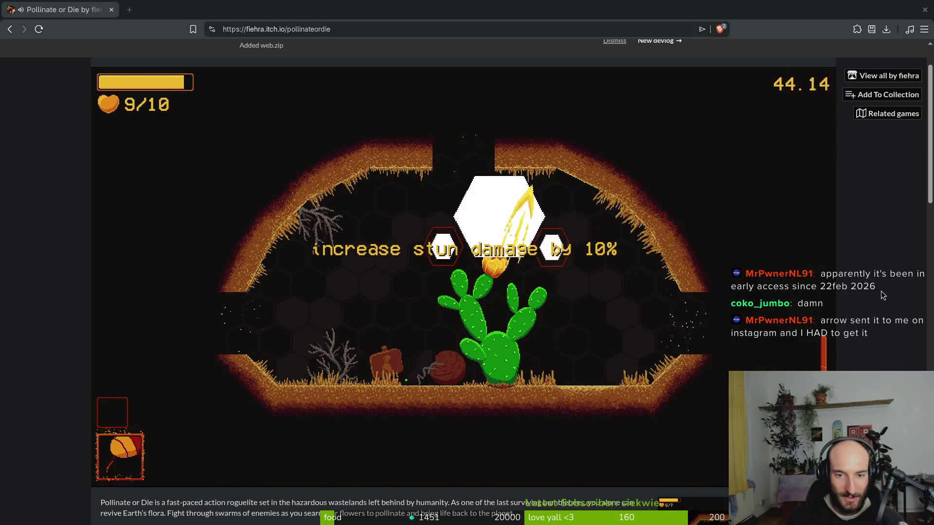
{"action": "key", "text": "a"}
{"action": "key", "text": "s"}
{"action": "key", "text": "d"}
{"action": "key", "text": "d"}
Exit right and slash through the enemies across the next room
{"action": "key", "text": "s"}
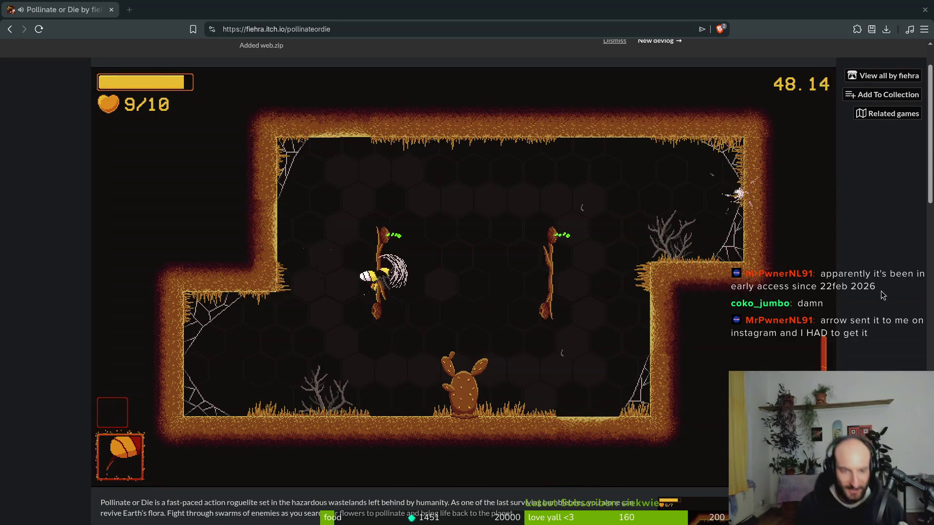
{"action": "key", "text": "s"}
{"action": "key", "text": "a"}
{"action": "key", "text": "a"}
{"action": "key", "text": "d"}
{"action": "key", "text": "w"}
{"action": "key", "text": "w"}
{"action": "key", "text": "d"}
{"action": "key", "text": "s"}
{"action": "key", "text": "a"}
{"action": "key", "text": "w"}
{"action": "key", "text": "d"}
{"action": "key", "text": "w"}
{"action": "key", "text": "s"}
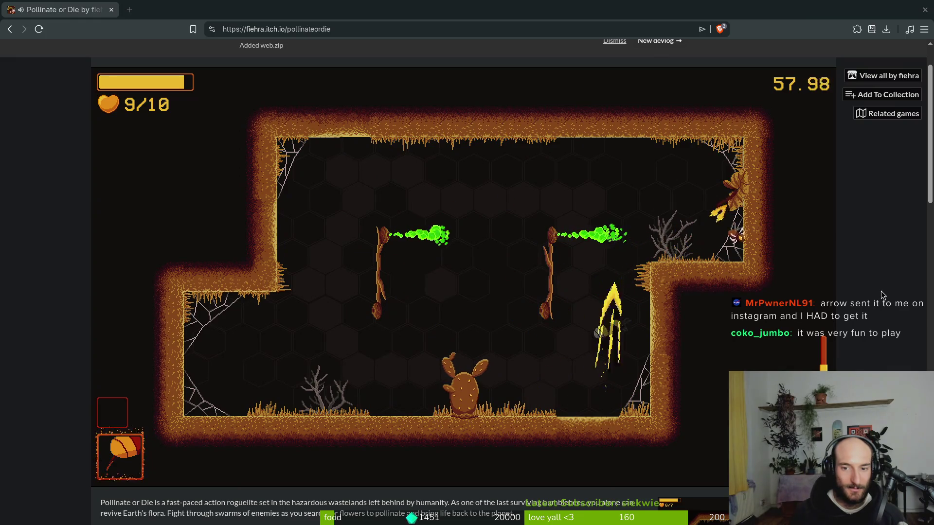
{"action": "key", "text": "d"}
{"action": "key", "text": "w"}
{"action": "key", "text": "s"}
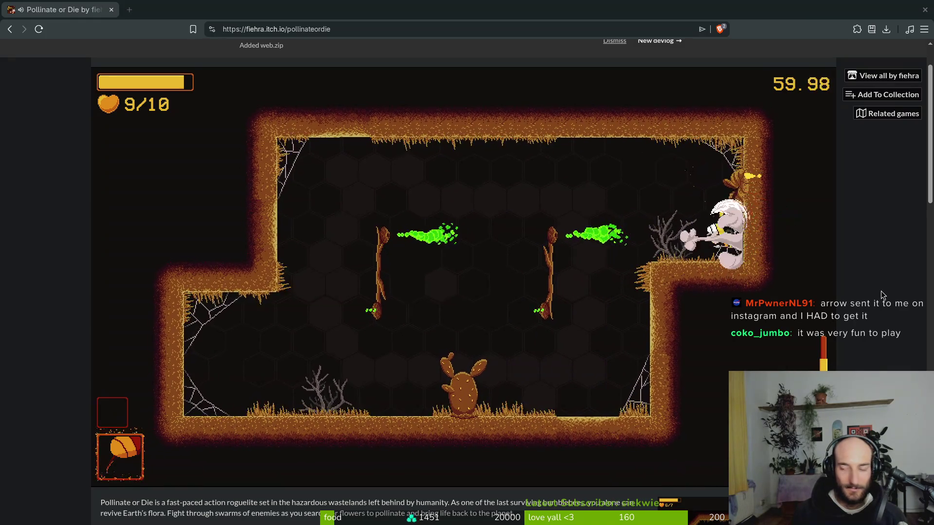
{"action": "key", "text": "a"}
{"action": "key", "text": "w"}
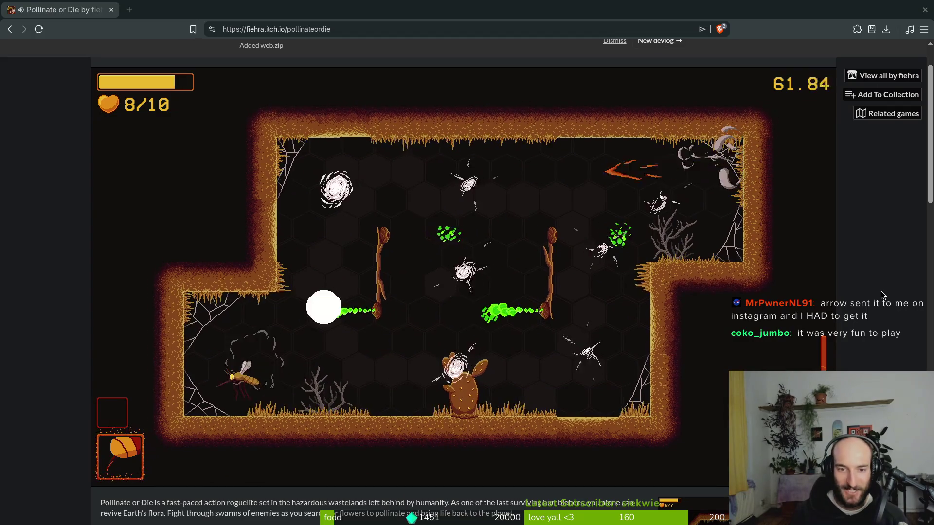
{"action": "key", "text": "a"}
{"action": "key", "text": "d"}
{"action": "key", "text": "s"}
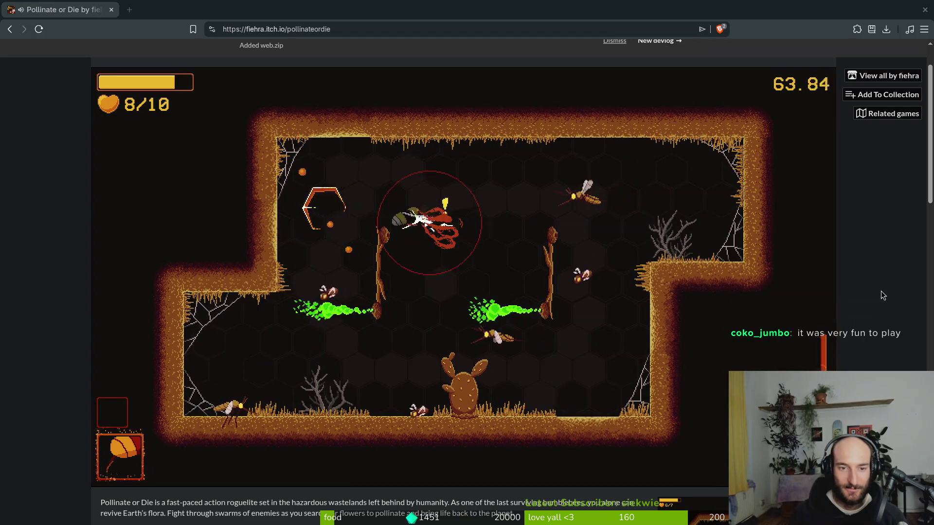
{"action": "key", "text": "d"}
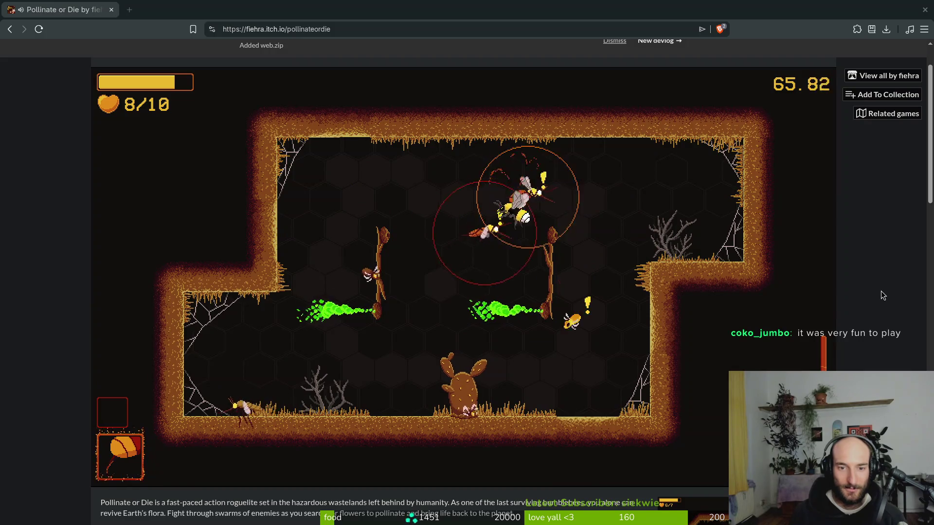
{"action": "key", "text": "a"}
{"action": "key", "text": "s"}
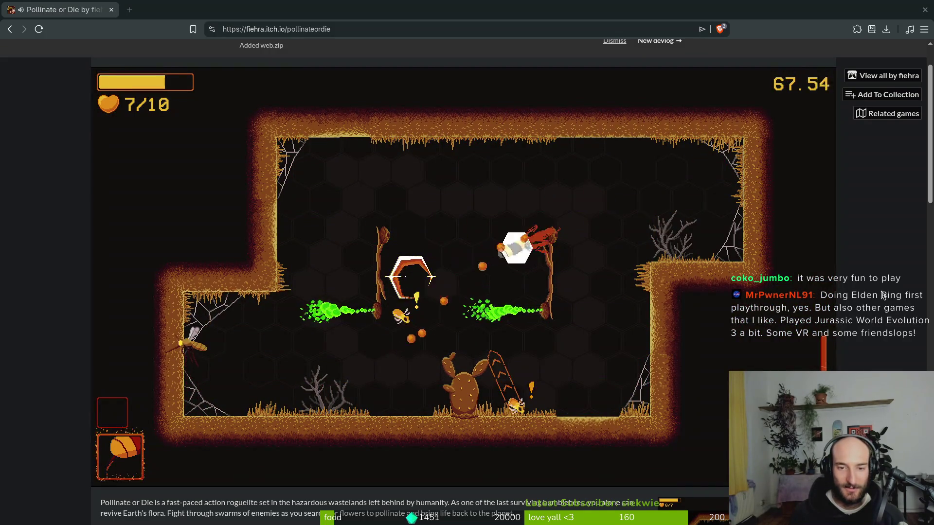
{"action": "key", "text": "a"}
{"action": "key", "text": "w"}
{"action": "key", "text": "d"}
{"action": "key", "text": "w"}
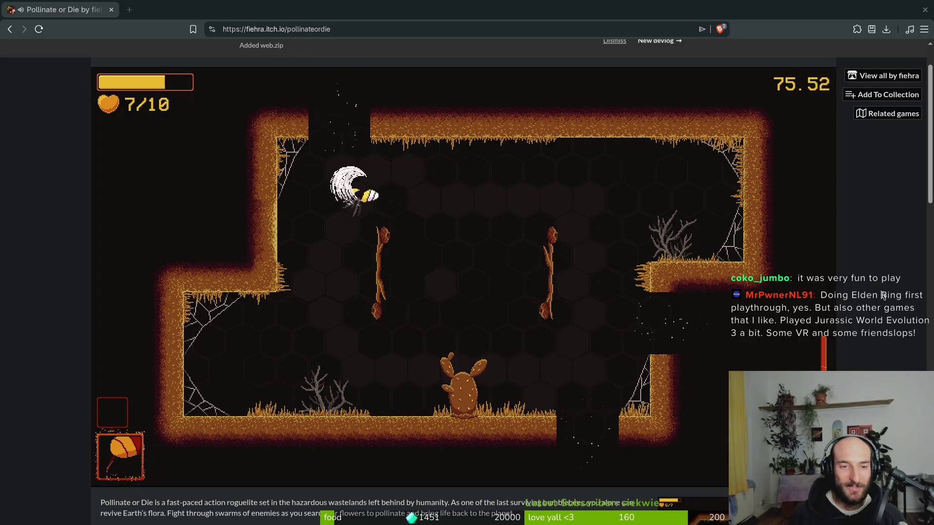
Fly up through the ceiling gap and pollinate the flowering plant, restoring health to 10/10
{"action": "key", "text": "w"}
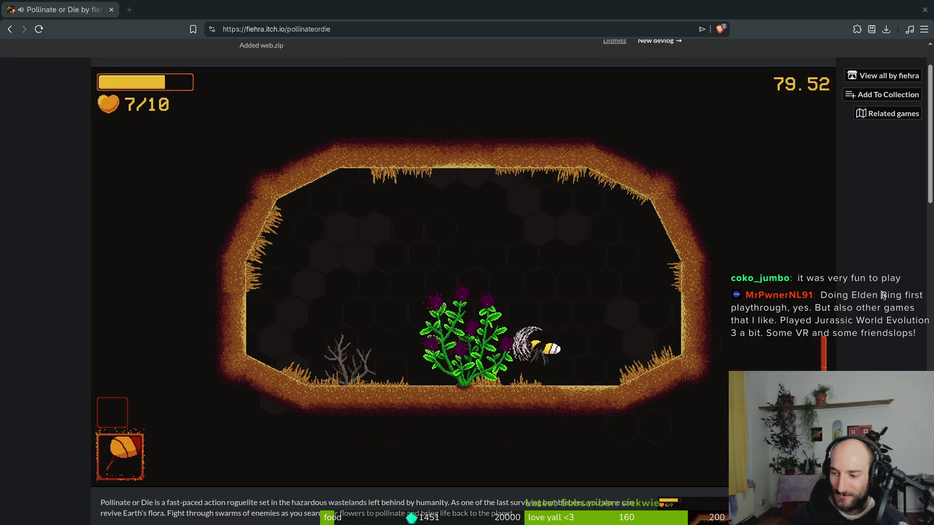
{"action": "key", "text": "a"}
{"action": "key", "text": "d"}
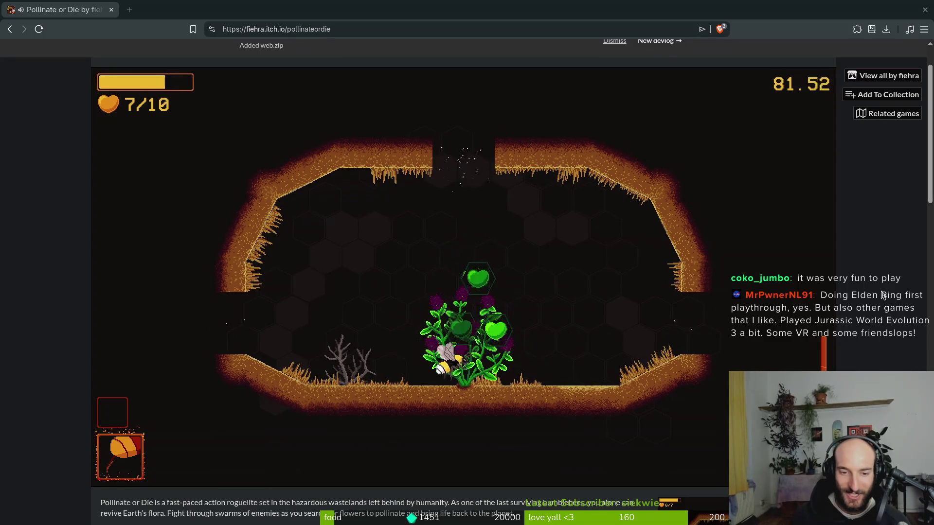
{"action": "key", "text": "w"}
{"action": "key", "text": "w"}
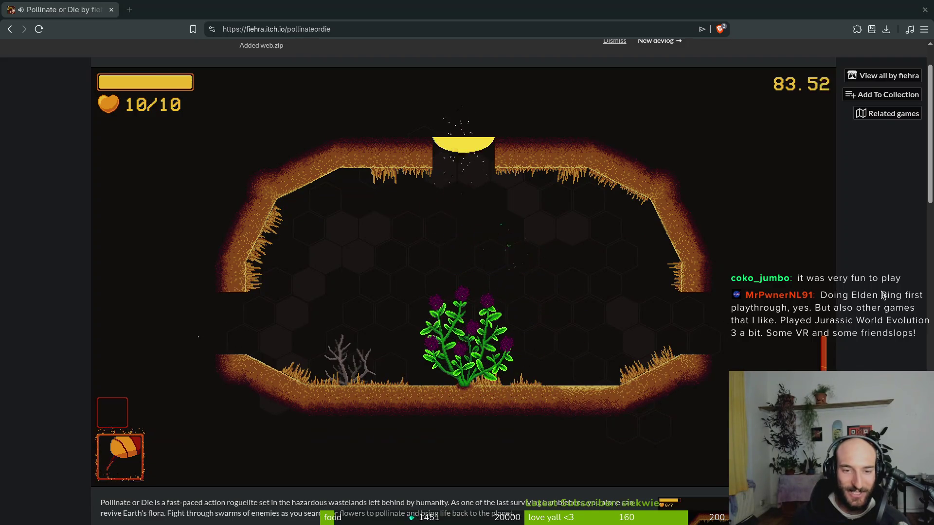
{"action": "key", "text": "s"}
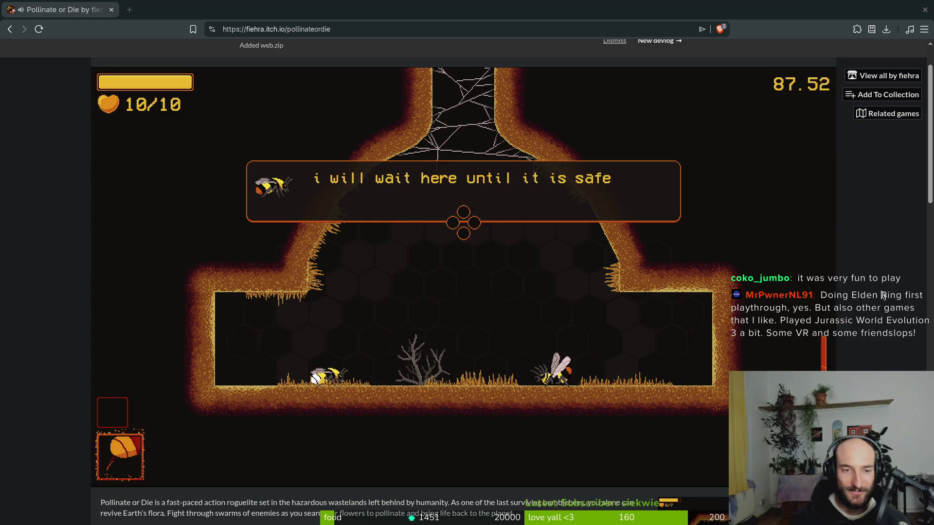
Fly down to the lower web and dodge falling rocks while slashing at the spider boss
{"action": "key", "text": "w"}
{"action": "key", "text": "w"}
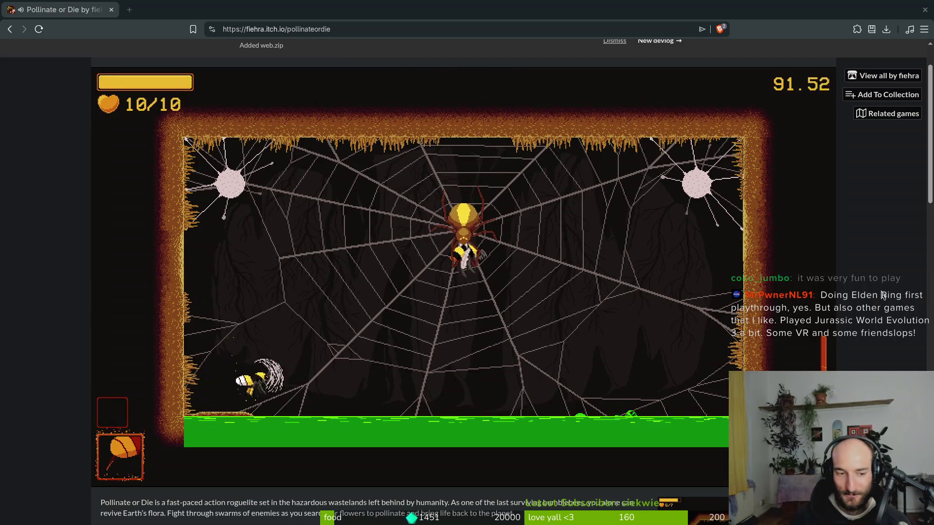
{"action": "key", "text": "s"}
{"action": "key", "text": "d"}
{"action": "key", "text": "a"}
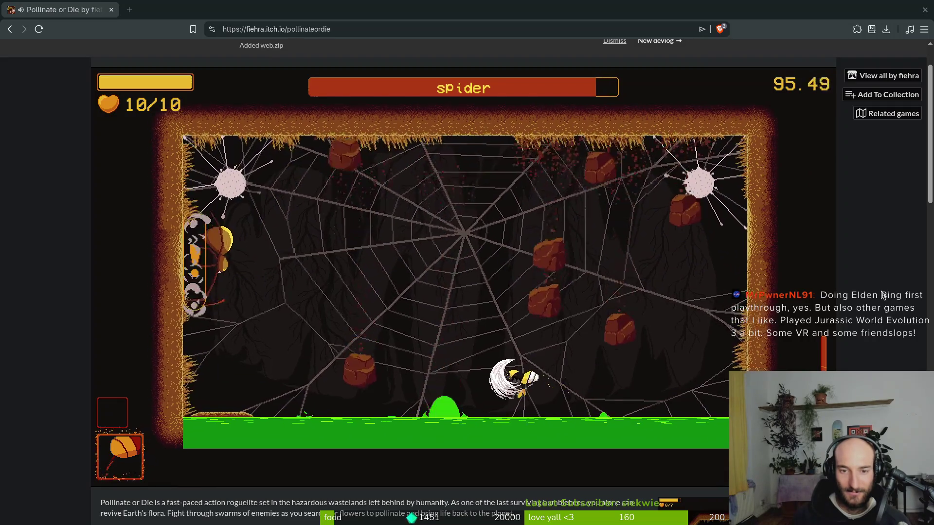
{"action": "key", "text": "w"}
{"action": "key", "text": "a"}
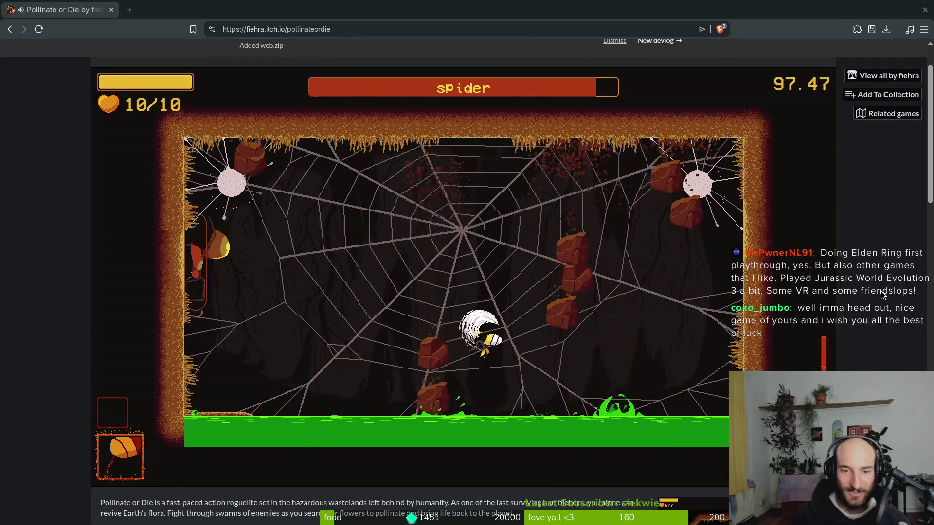
{"action": "key", "text": "w"}
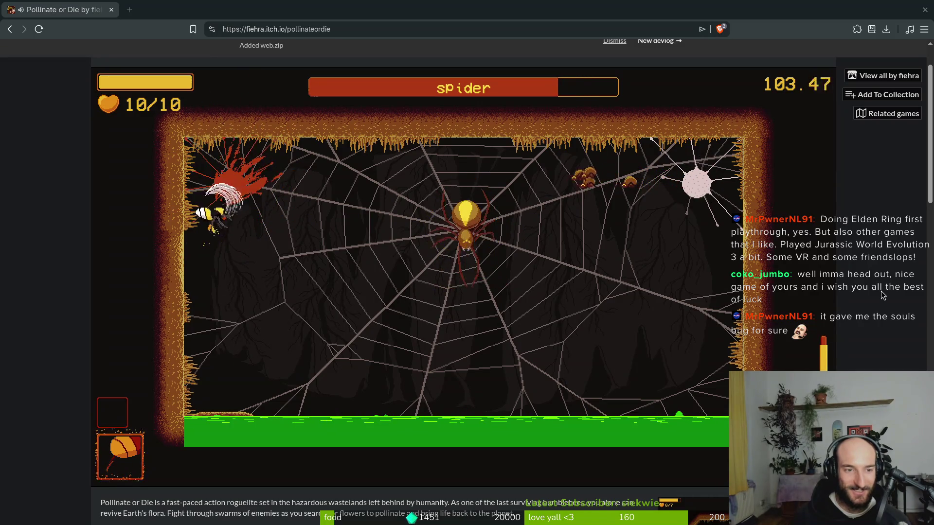
{"action": "key", "text": "d"}
{"action": "key", "text": "s"}
{"action": "key", "text": "a"}
{"action": "key", "text": "d"}
{"action": "key", "text": "a"}
{"action": "key", "text": "s"}
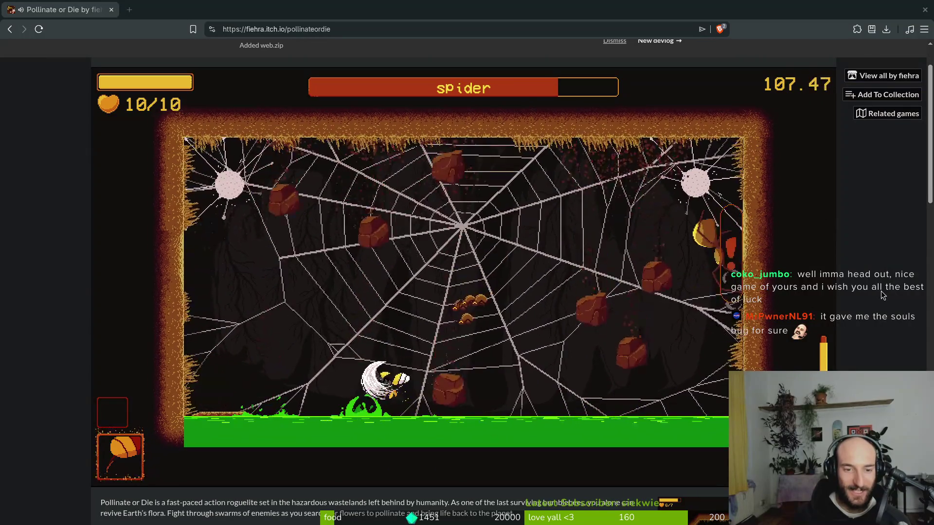
{"action": "key", "text": "a"}
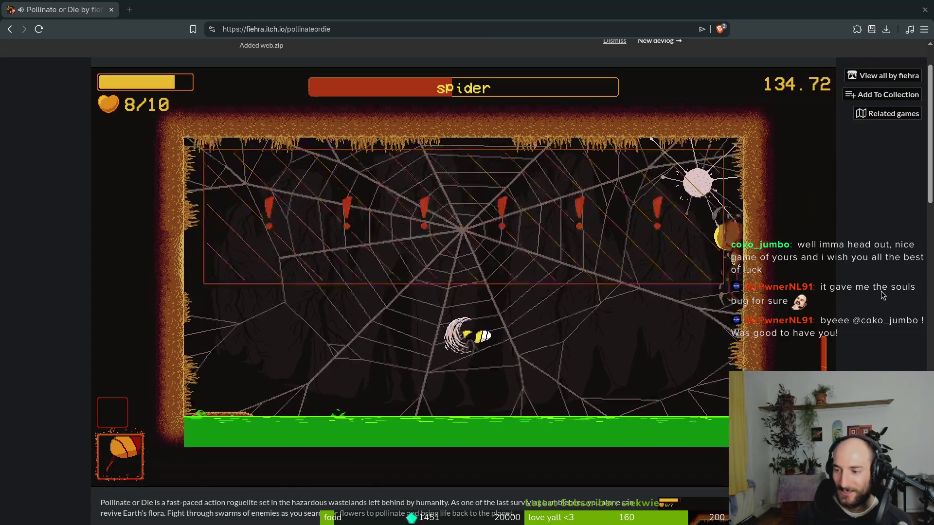
Keep evading the spider, break free of its grab and dash-strike it to kill it
{"action": "key", "text": "space"}
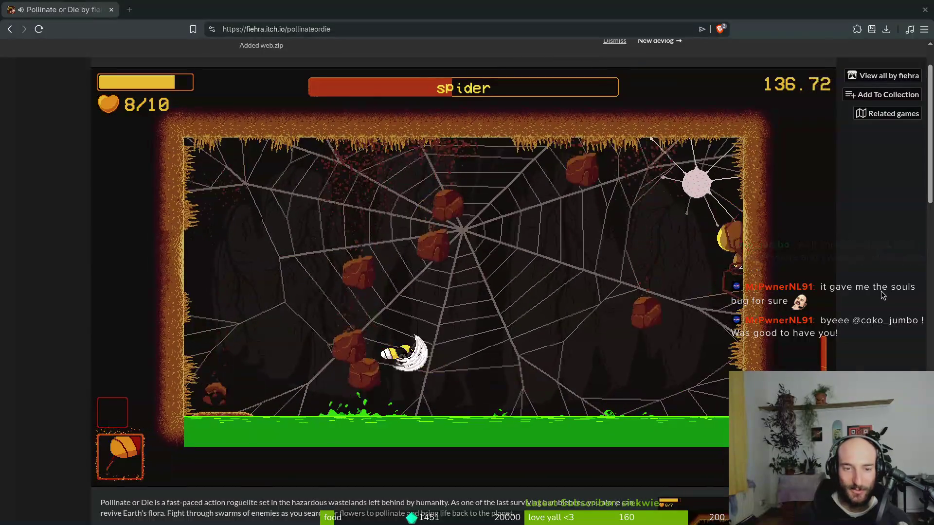
{"action": "key", "text": "d"}
{"action": "key", "text": "a"}
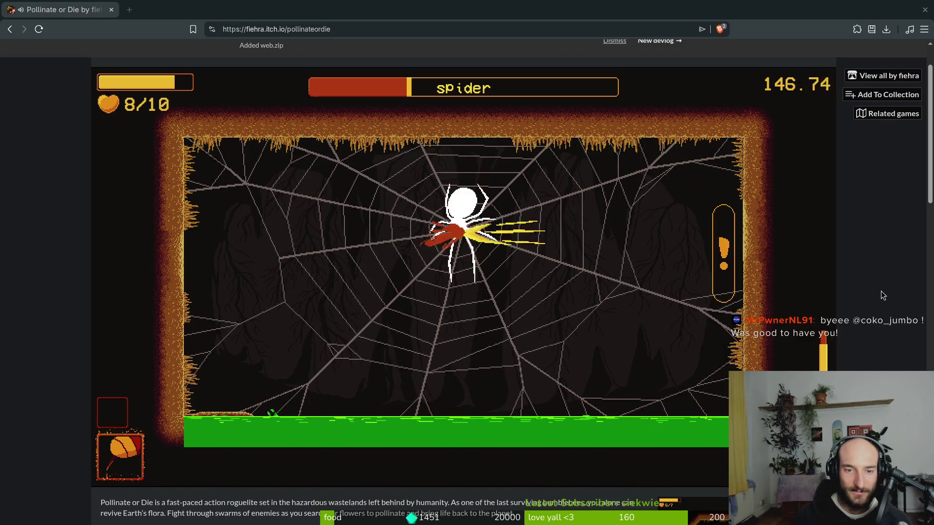
{"action": "key", "text": "d"}
{"action": "key", "text": "s"}
{"action": "key", "text": "a"}
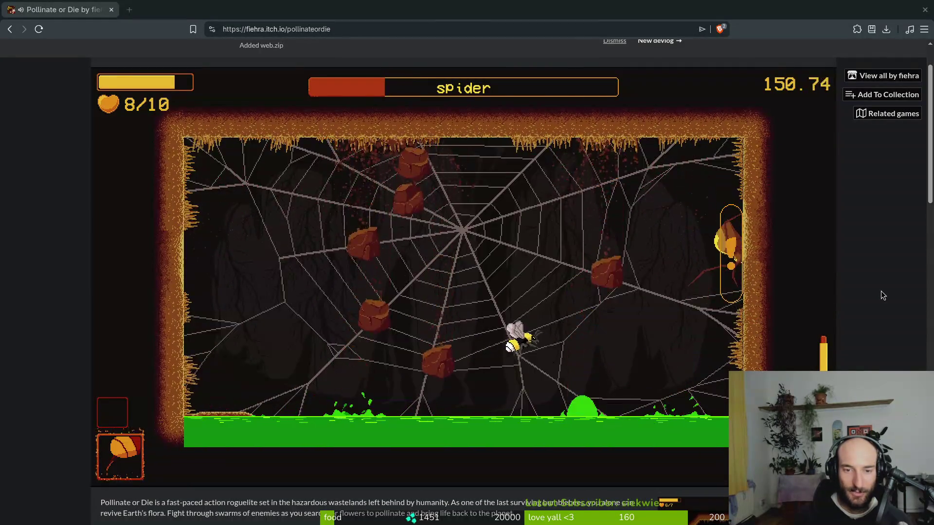
{"action": "key", "text": "d"}
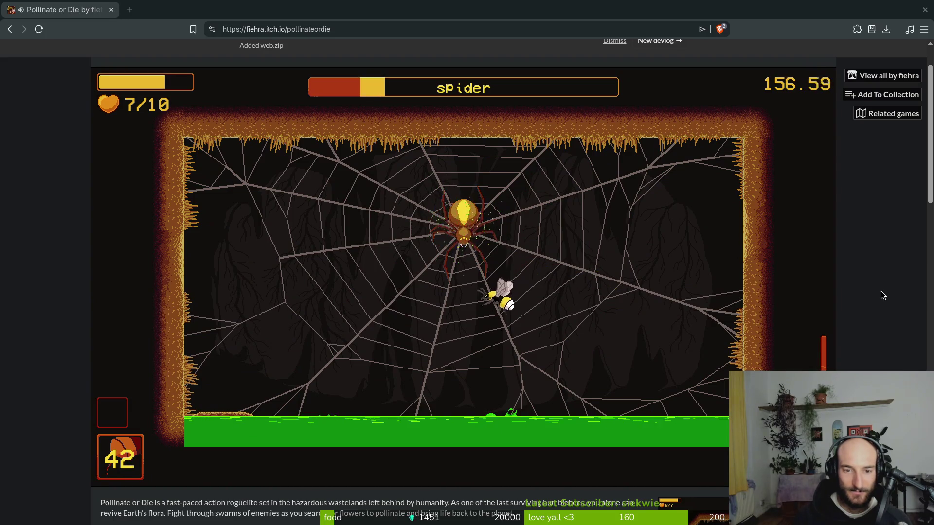
{"action": "key", "text": "a"}
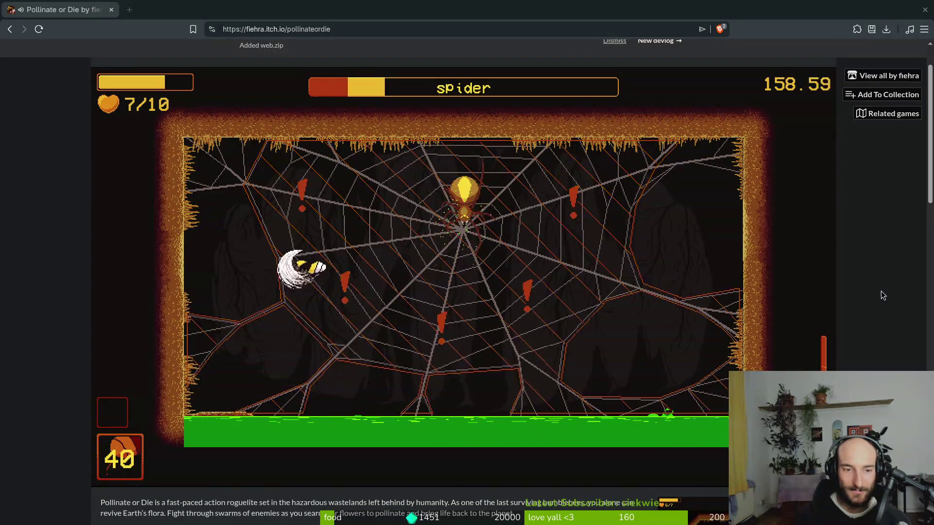
{"action": "key", "text": "d"}
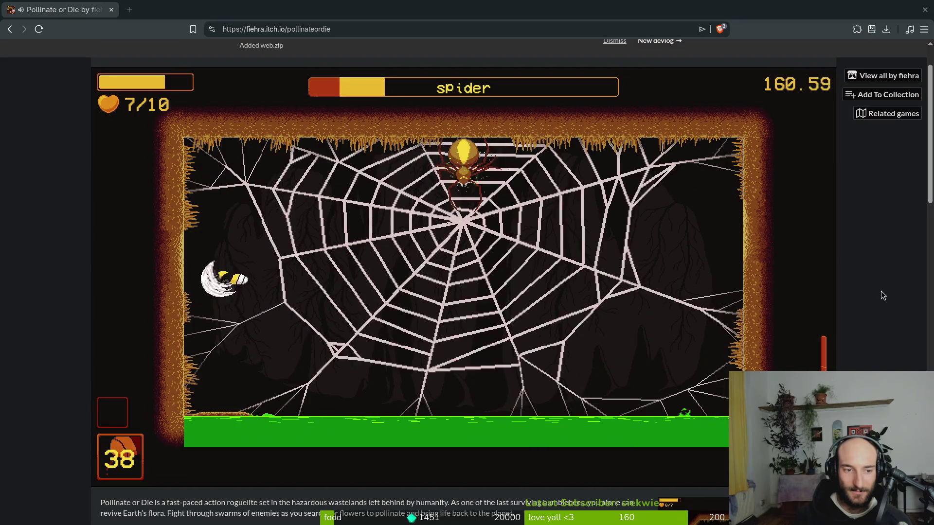
{"action": "key", "text": "space"}
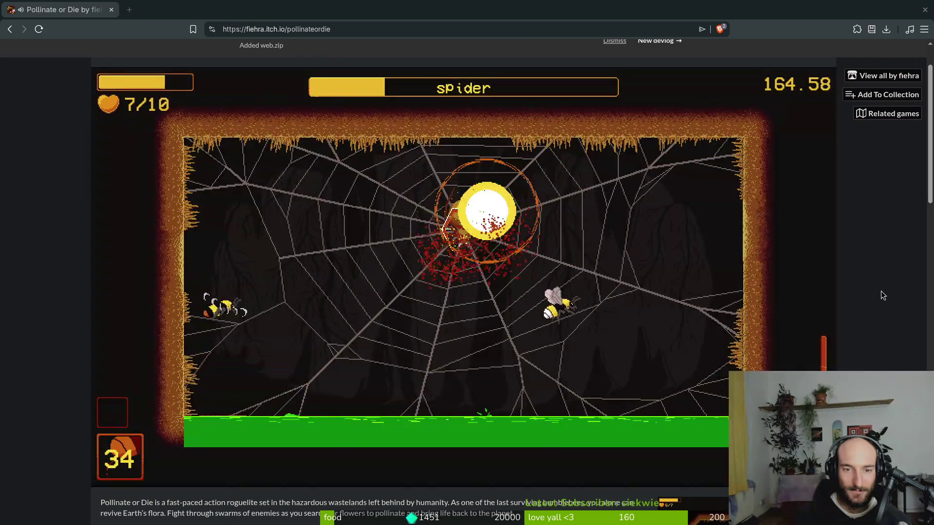
Skip the spider's cutscene, cross the web and finish the rescued bee's dialogue
{"action": "key", "text": "space"}
{"action": "key", "text": "space"}
{"action": "key", "text": "space"}
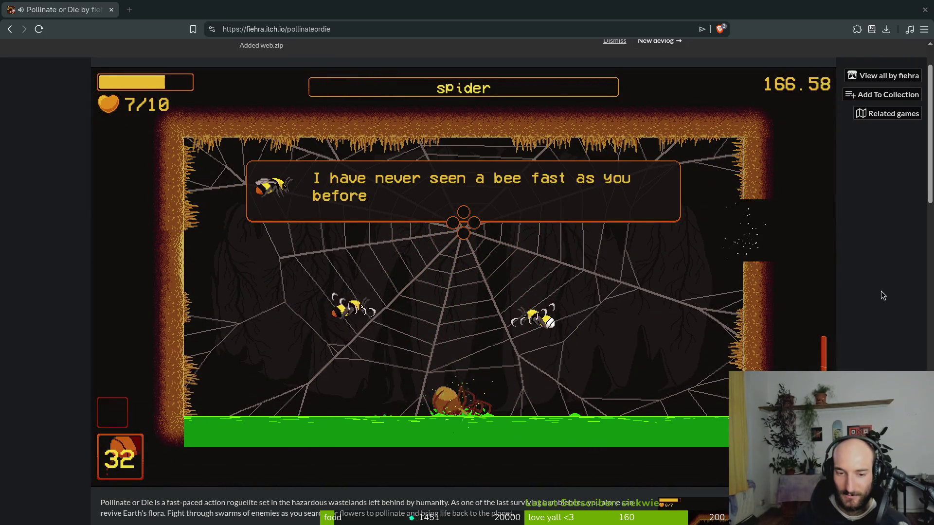
{"action": "key", "text": "d"}
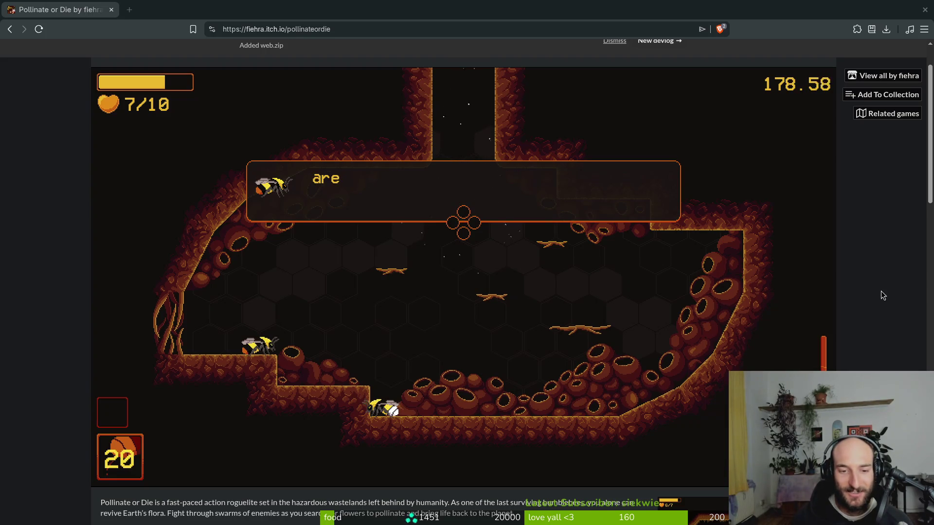
{"action": "key", "text": "d"}
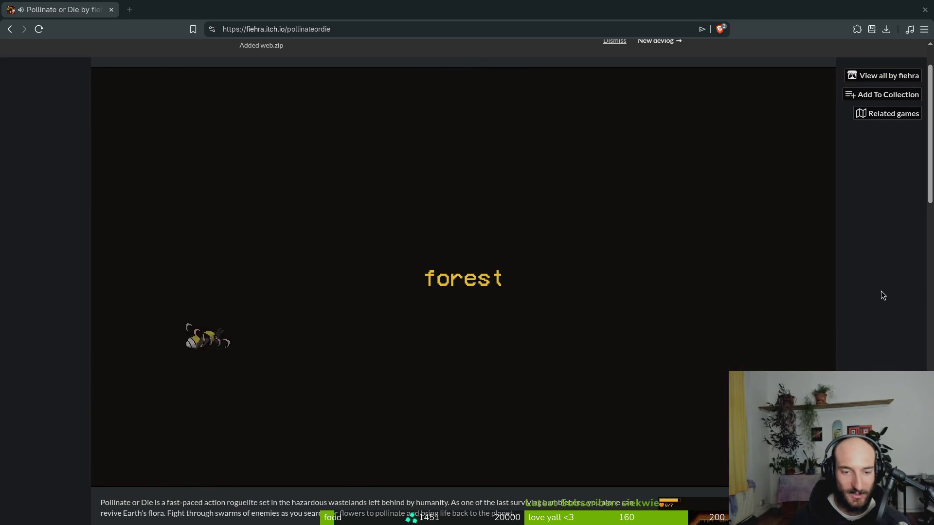
Attack the enemies in the lower-right cave and around the mushroom
{"action": "key", "text": "w"}
{"action": "key", "text": "d"}
{"action": "key", "text": "s"}
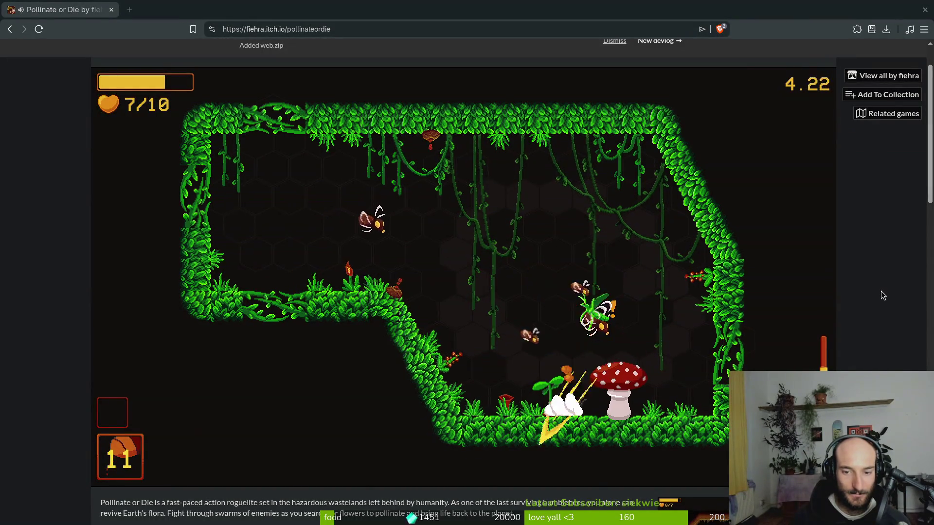
{"action": "key", "text": "space"}
{"action": "key", "text": "space"}
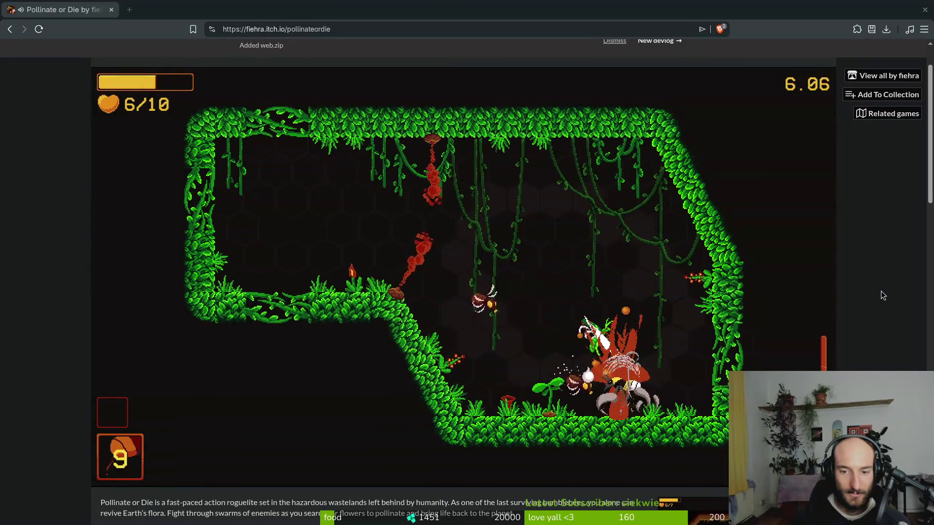
{"action": "key", "text": "space"}
{"action": "key", "text": "space"}
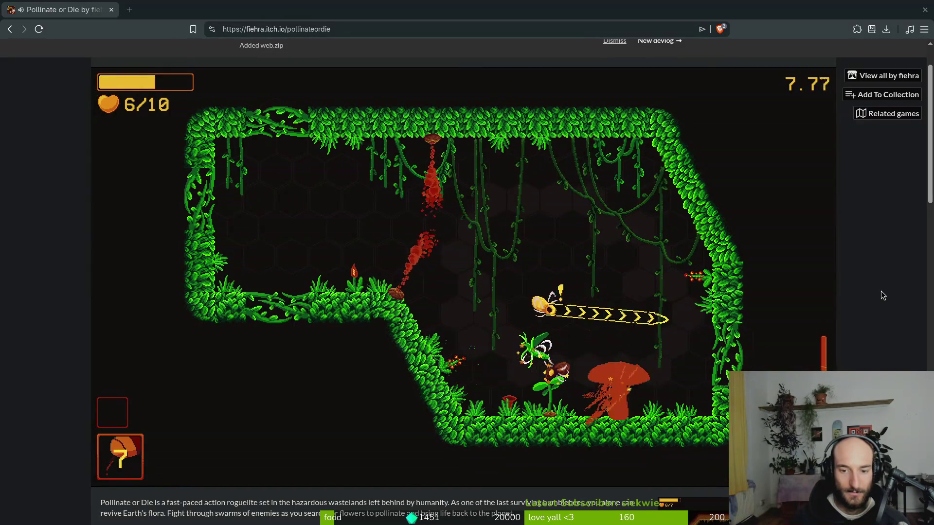
{"action": "key", "text": "a"}
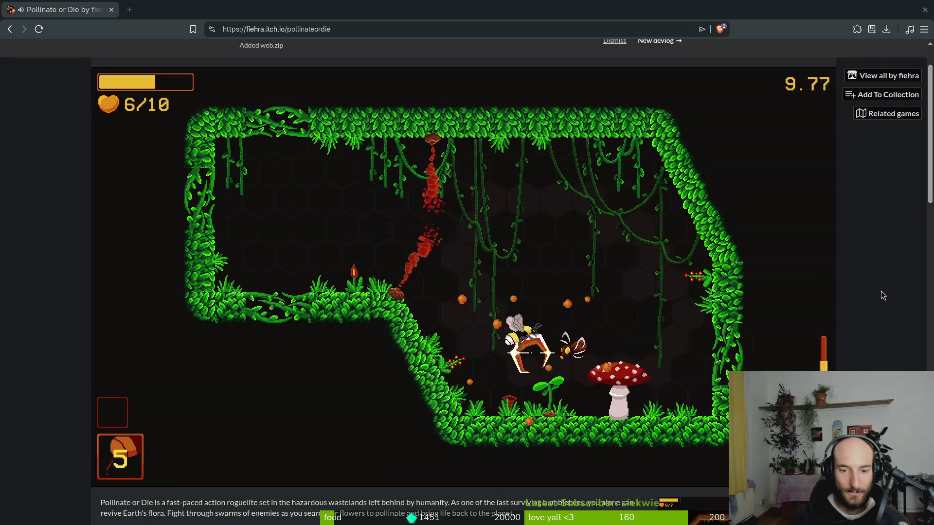
{"action": "key", "text": "w"}
{"action": "key", "text": "space"}
{"action": "key", "text": "d"}
{"action": "key", "text": "space"}
Chase down the last enemies so the flower blooms, then exit through the top-left opening
{"action": "key", "text": "w"}
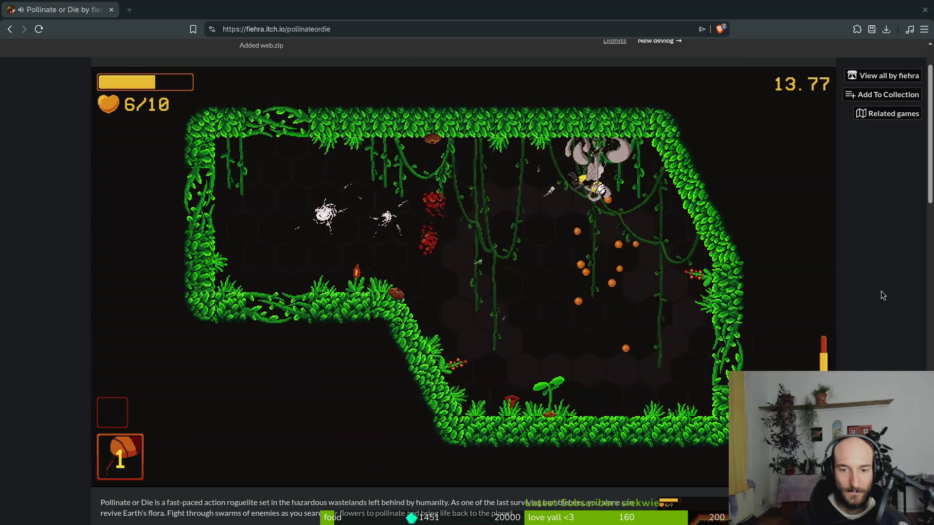
{"action": "key", "text": "space"}
{"action": "key", "text": "a"}
{"action": "key", "text": "space"}
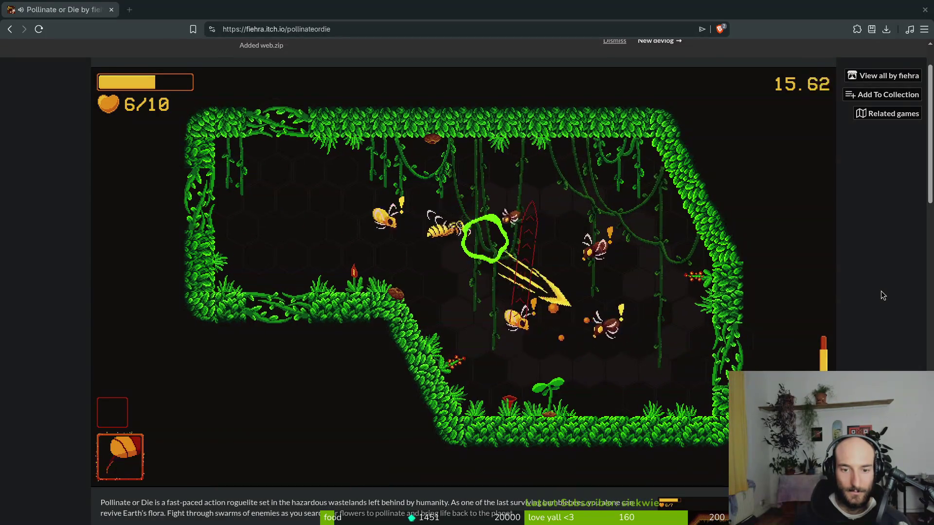
{"action": "key", "text": "space"}
{"action": "key", "text": "w"}
{"action": "key", "text": "s"}
{"action": "key", "text": "a"}
{"action": "key", "text": "w"}
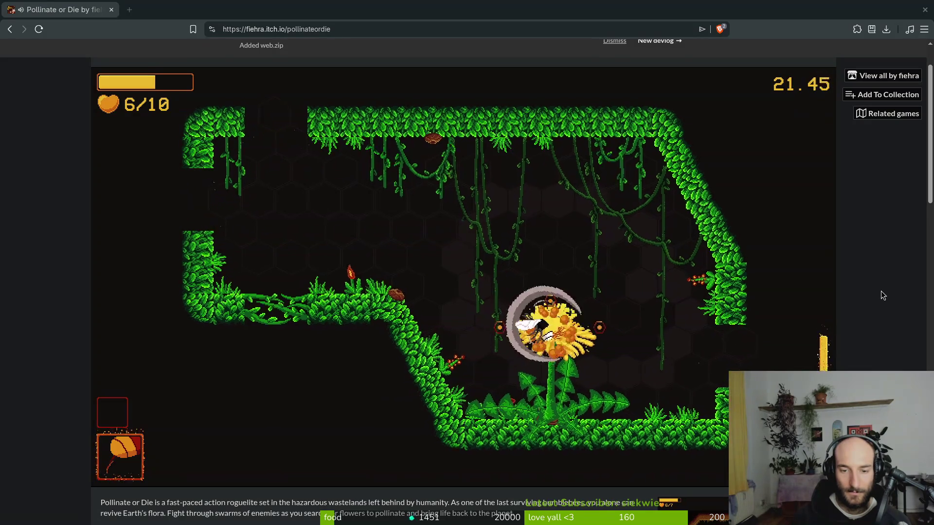
{"action": "key", "text": "a"}
{"action": "key", "text": "w"}
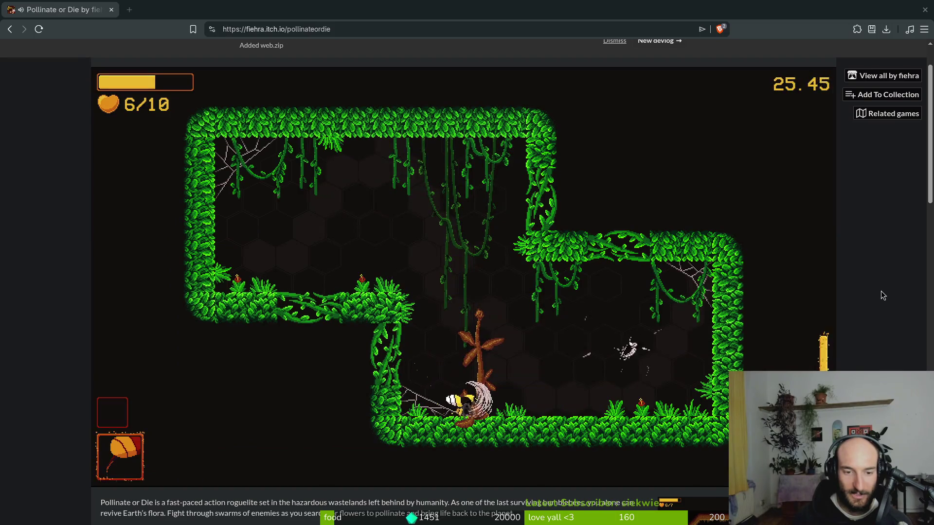
Fly up-left attacking enemies, return to the centre by the wasp and keep fighting
{"action": "key", "text": "a"}
{"action": "key", "text": "w"}
{"action": "key", "text": "d"}
{"action": "key", "text": "s"}
{"action": "key", "text": "w"}
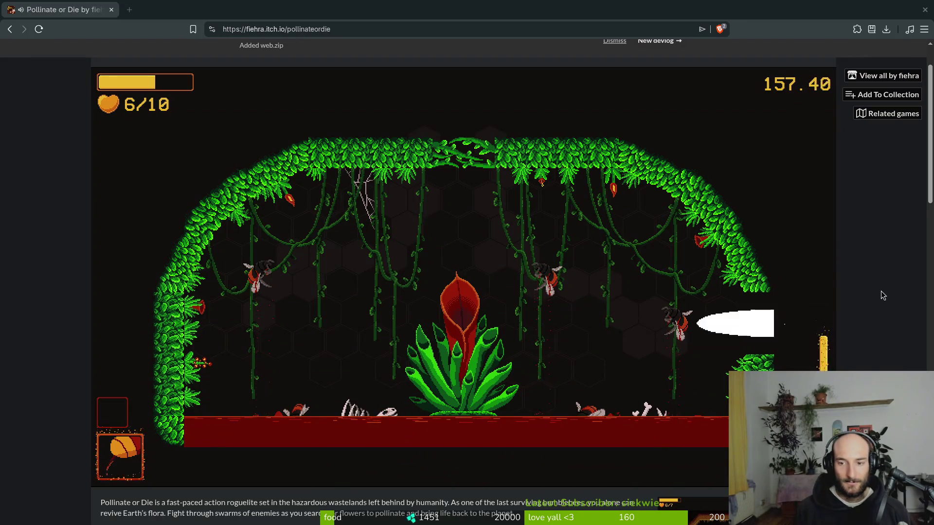
Pause and resume, then skip through the rescued bee's dialogue about the mantis
{"action": "key", "text": "Escape"}
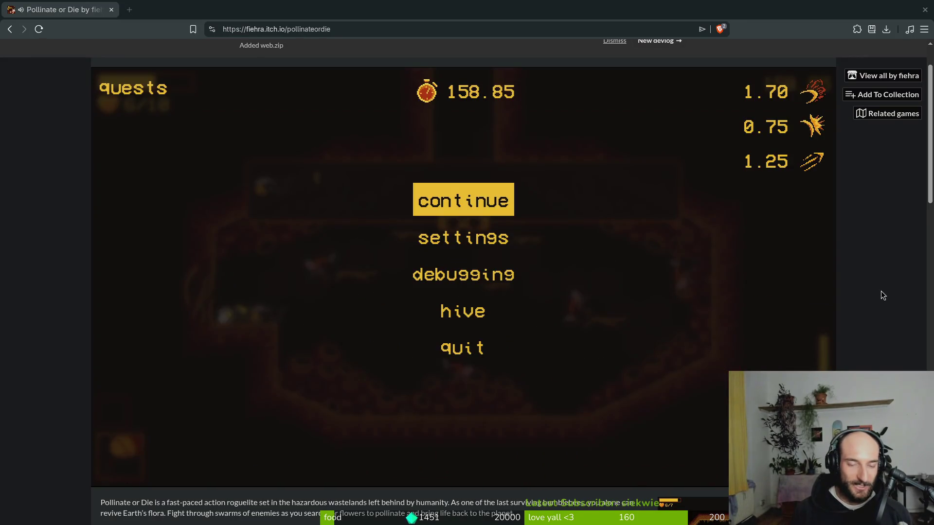
{"action": "key", "text": "Escape"}
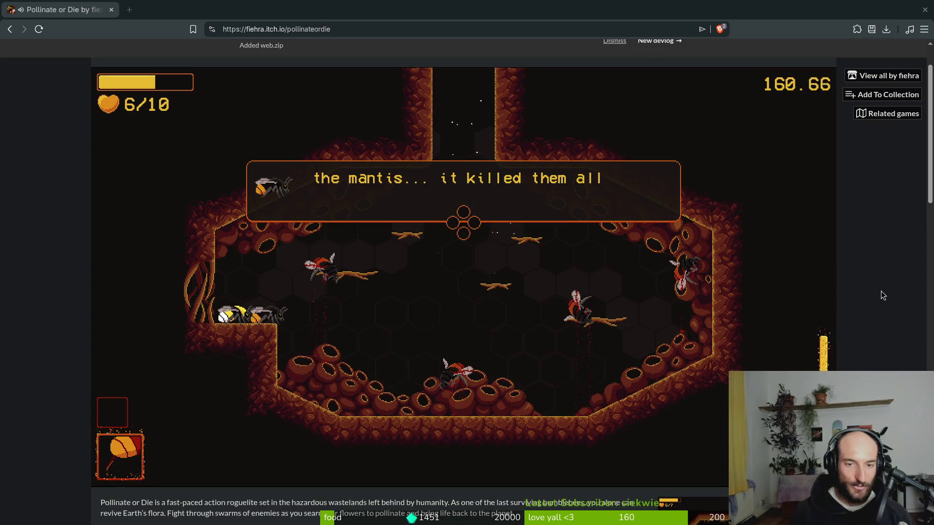
{"action": "key", "text": "space"}
{"action": "key", "text": "space"}
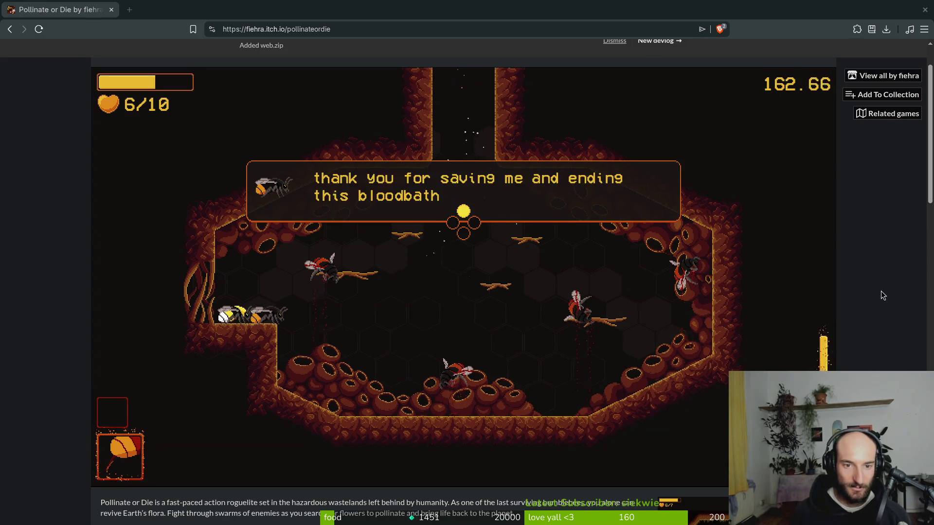
{"action": "key", "text": "space"}
{"action": "key", "text": "space"}
{"action": "key", "text": "space"}
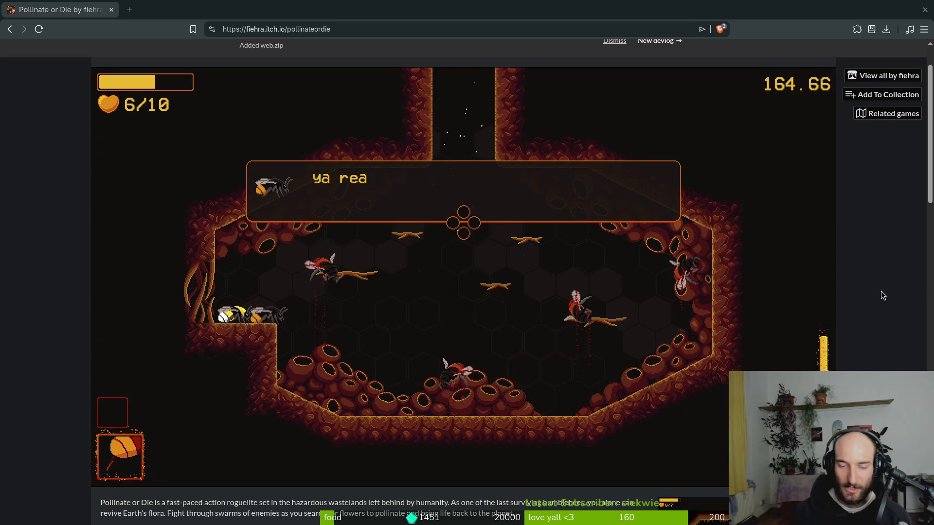
Quit the run from the pause menu, confirm OK, and return to the main menu
{"action": "key", "text": "Escape"}
{"action": "key", "text": "Up"}
{"action": "key", "text": "Return"}
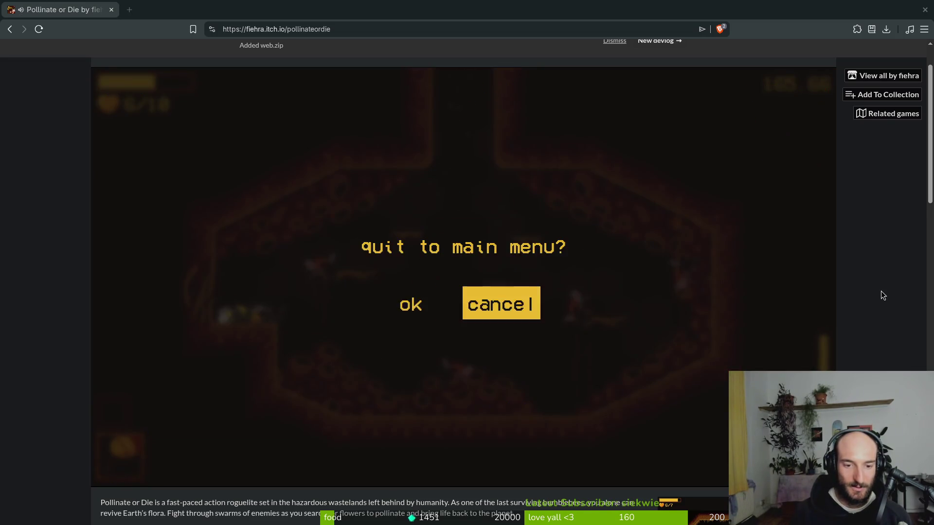
{"action": "key", "text": "Left"}
{"action": "key", "text": "Return"}
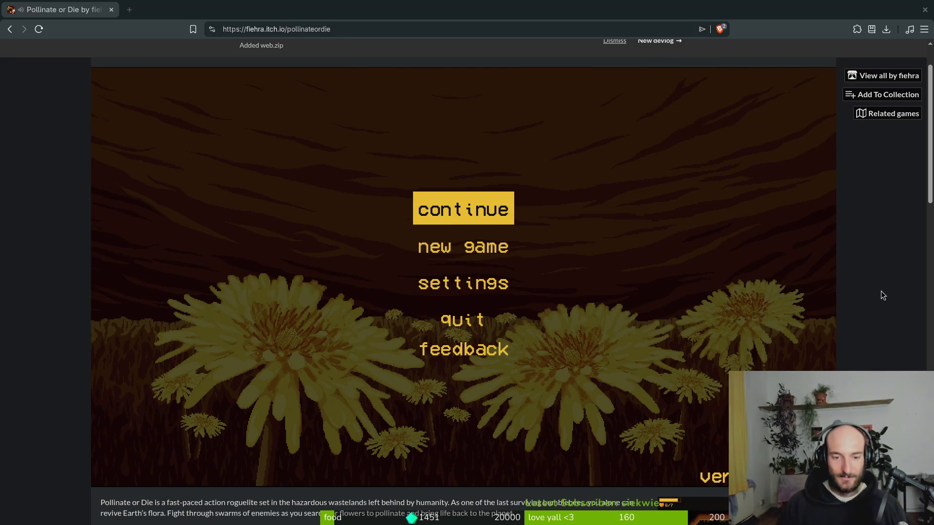
{"action": "key", "text": "Up"}
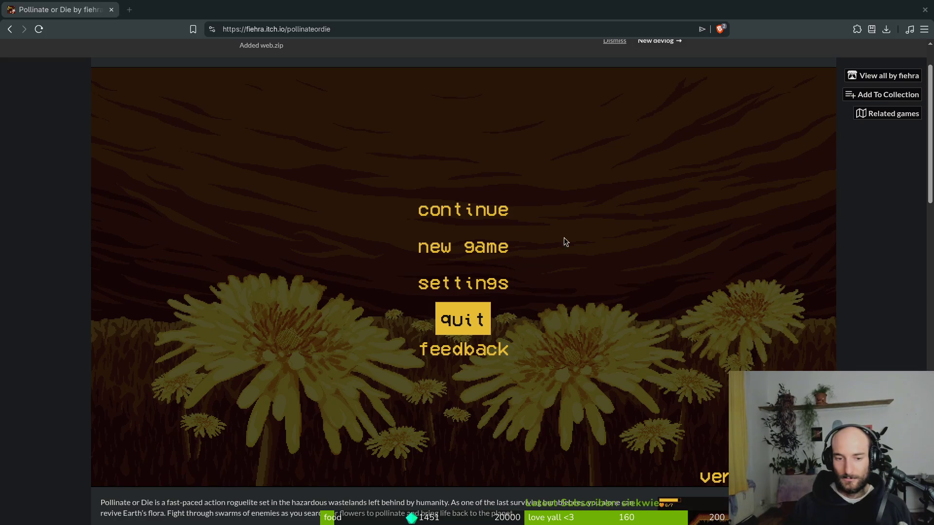
Back in Godot, try a Quick Open search for 'pl', cancel it and switch to Neovim
{"action": "key", "text": "alt+Tab"}
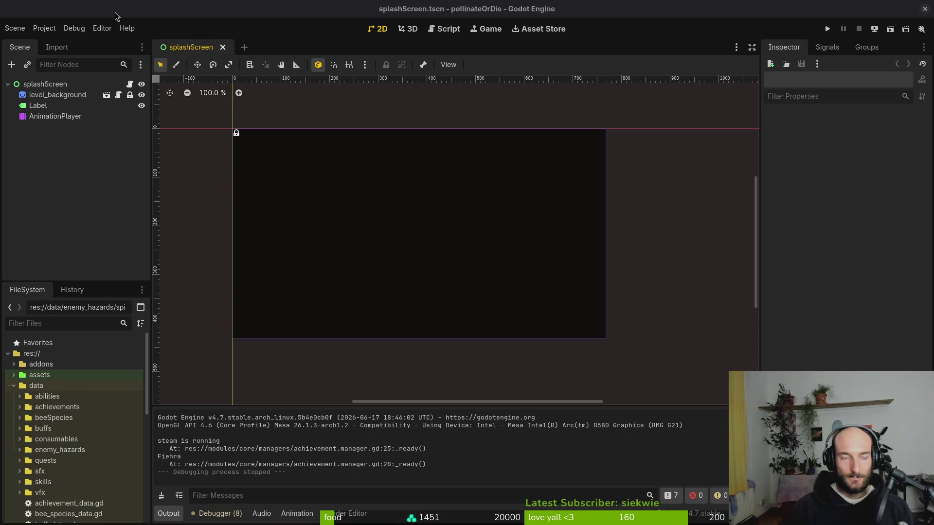
{"action": "key", "text": "ctrl+shift+o"}
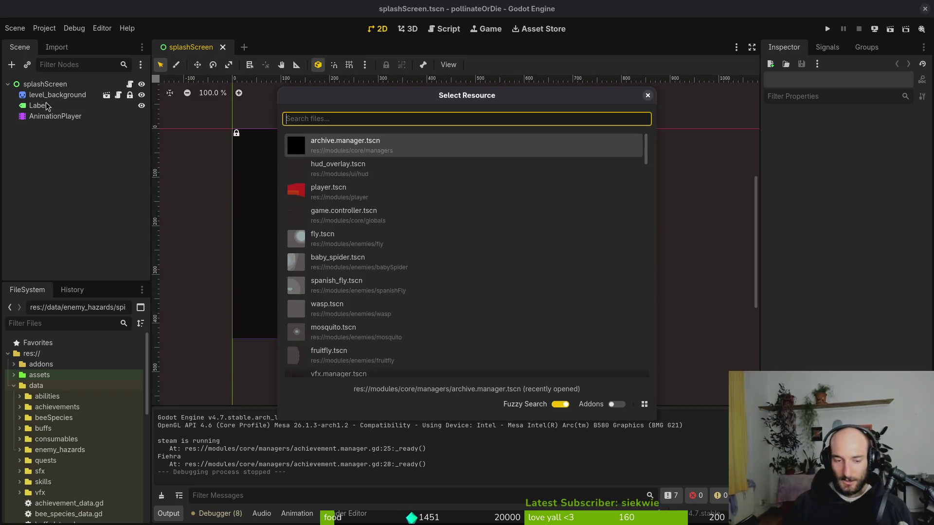
{"action": "type", "text": "pl"}
{"action": "key", "text": "Escape"}
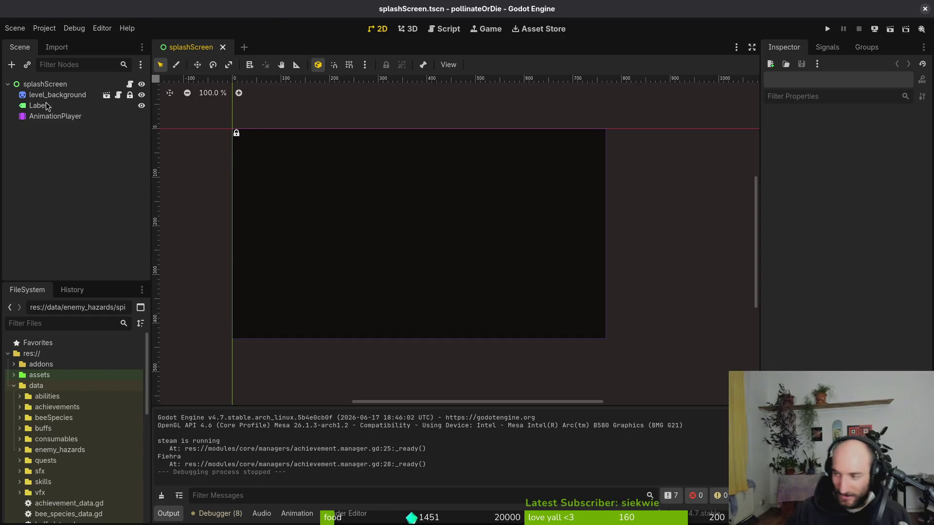
{"action": "key", "text": "alt+Tab"}
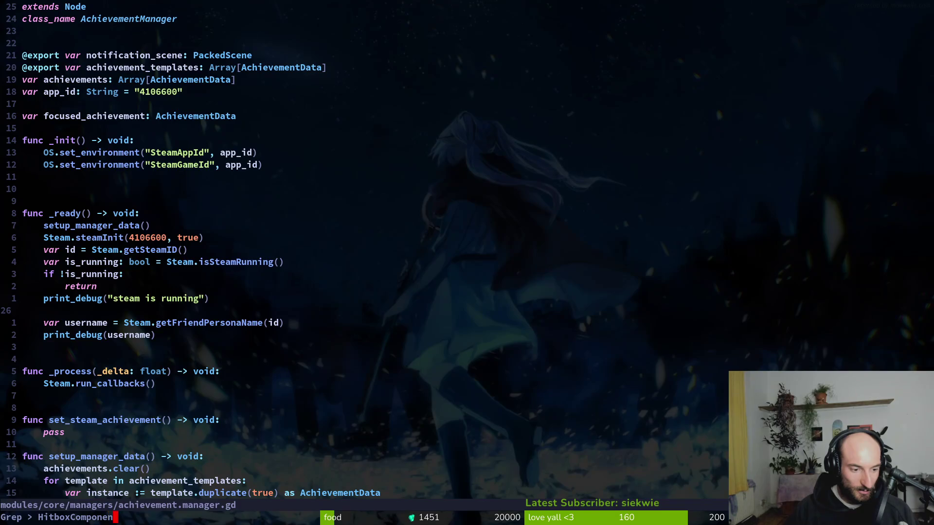
Search for HitboxComponent and browse its 203 matches, including the thorns and blood geyser scenes
{"action": "type", "text": "t"}
{"action": "key", "text": "Return"}
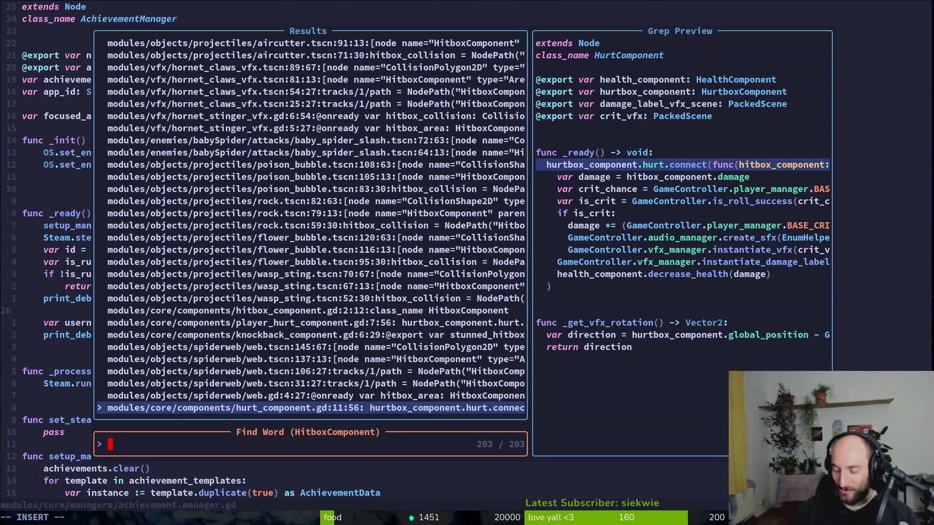
{"action": "key", "text": "Up"}
{"action": "key", "text": "Up"}
{"action": "key", "text": "Up"}
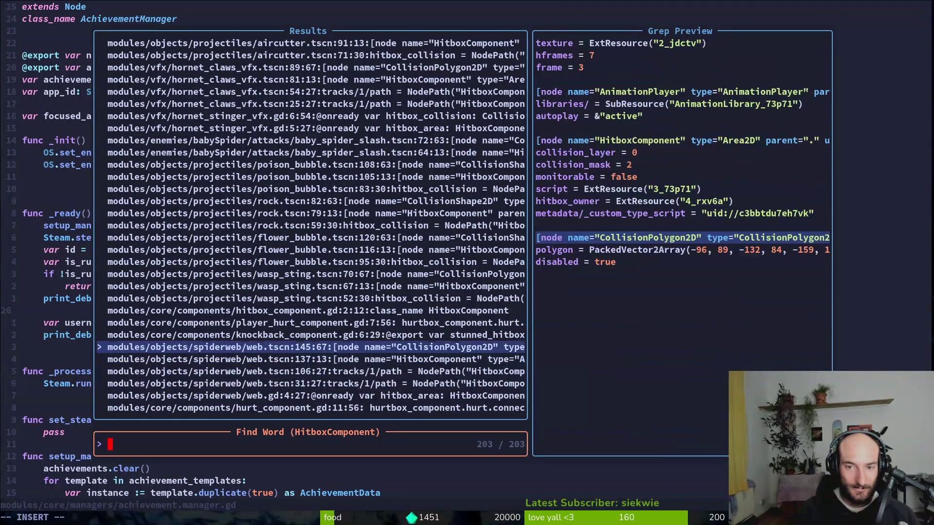
{"action": "key", "text": "Up"}
{"action": "key", "text": "Up"}
{"action": "key", "text": "Up"}
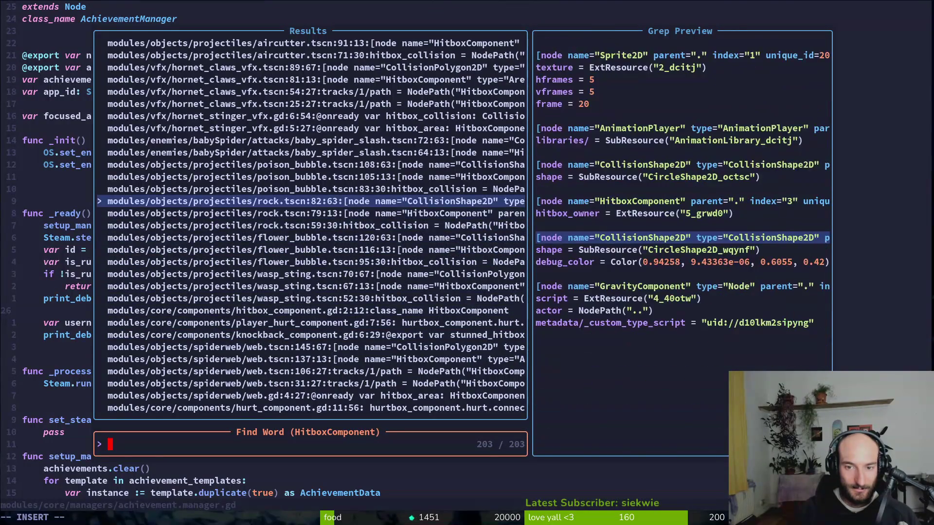
{"action": "key", "text": "Up"}
{"action": "key", "text": "Up"}
{"action": "key", "text": "Up"}
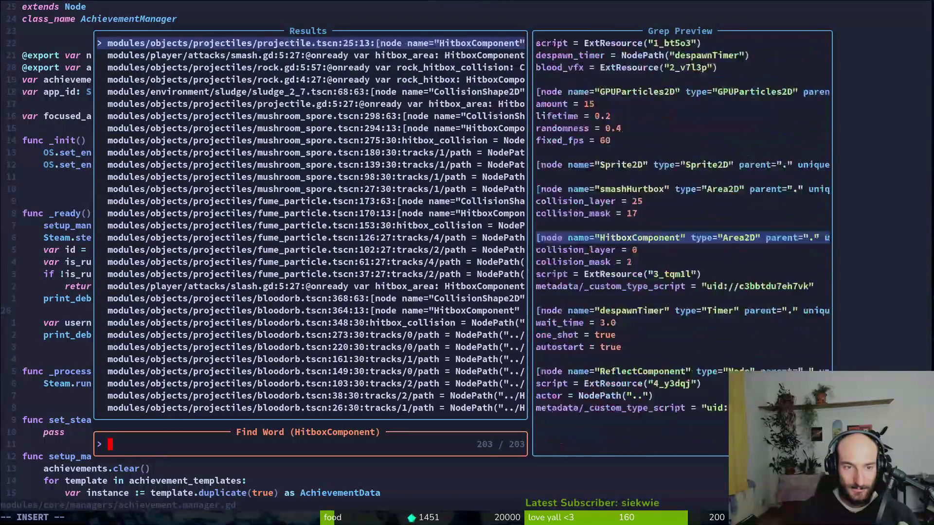
{"action": "key", "text": "Up"}
{"action": "key", "text": "Up"}
{"action": "key", "text": "Up"}
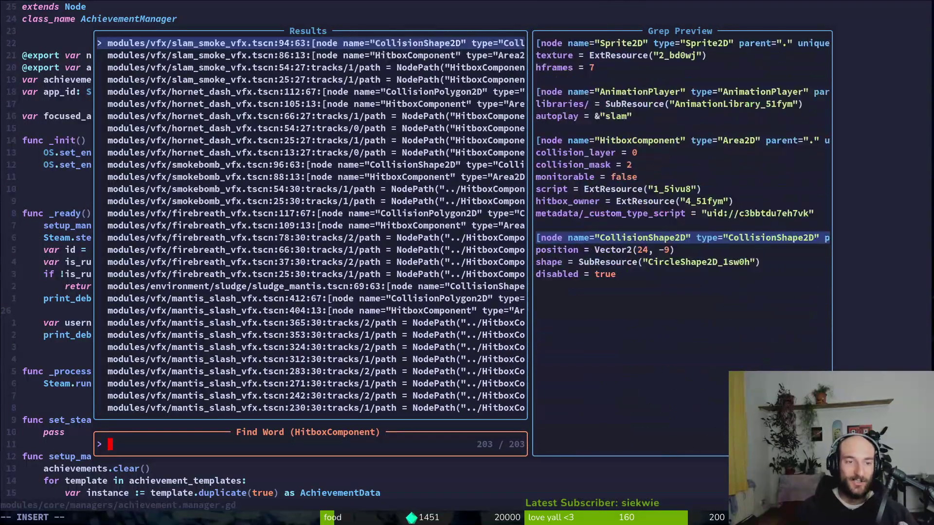
{"action": "key", "text": "Up"}
{"action": "key", "text": "Up"}
{"action": "key", "text": "Up"}
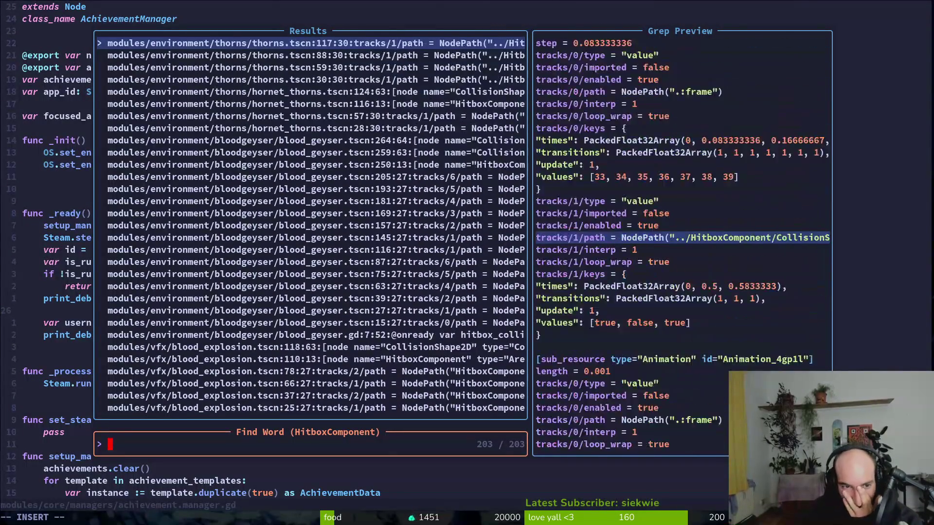
{"action": "key", "text": "Up"}
{"action": "key", "text": "Up"}
{"action": "key", "text": "Up"}
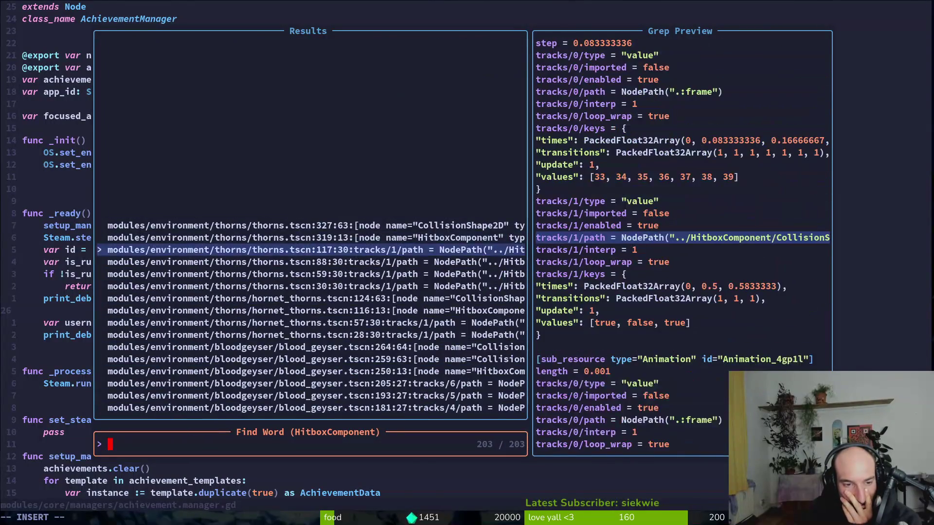
{"action": "key", "text": "Down"}
{"action": "key", "text": "Down"}
{"action": "key", "text": "Down"}
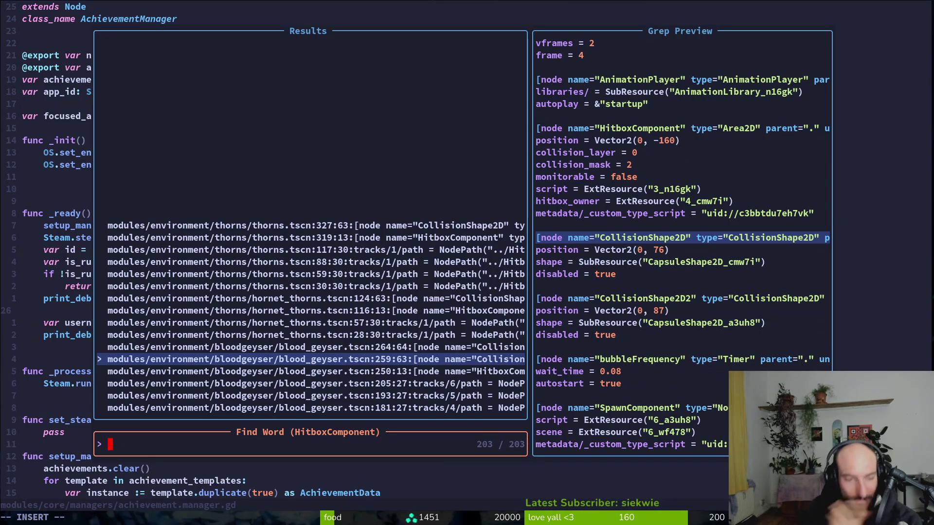
{"action": "key", "text": "alt+Tab"}
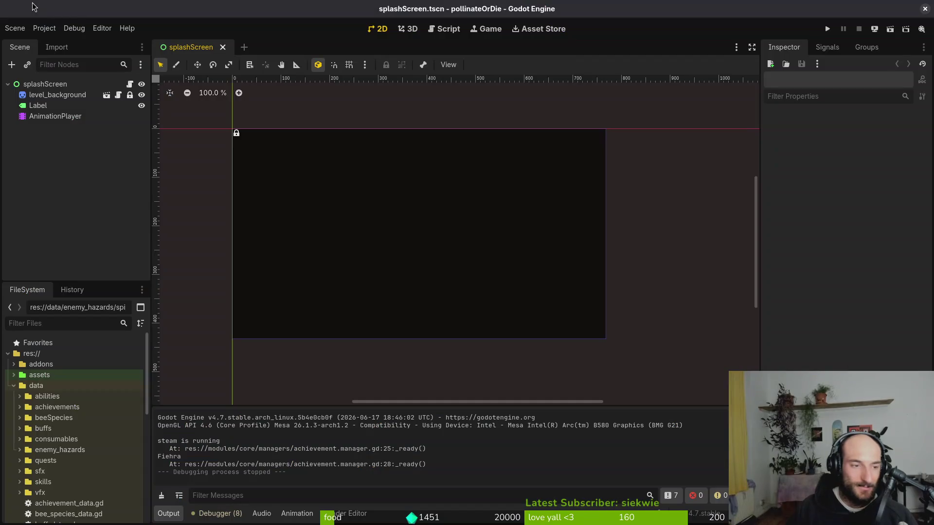
Quick-open the thorns.tscn scene by searching 'thorn'
{"action": "key", "text": "shift+alt+o"}
{"action": "type", "text": "thorn"}
{"action": "key", "text": "Down"}
{"action": "key", "text": "Down"}
{"action": "key", "text": "Down"}
{"action": "key", "text": "Return"}
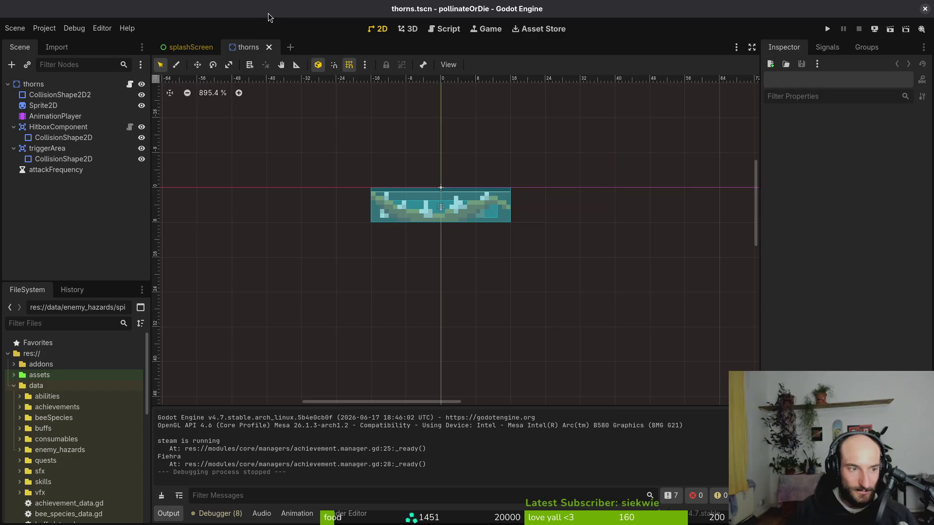
Check the HitboxComponent's Hitbox Owner shows Enemy Hazard Type Thorns, then run the project
{"action": "left_click", "coordinate": [58, 127]}
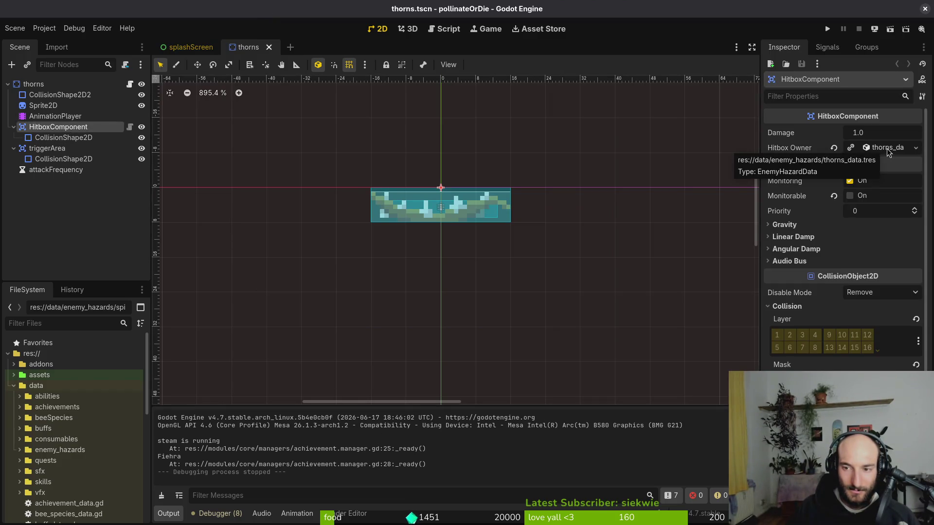
{"action": "left_click", "coordinate": [879, 152]}
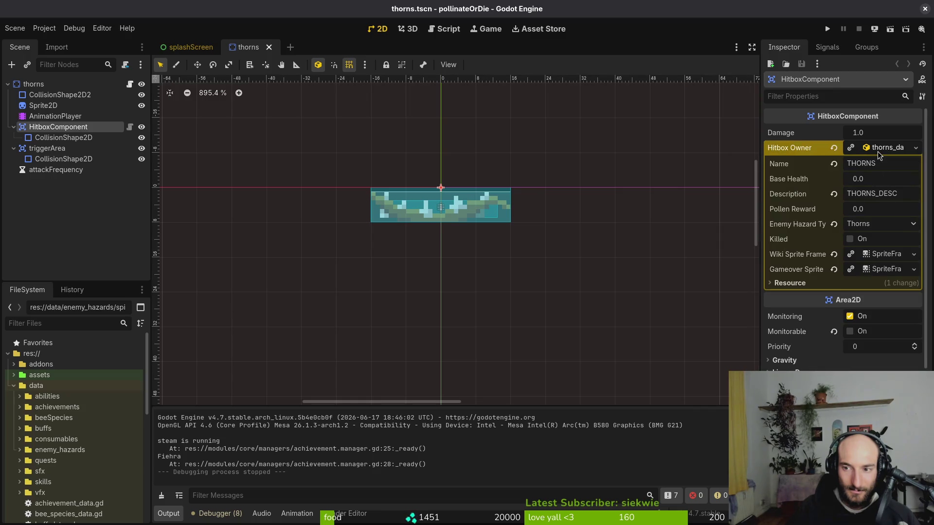
{"action": "left_click", "coordinate": [879, 152]}
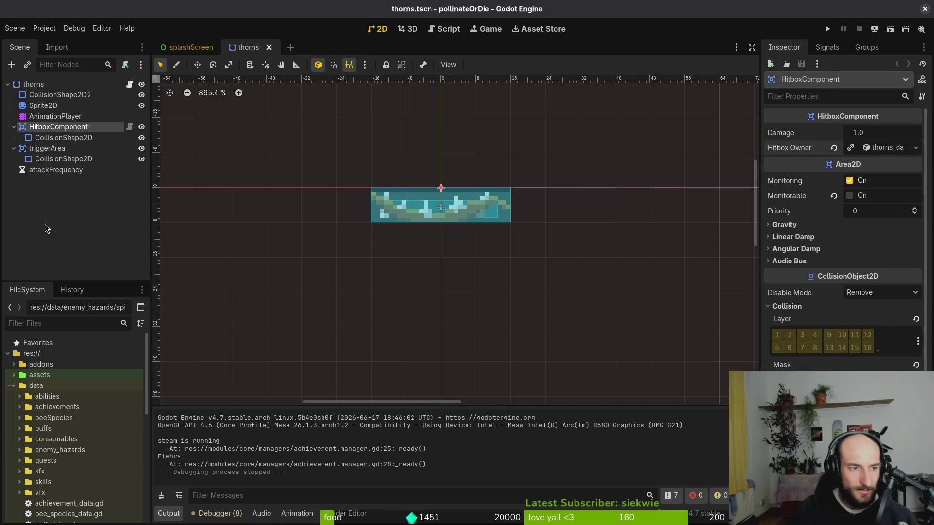
{"action": "left_click", "coordinate": [828, 30]}
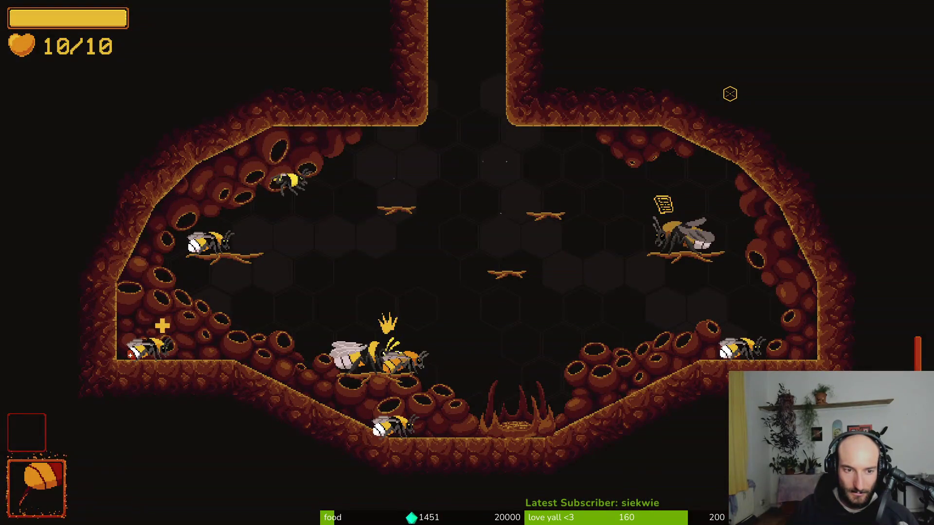
Delete all files in the game's user data folder via Project > Open User Data Folder
{"action": "key", "text": "i"}
{"action": "key", "text": "Right"}
{"action": "key", "text": "alt+Tab"}
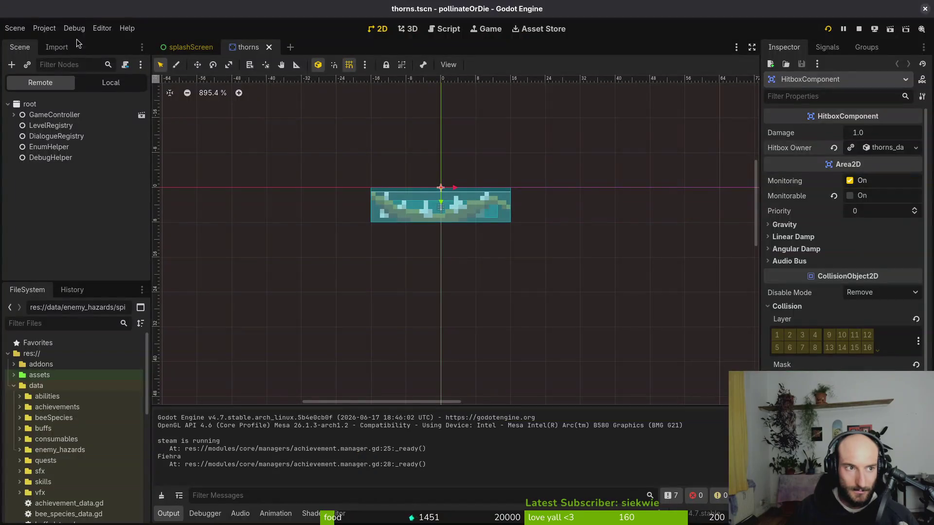
{"action": "left_click", "coordinate": [44, 28]}
{"action": "left_click", "coordinate": [82, 119]}
{"action": "key", "text": "ctrl+a"}
{"action": "key", "text": "Delete"}
{"action": "key", "text": "ctrl+w"}
Restart the game, begin a new game, and choose UNLOCK ALL from the debugging menu
{"action": "left_click", "coordinate": [828, 29]}
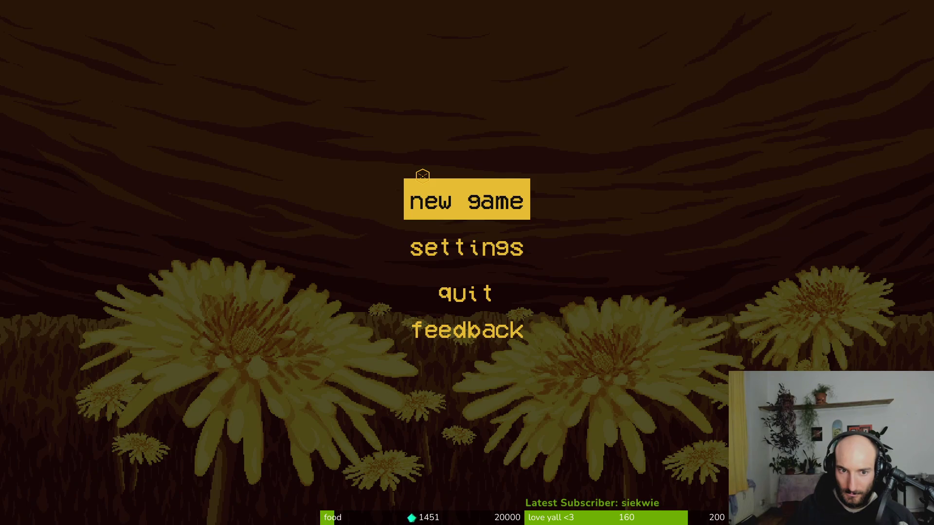
{"action": "left_click", "coordinate": [423, 177]}
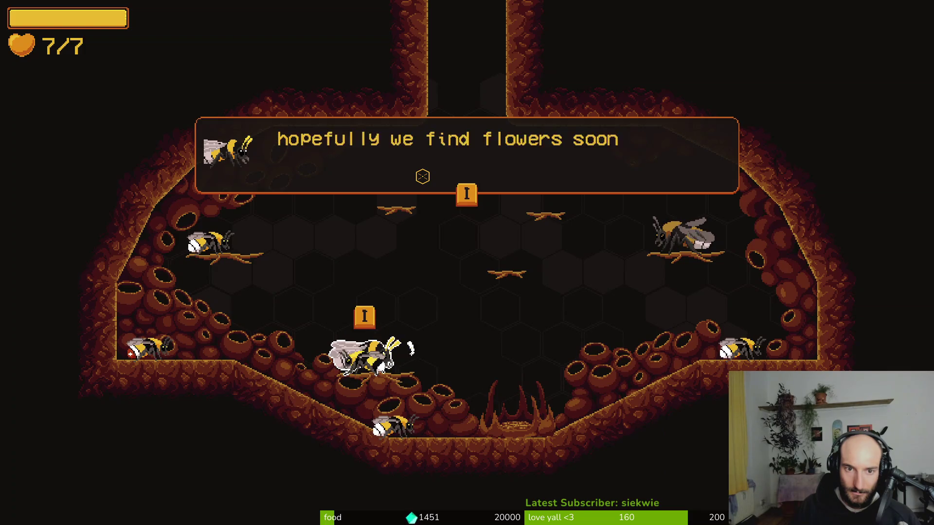
{"action": "key", "text": "Escape"}
{"action": "key", "text": "Up"}
{"action": "key", "text": "Up"}
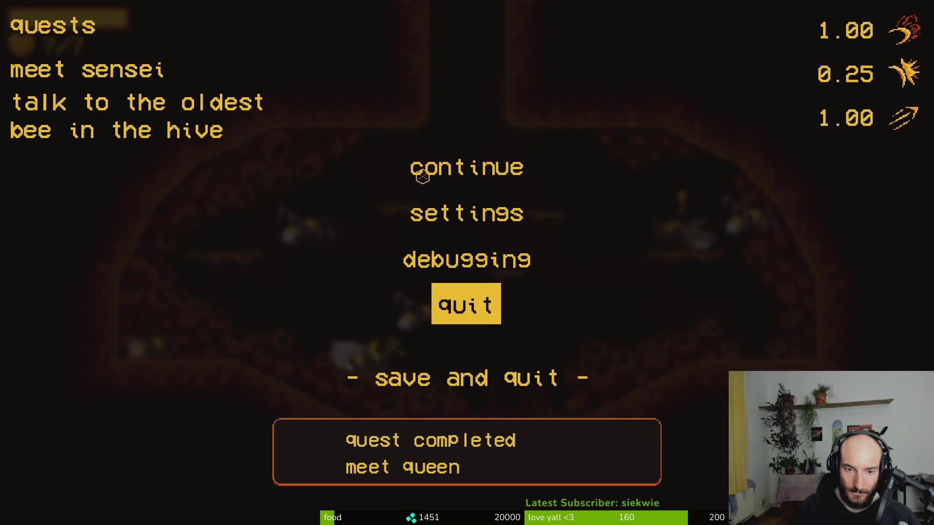
{"action": "key", "text": "Return"}
{"action": "key", "text": "Up"}
{"action": "key", "text": "Left"}
{"action": "key", "text": "Return"}
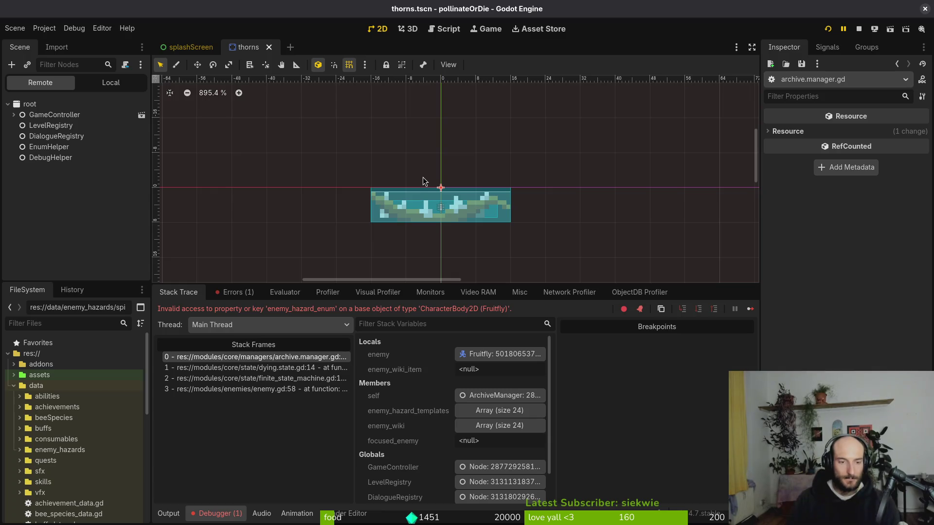
Select enemy_hazard_enum in the debugger's Fruitfly error message
{"action": "double_click", "coordinate": [305, 309]}
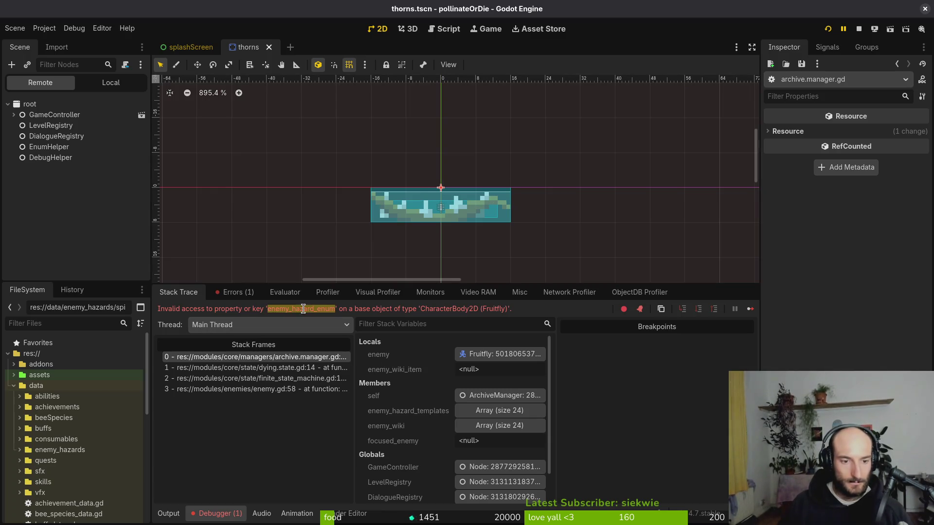
Change enemy_hazard_enum to enemy_hazard_type in the player manager script and save it
{"action": "key", "text": "alt+Tab"}
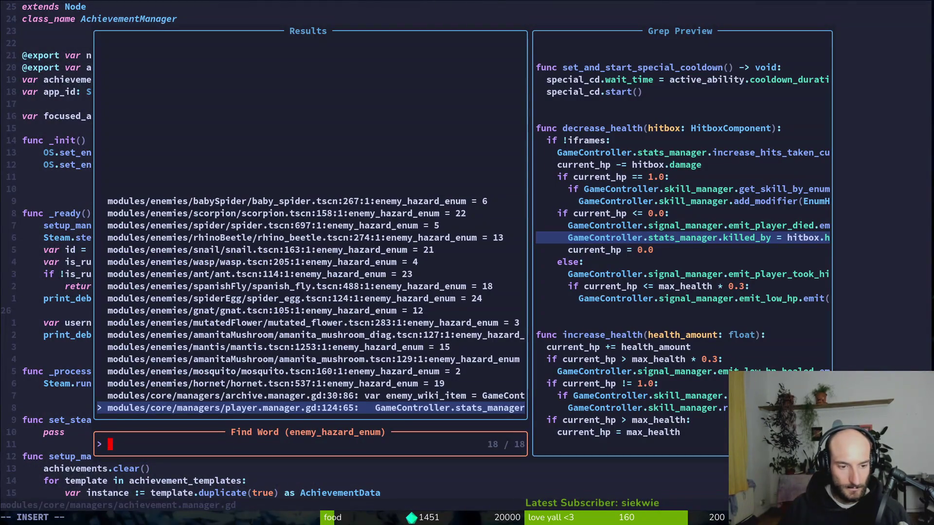
{"action": "key", "text": "Return"}
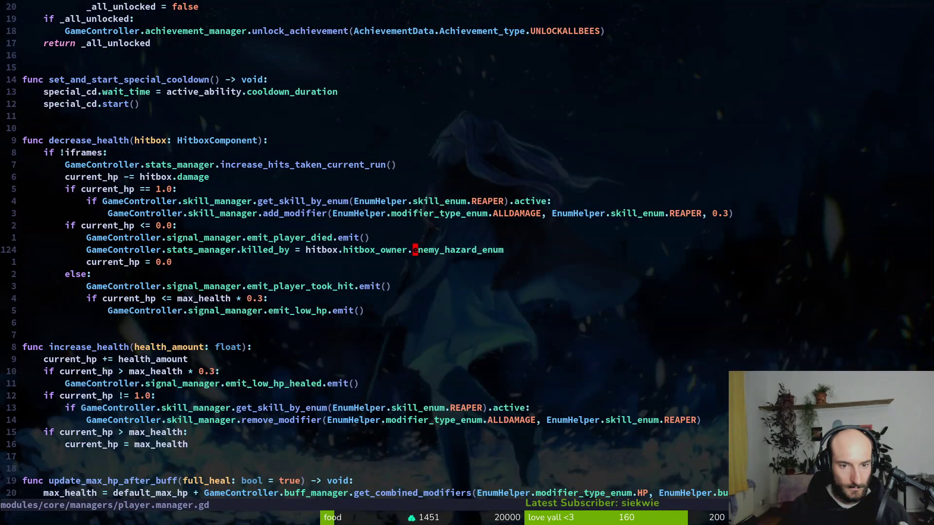
{"action": "type", "text": "cw"}
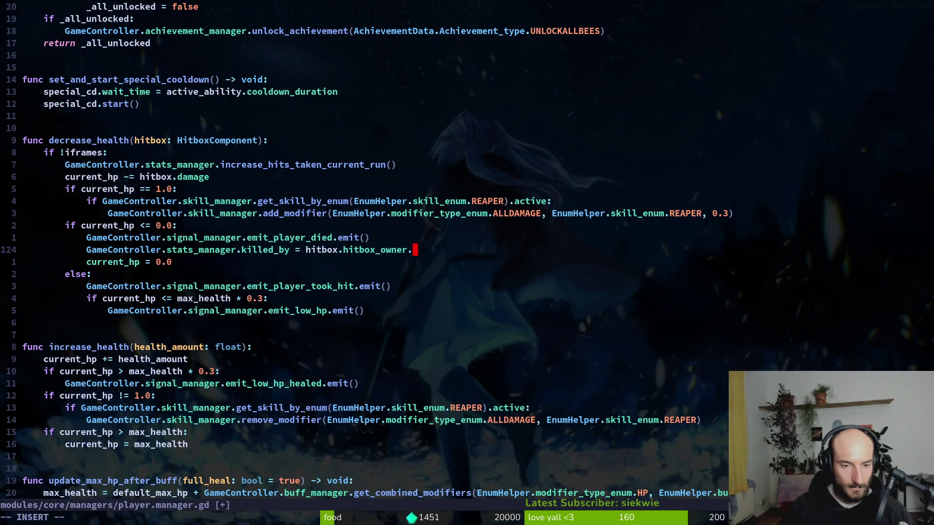
{"action": "type", "text": "ene"}
{"action": "key", "text": "Return"}
{"action": "key", "text": "Escape"}
{"action": "type", "text": ":w"}
{"action": "key", "text": "Return"}
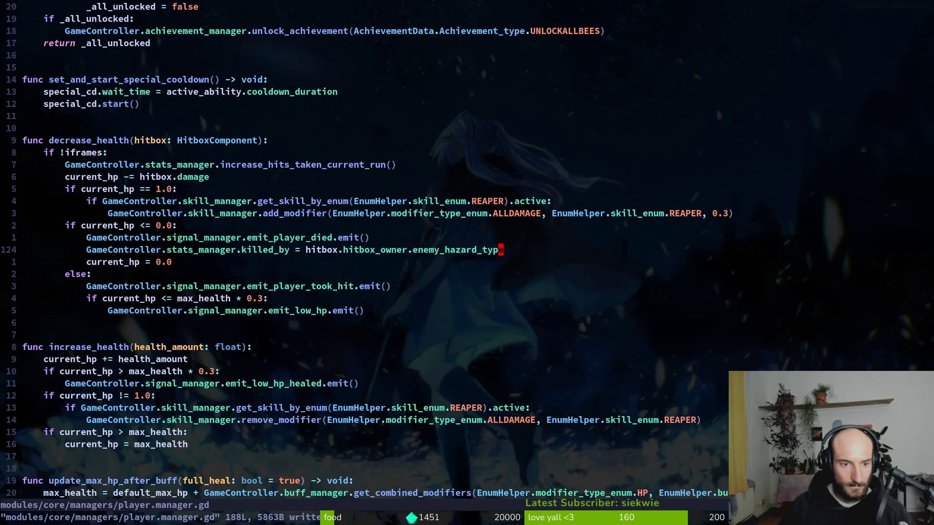
{"action": "key", "text": "ctrl+o"}
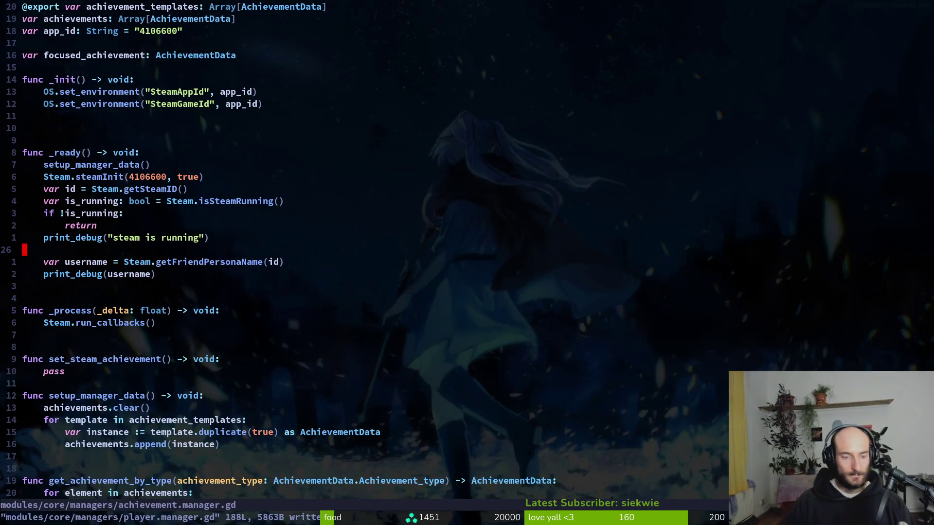
{"action": "key", "text": "ctrl+i"}
Grep again and change enemy_hazard_enum to enemy_hazard_type in the archive manager script, then save
{"action": "key", "text": "space"}
{"action": "key", "text": "f"}
{"action": "key", "text": "g"}
{"action": "key", "text": "Return"}
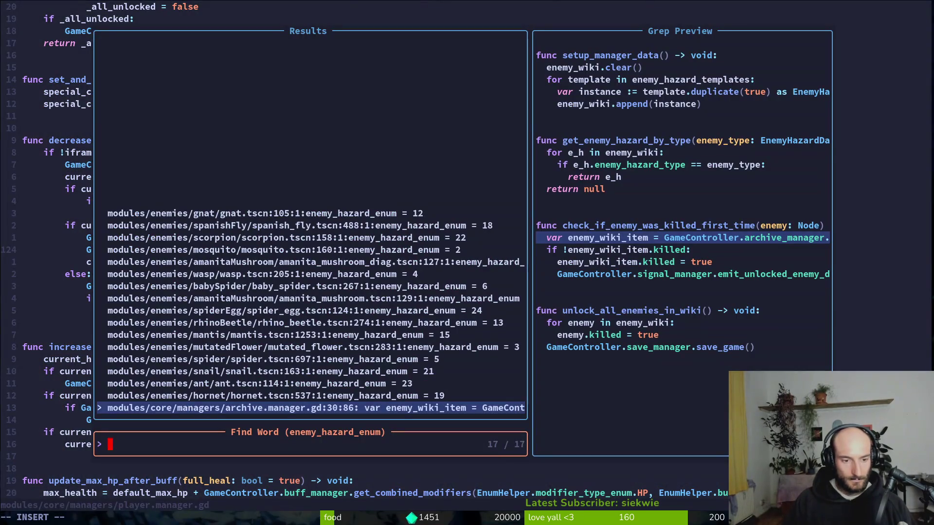
{"action": "key", "text": "Return"}
{"action": "type", "text": "cw"}
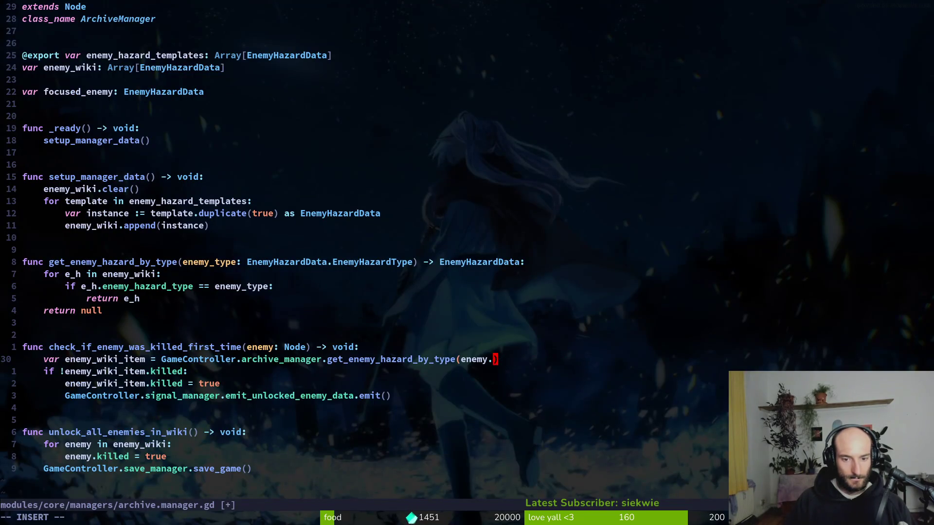
{"action": "type", "text": "enha"}
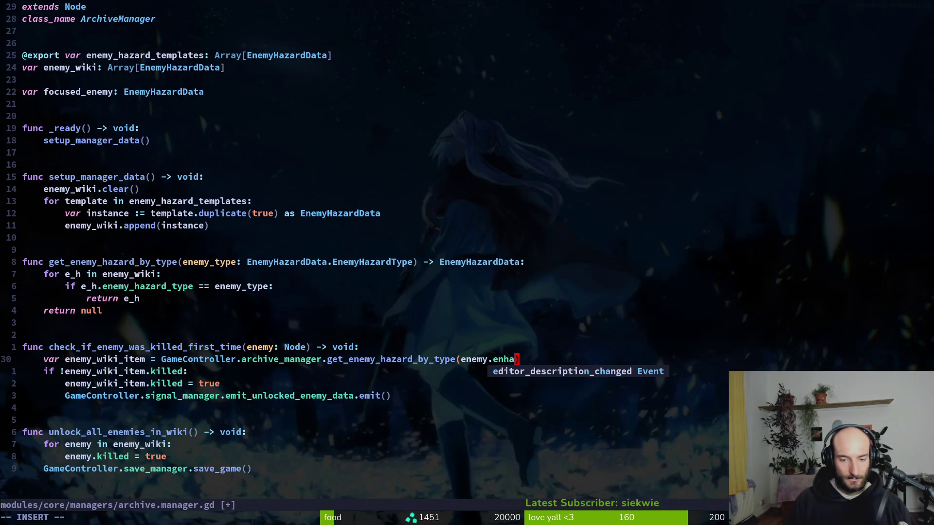
{"action": "type", "text": "z"}
{"action": "key", "text": "Return"}
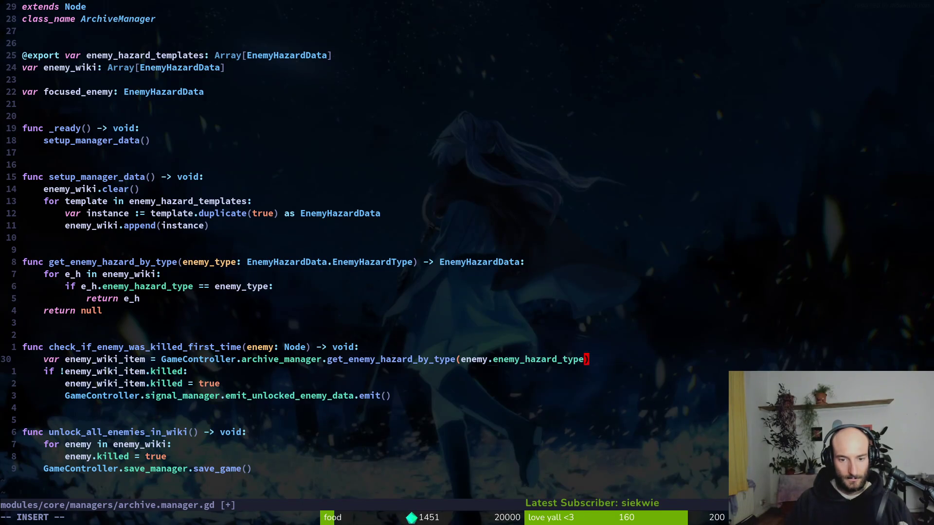
{"action": "key", "text": "Escape"}
{"action": "type", "text": ":w"}
{"action": "key", "text": "Return"}
Check remaining matches such as the gnat scene, then return to Godot and continue into the hive
{"action": "key", "text": "space"}
{"action": "key", "text": "f"}
{"action": "key", "text": "w"}
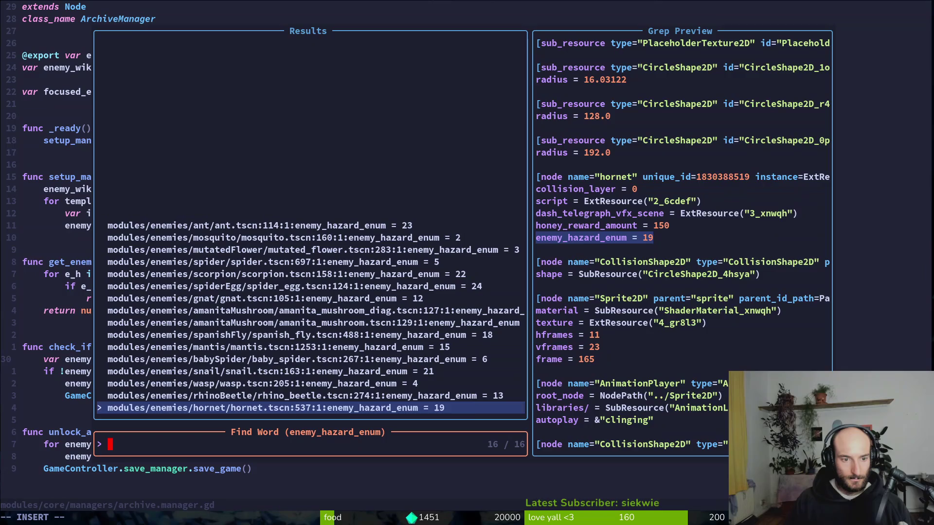
{"action": "key", "text": "Up"}
{"action": "key", "text": "Up"}
{"action": "key", "text": "Up"}
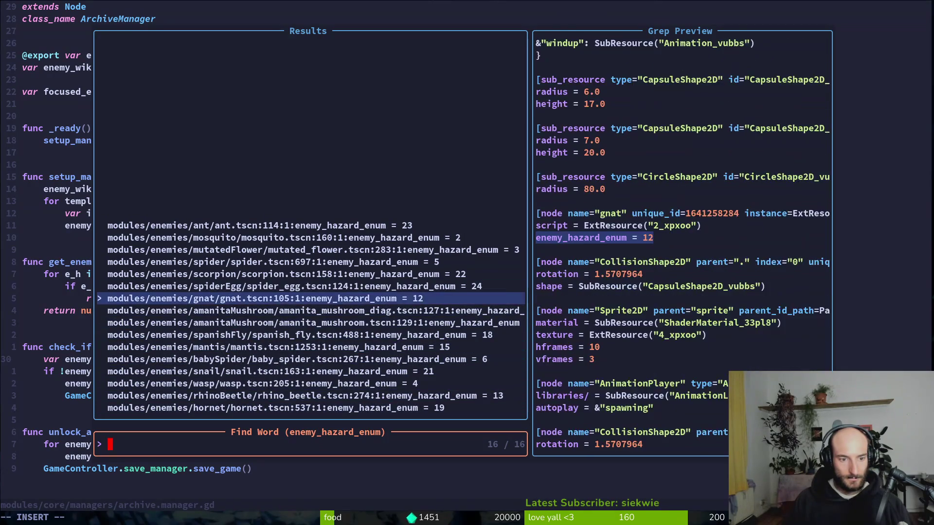
{"action": "key", "text": "Down"}
{"action": "key", "text": "Down"}
{"action": "key", "text": "Down"}
{"action": "key", "text": "Escape"}
{"action": "key", "text": "alt+Tab"}
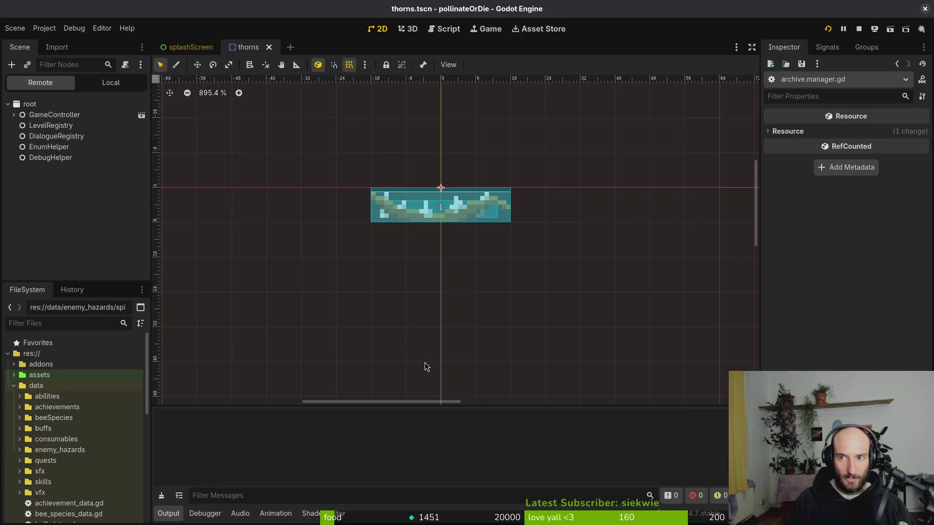
{"action": "key", "text": "Return"}
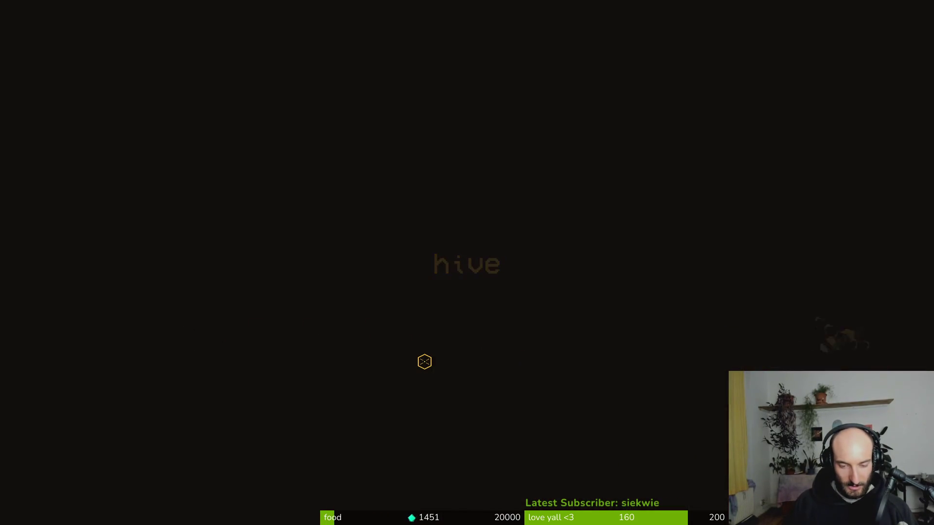
Fly the bee to the centre, pause, lower the music volume slightly, then resume
{"action": "key", "text": "d"}
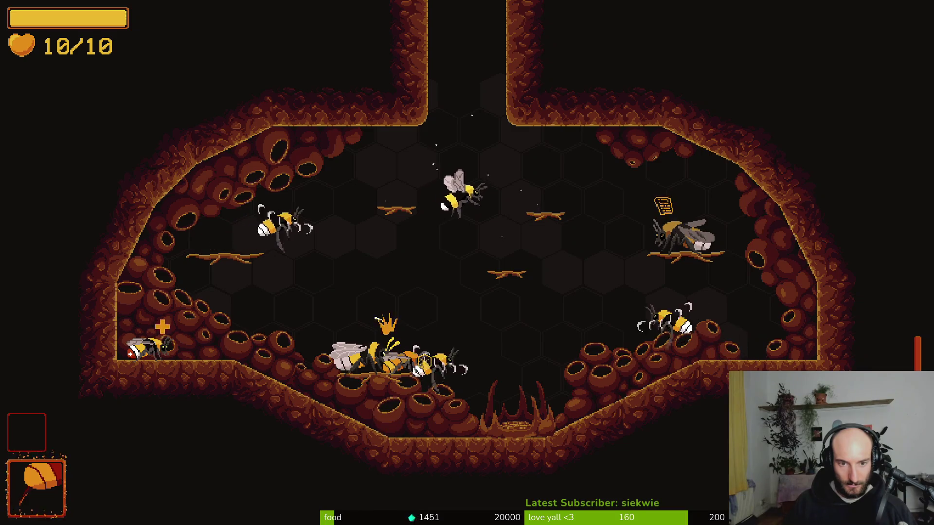
{"action": "key", "text": "Escape"}
{"action": "key", "text": "Up"}
{"action": "key", "text": "Up"}
{"action": "key", "text": "Up"}
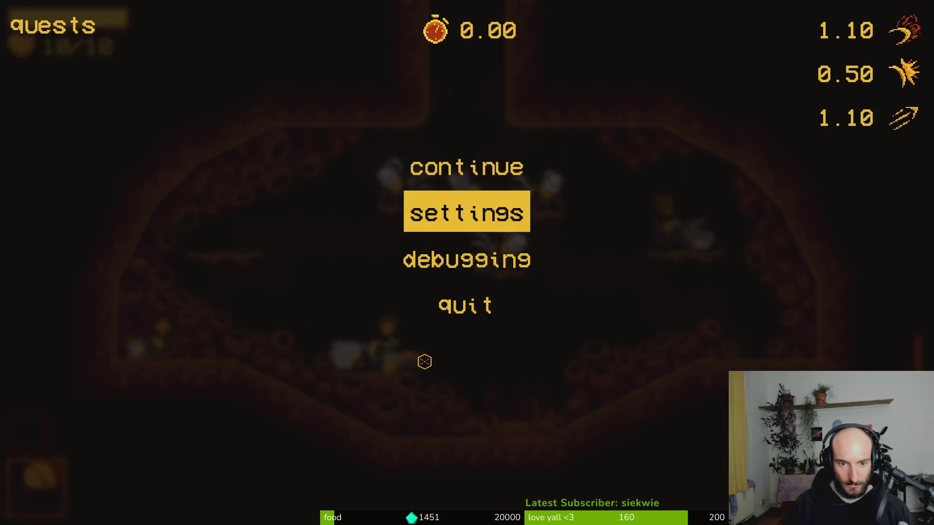
{"action": "key", "text": "Return"}
{"action": "key", "text": "Left"}
{"action": "key", "text": "Escape"}
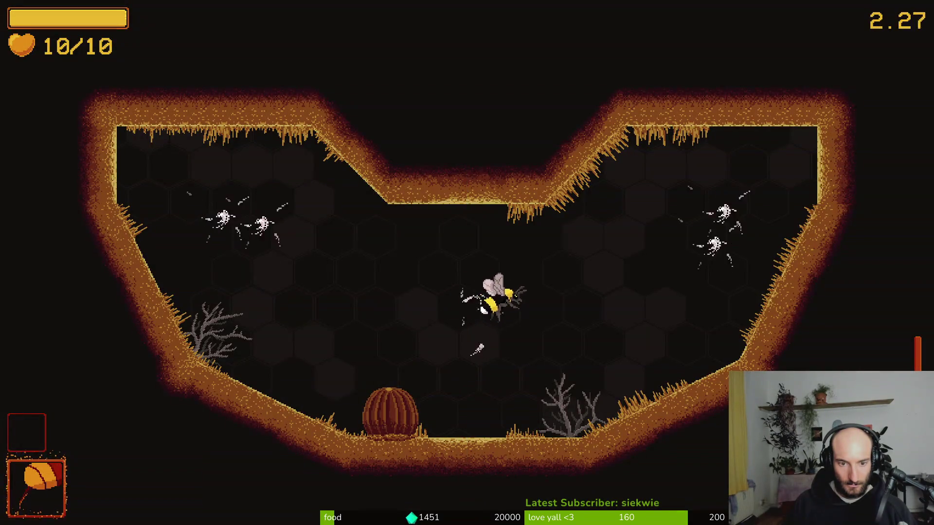
Kill the moth near the centre and the fly to the upper left
{"action": "left_click", "coordinate": [469, 281]}
{"action": "left_click", "coordinate": [730, 214]}
{"action": "left_click", "coordinate": [418, 241]}
{"action": "left_click", "coordinate": [210, 146]}
End the run, return to the main menu, and exit the game back to the editor
{"action": "key", "text": "Escape"}
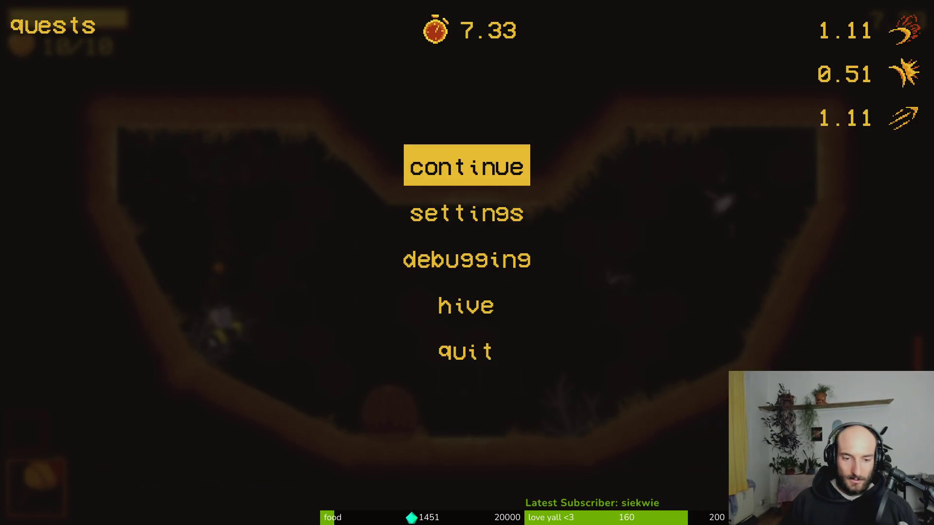
{"action": "key", "text": "Up"}
{"action": "key", "text": "Up"}
{"action": "key", "text": "Down"}
{"action": "key", "text": "Return"}
{"action": "key", "text": "Left"}
{"action": "key", "text": "Return"}
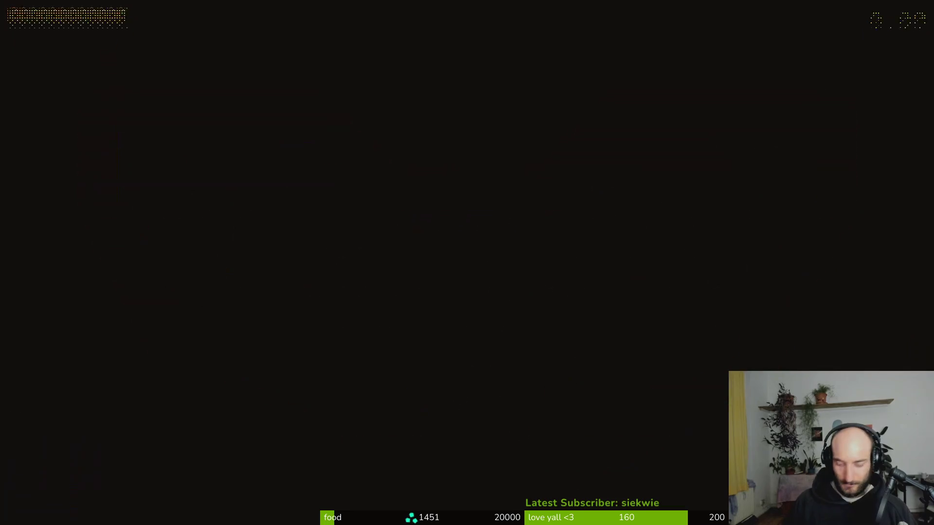
{"action": "key", "text": "Down"}
{"action": "key", "text": "Down"}
{"action": "key", "text": "Down"}
{"action": "key", "text": "Return"}
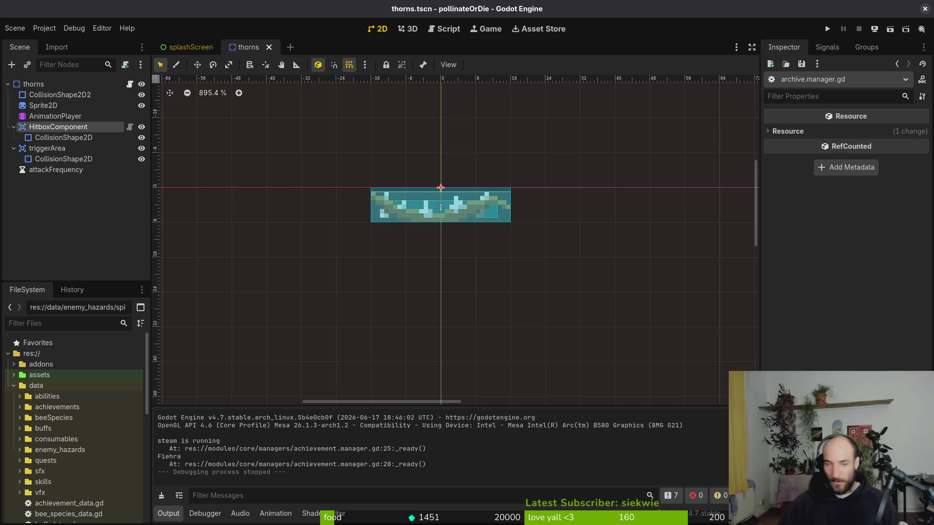
Close the thorns scene, then in the terminal quit Vim and check repository status in tig
{"action": "scroll", "coordinate": [365, 258], "scroll_direction": "right", "scroll_amount": 2}
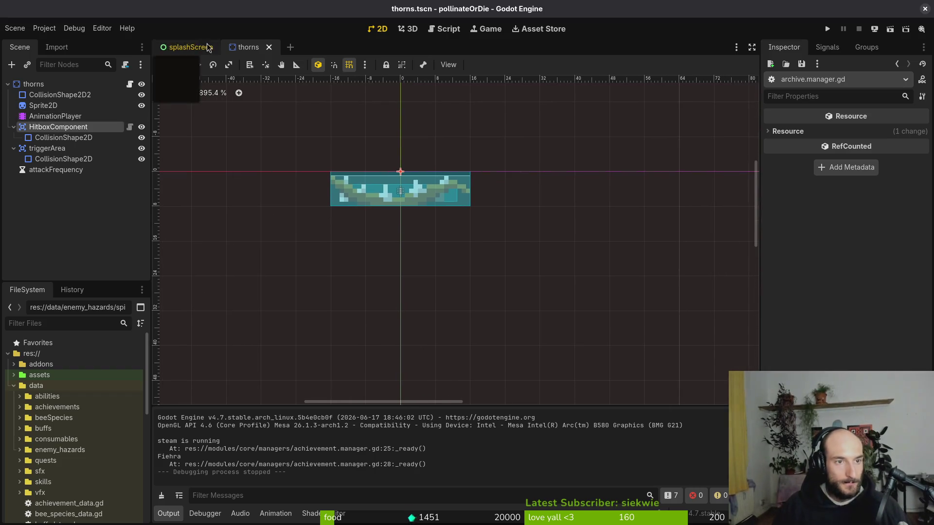
{"action": "middle_click", "coordinate": [252, 52]}
{"action": "key", "text": "super+2"}
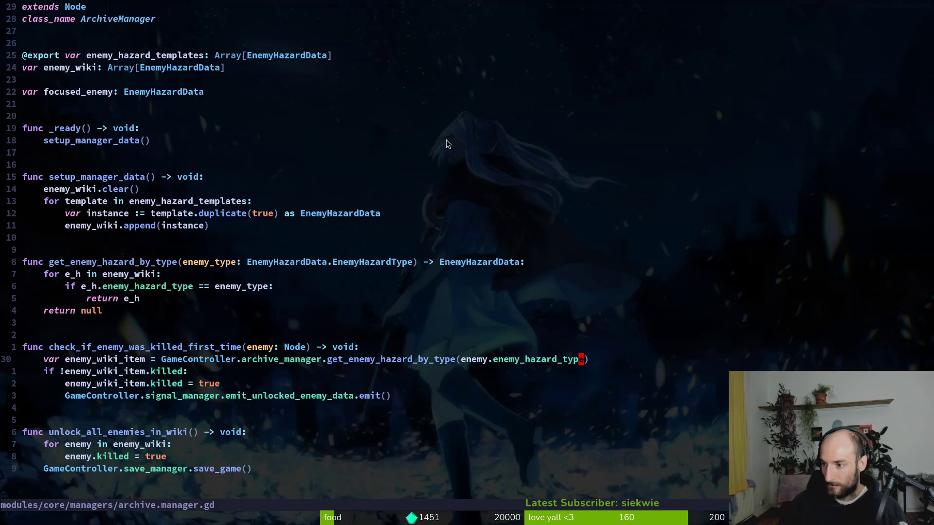
{"action": "type", "text": ":q"}
{"action": "key", "text": "Return"}
{"action": "type", "text": "tig"}
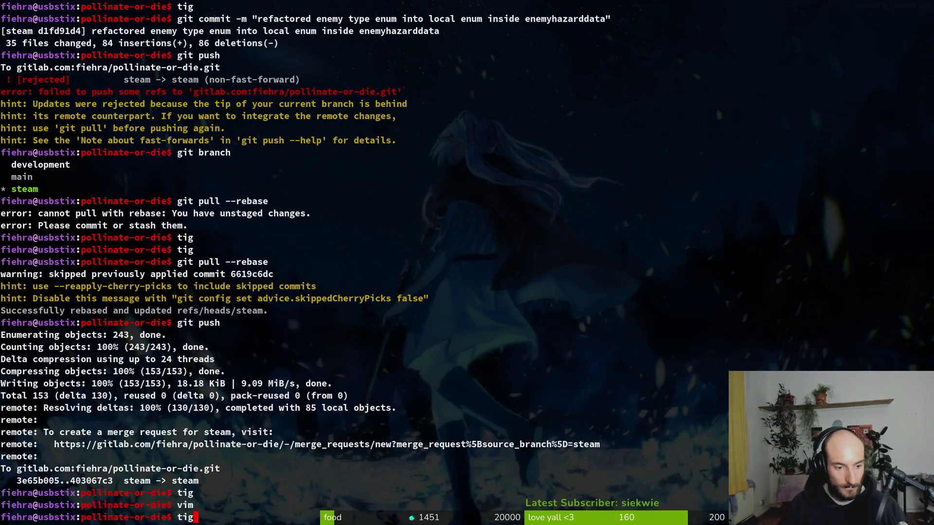
{"action": "key", "text": "Return"}
{"action": "key", "text": "Down"}
Open Vim on the project, grep for enemy_hazard_enum, then return to Godot
{"action": "type", "text": "qvim ."}
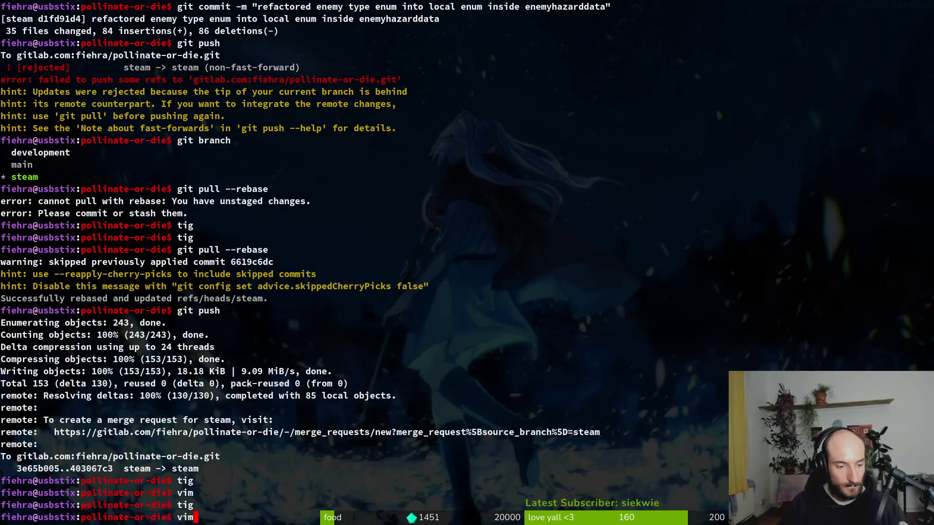
{"action": "key", "text": "Return"}
{"action": "key", "text": "space"}
{"action": "type", "text": "genemy"}
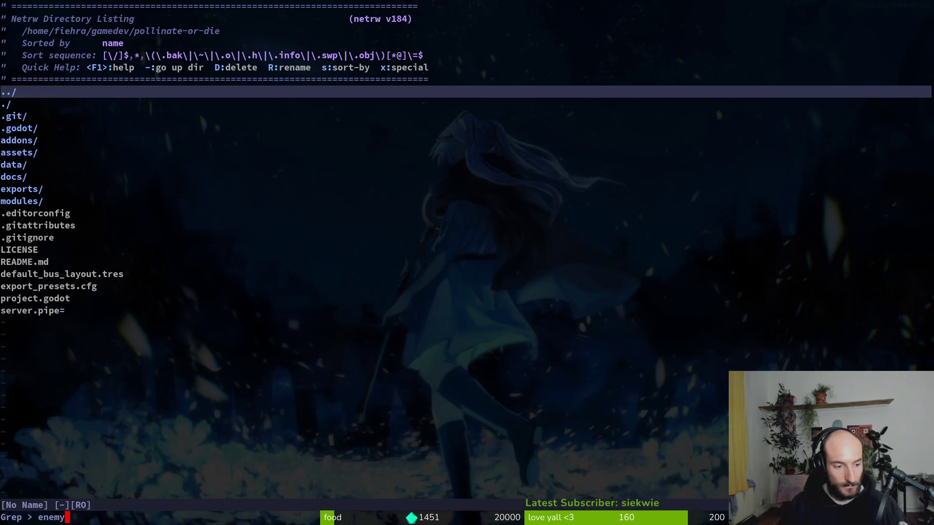
{"action": "type", "text": "_hazard_enum"}
{"action": "key", "text": "Return"}
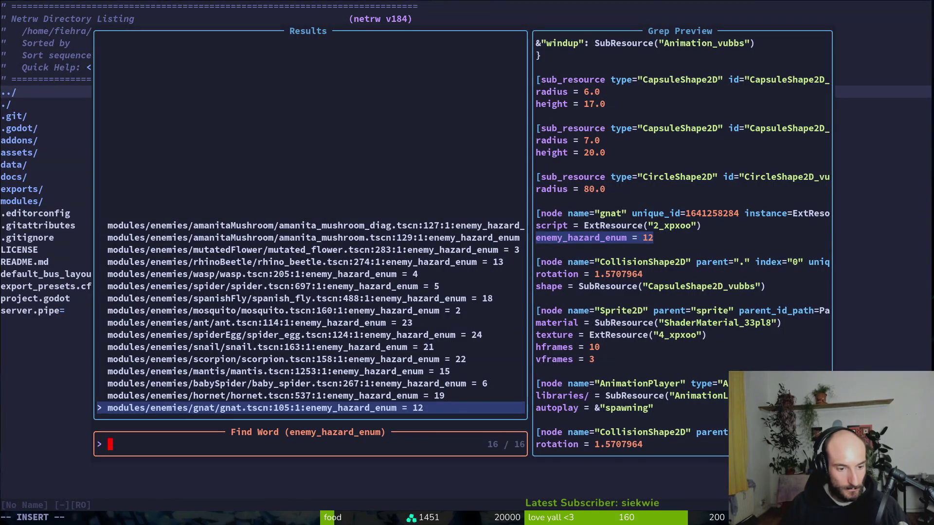
{"action": "key", "text": "Escape"}
{"action": "key", "text": "Escape"}
{"action": "key", "text": "alt+Tab"}
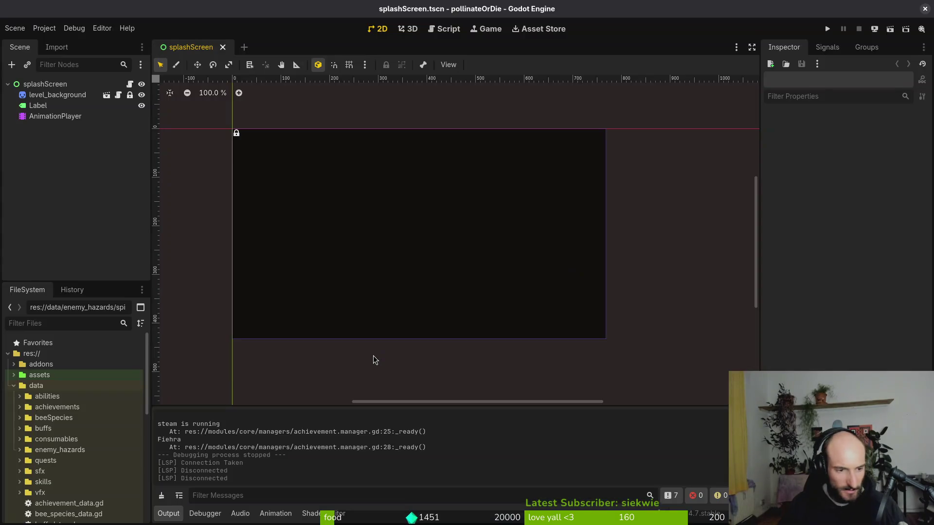
Quick-open gnat_data.tres so it shows in the Inspector
{"action": "key", "text": "alt+shift+o"}
{"action": "type", "text": "enegna"}
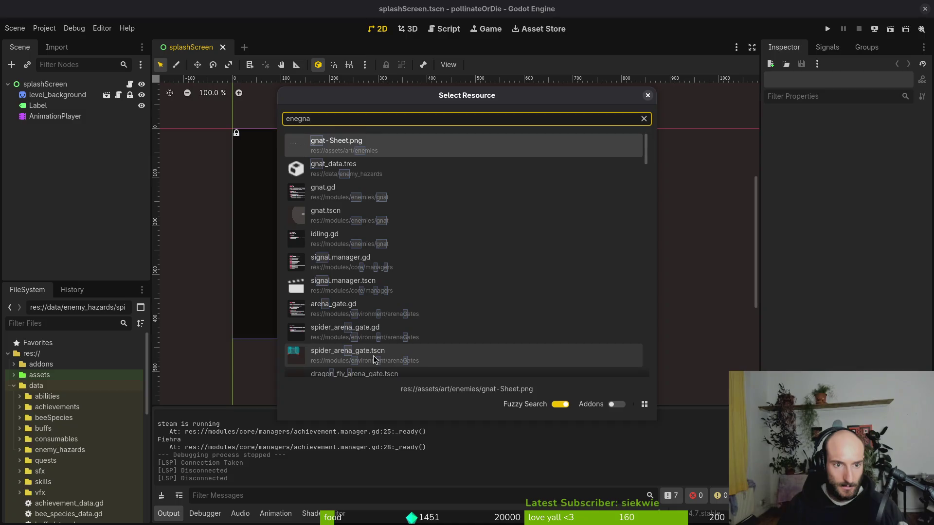
{"action": "key", "text": "Down"}
{"action": "key", "text": "Return"}
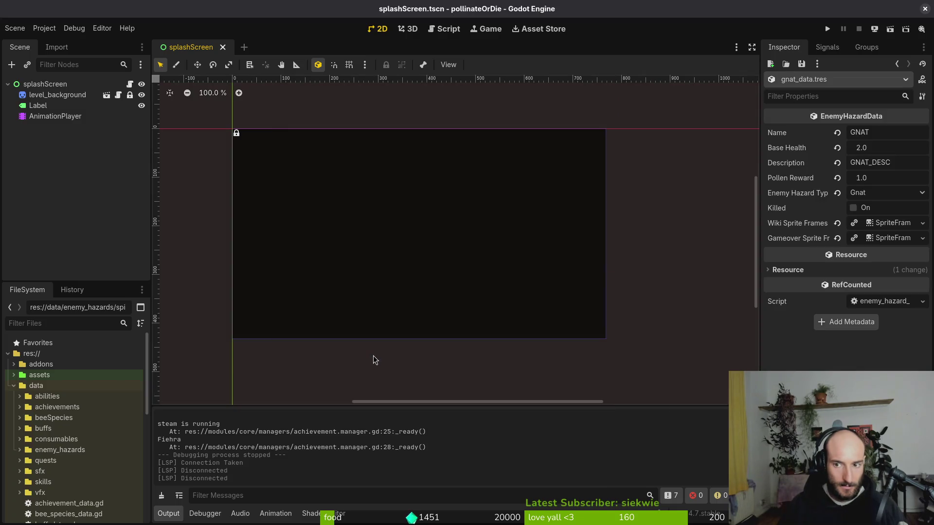
In the terminal, browse the directory with :Tex, quit Vim, and review repository status in tig
{"action": "key", "text": "super+1"}
{"action": "type", "text": ":Tex"}
{"action": "key", "text": "Return"}
{"action": "type", "text": ":q"}
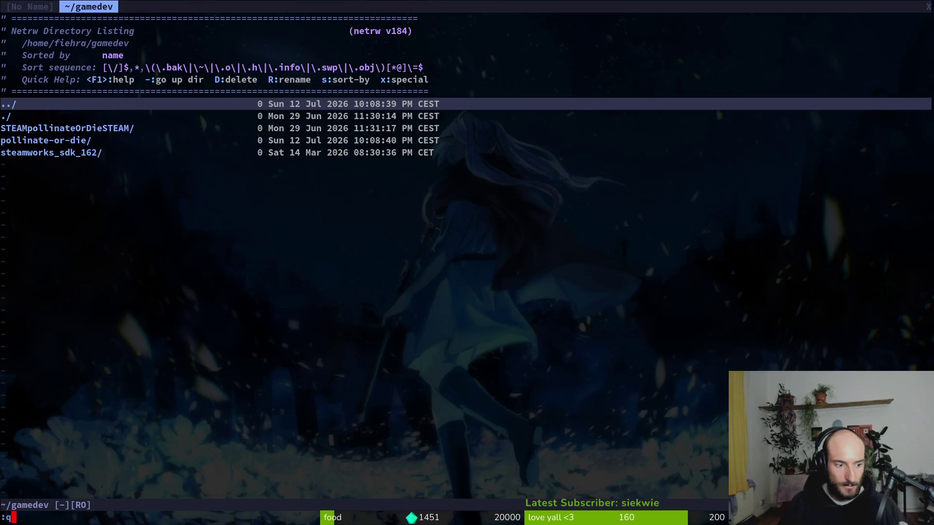
{"action": "key", "text": "Return"}
{"action": "type", "text": ":q"}
{"action": "key", "text": "Return"}
{"action": "type", "text": "tig"}
{"action": "key", "text": "Return"}
Relaunch Vim, grep for enemy_hazard_enum, and open gnat.tscn at the match
{"action": "key", "text": "Down"}
{"action": "type", "text": "qvim"}
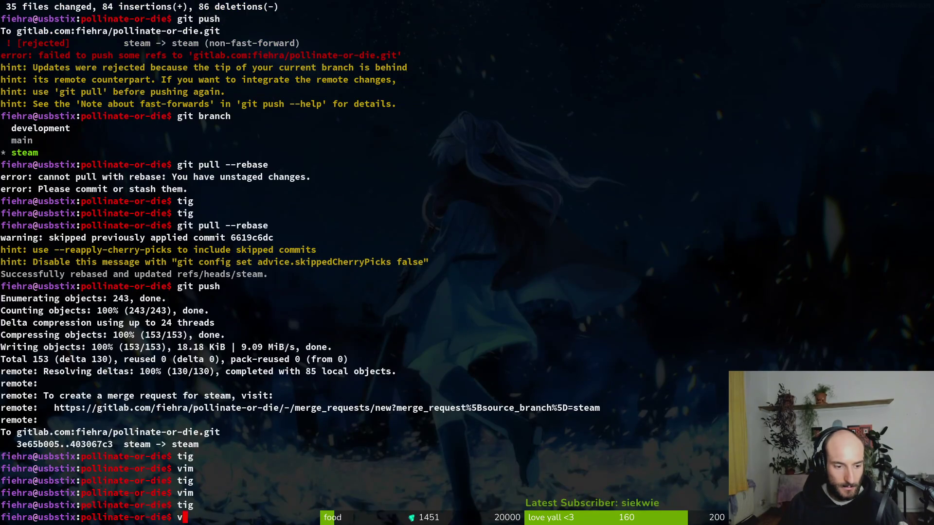
{"action": "key", "text": "Return"}
{"action": "type", "text": "enemy_hazard_enum"}
{"action": "key", "text": "Return"}
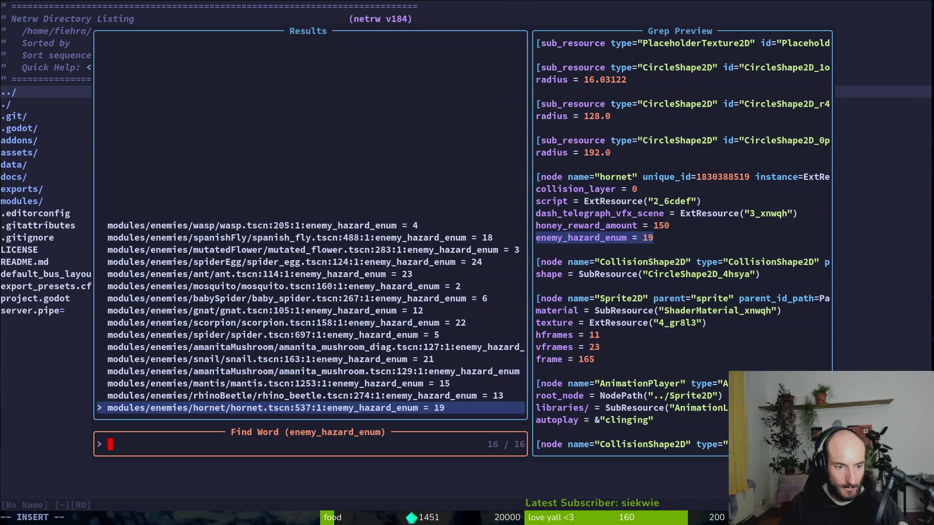
{"action": "key", "text": "Up"}
{"action": "key", "text": "Up"}
{"action": "key", "text": "Up"}
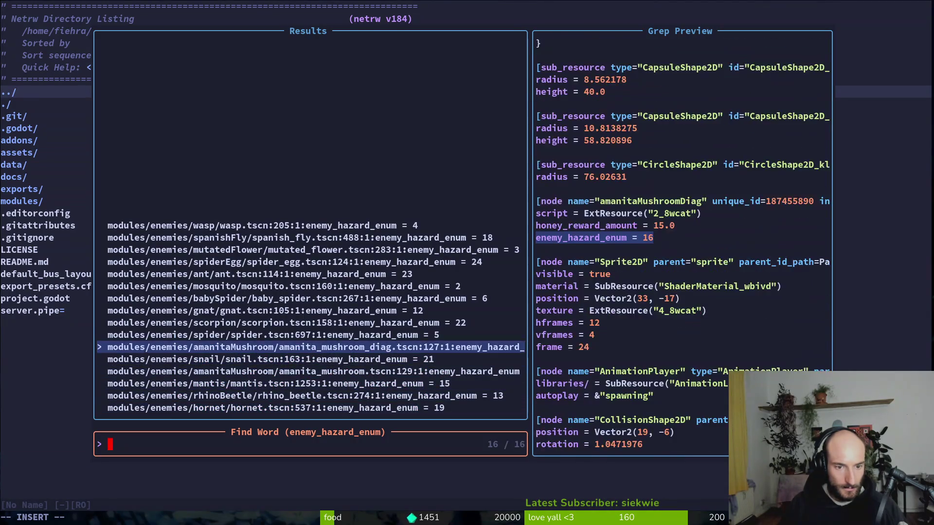
{"action": "key", "text": "Return"}
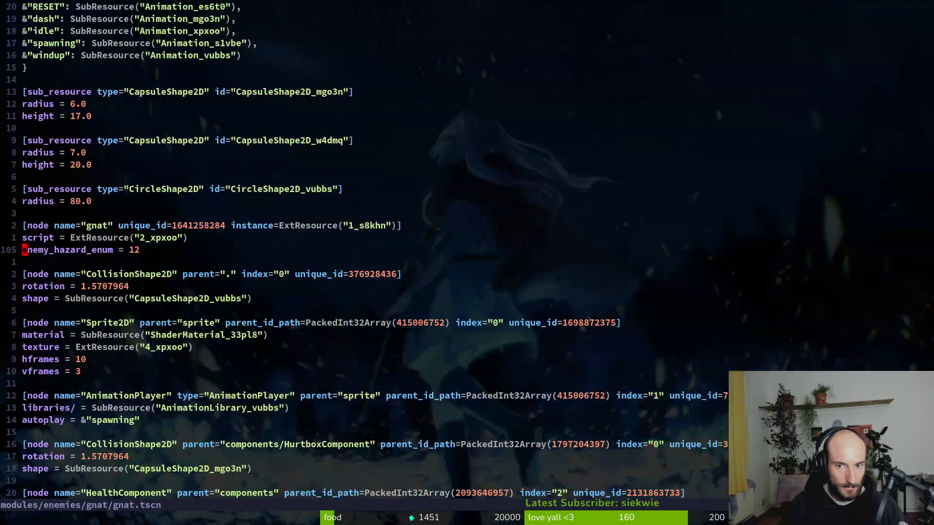
Yank the gnat node lines 103–105 and return to Godot
{"action": "key", "text": "shift+v"}
{"action": "key", "text": "k"}
{"action": "key", "text": "k"}
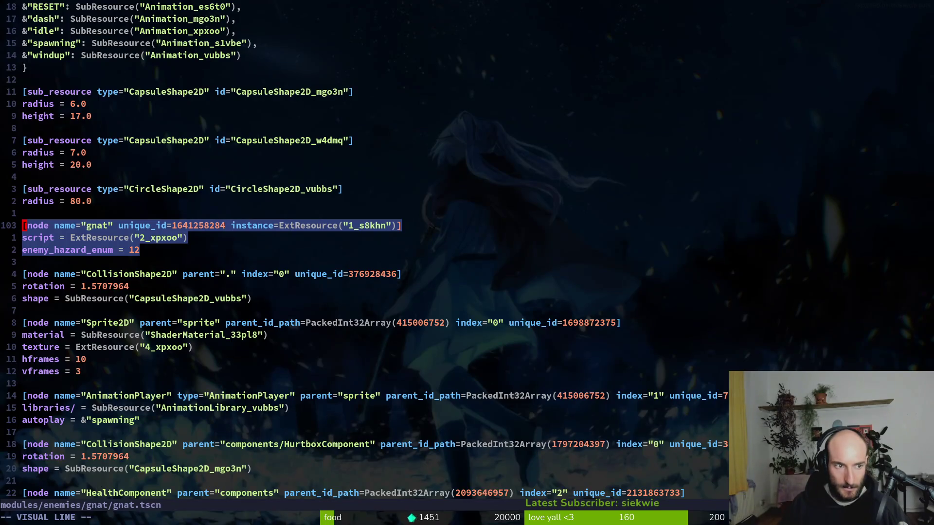
{"action": "key", "text": "y"}
{"action": "key", "text": "alt+Tab"}
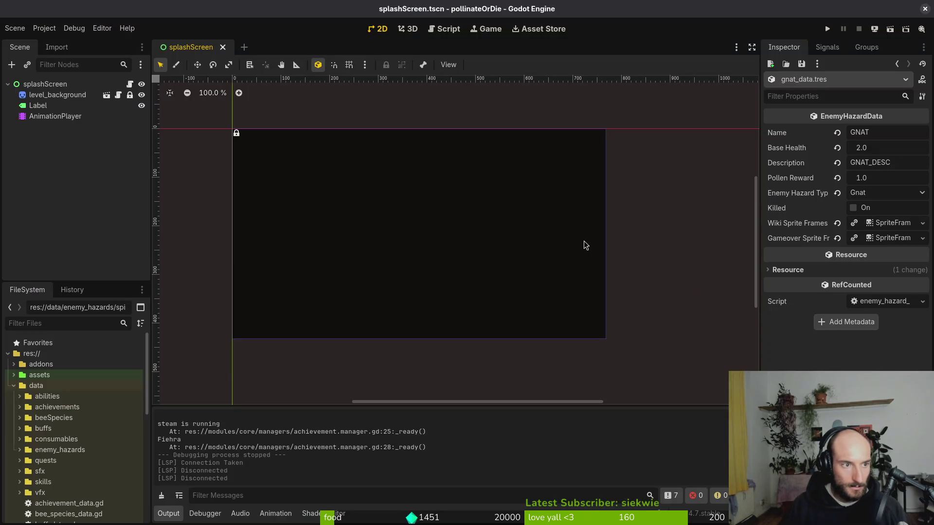
Quick-open enemy.tscn and select its root enemy node
{"action": "key", "text": "ctrl+shift+o"}
{"action": "type", "text": "enemy"}
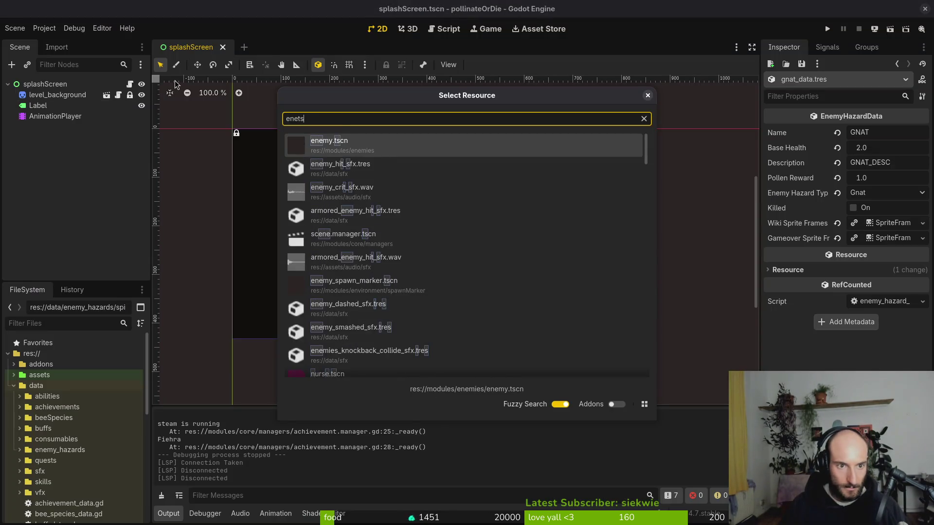
{"action": "key", "text": "Return"}
{"action": "left_click", "coordinate": [46, 89]}
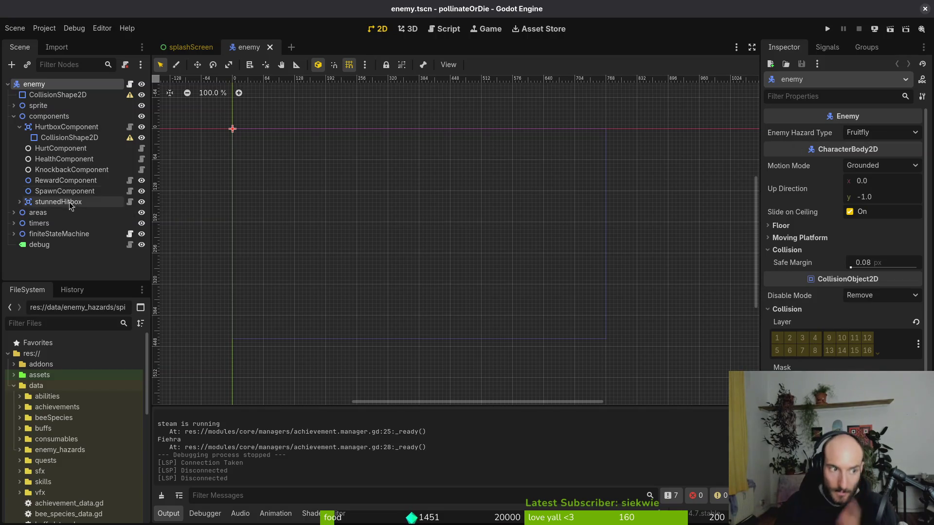
Open gnat.tscn, set its root's Enemy Hazard Type to Gnat, and save
{"action": "key", "text": "ctrl+shift+o"}
{"action": "type", "text": "gnatt"}
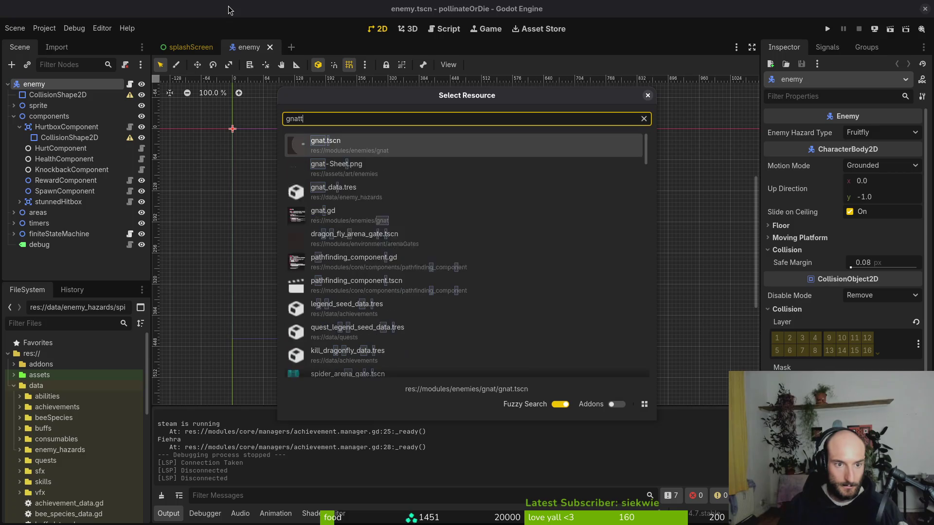
{"action": "key", "text": "Return"}
{"action": "left_click", "coordinate": [39, 86]}
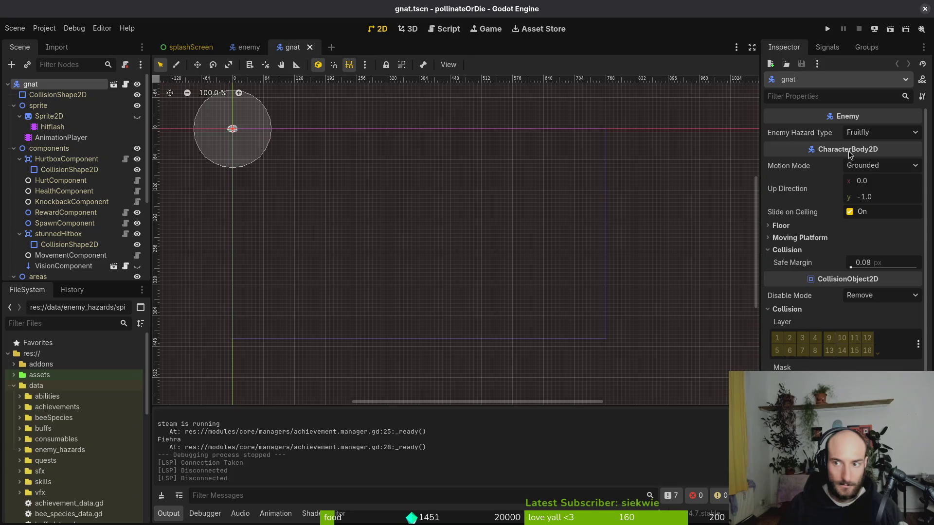
{"action": "left_click", "coordinate": [877, 133]}
{"action": "left_click", "coordinate": [892, 304]}
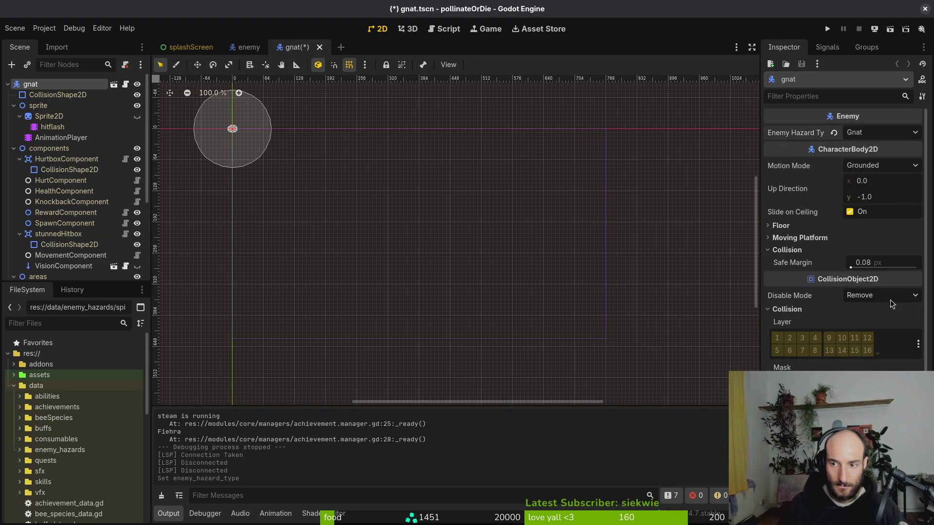
{"action": "key", "text": "ctrl+s"}
{"action": "left_click", "coordinate": [8, 85]}
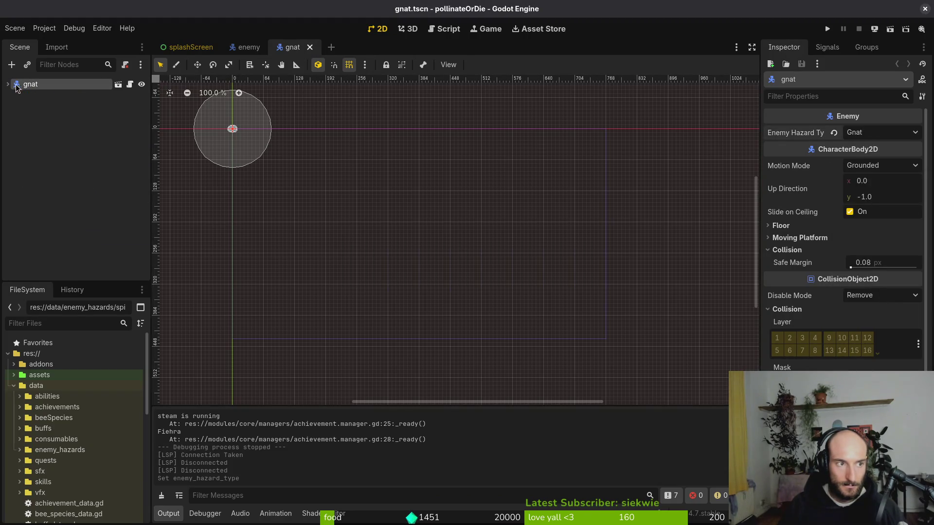
Open mosquito.tscn and set its root's Enemy Hazard Type to Mosquito
{"action": "key", "text": "shift+alt+o"}
{"action": "type", "text": "mosts"}
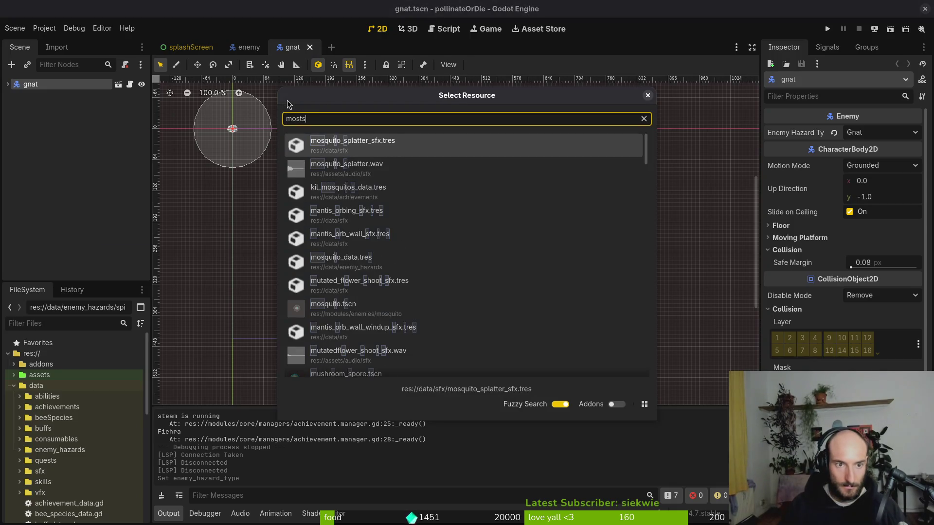
{"action": "key", "text": "BackSpace"}
{"action": "key", "text": "BackSpace"}
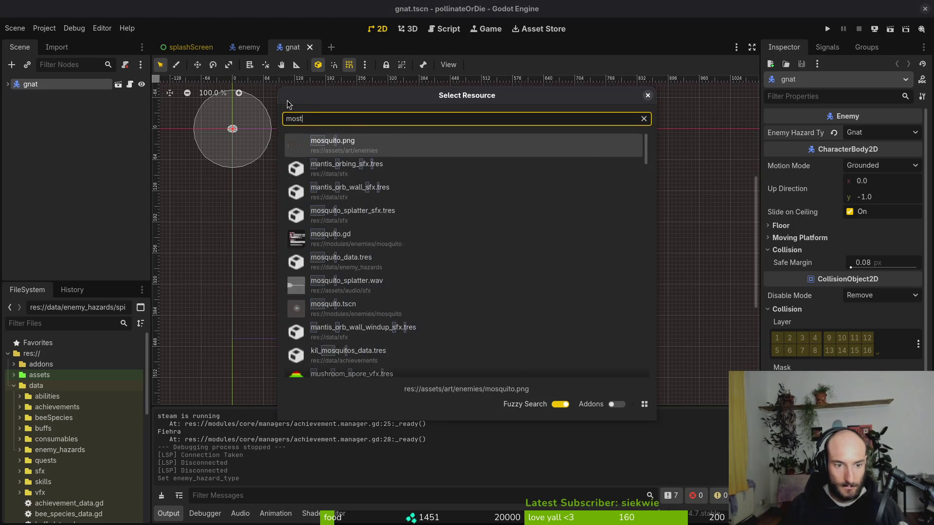
{"action": "key", "text": "Down"}
{"action": "key", "text": "Down"}
{"action": "key", "text": "Down"}
{"action": "key", "text": "Down"}
{"action": "key", "text": "Down"}
{"action": "key", "text": "Return"}
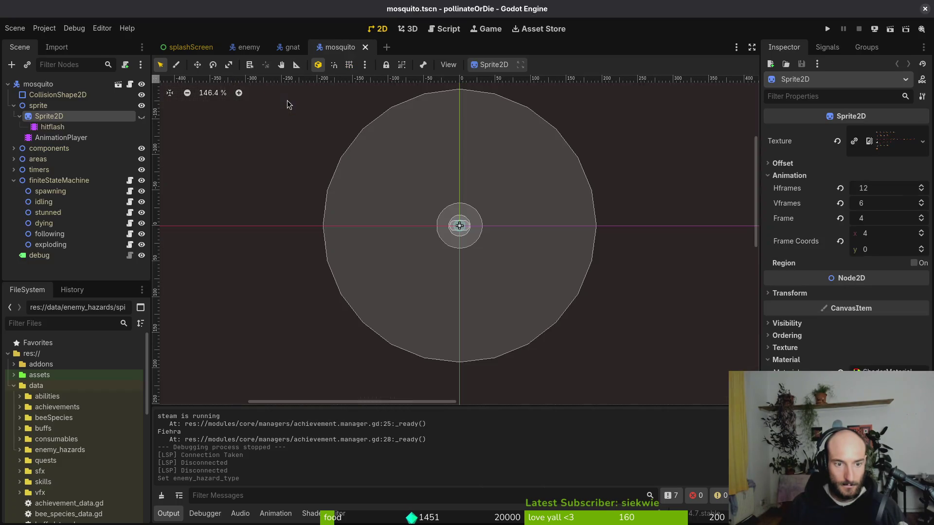
{"action": "left_click", "coordinate": [38, 85]}
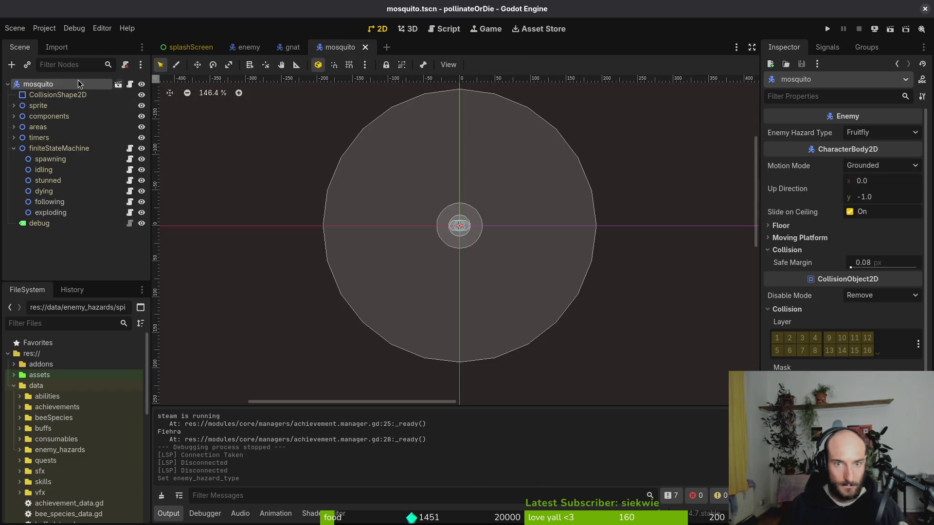
{"action": "left_click", "coordinate": [894, 134]}
{"action": "left_click", "coordinate": [886, 191]}
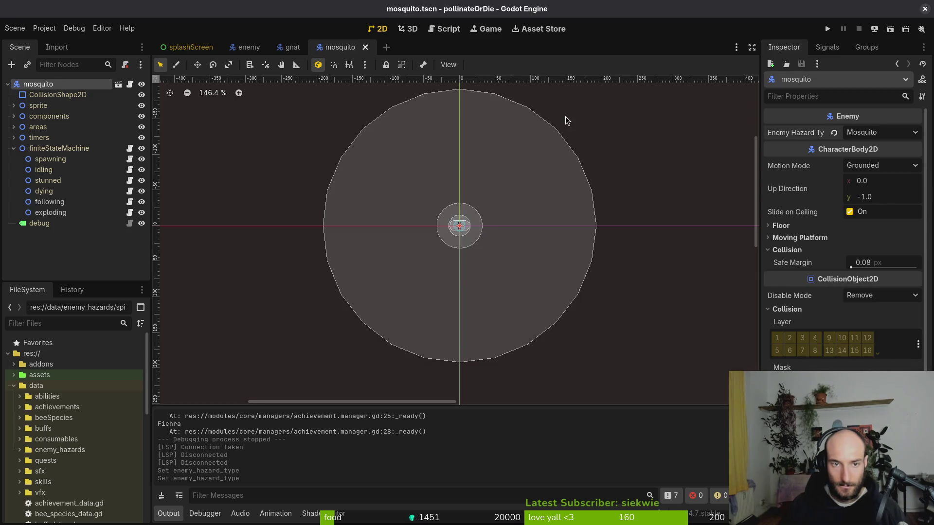
Close the mosquito, gnat and enemy scene tabs
{"action": "middle_click", "coordinate": [337, 48]}
{"action": "middle_click", "coordinate": [298, 47]}
{"action": "middle_click", "coordinate": [254, 49]}
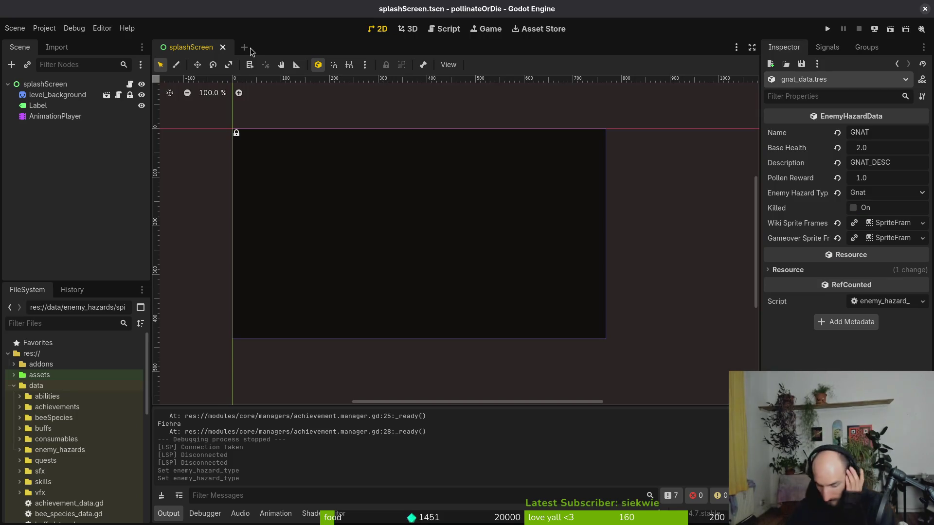
{"action": "key", "text": "super+w"}
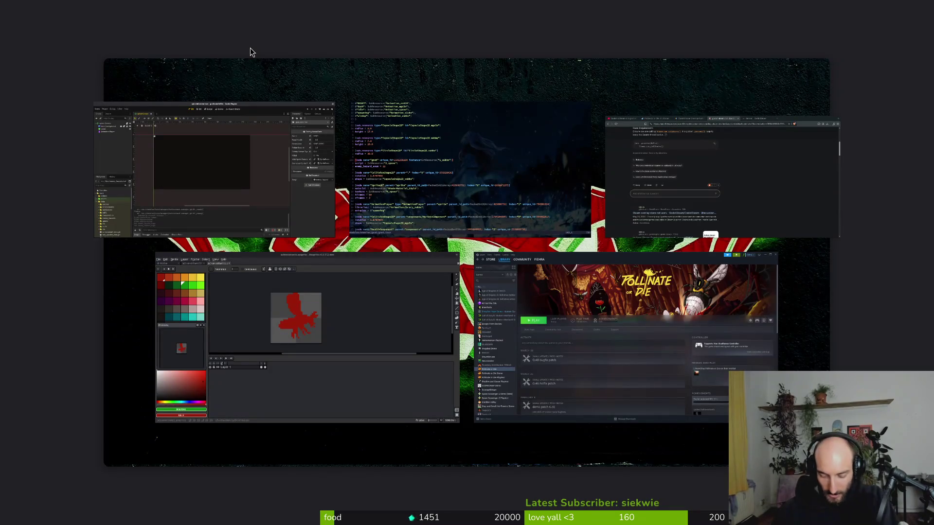
{"action": "key", "text": "Escape"}
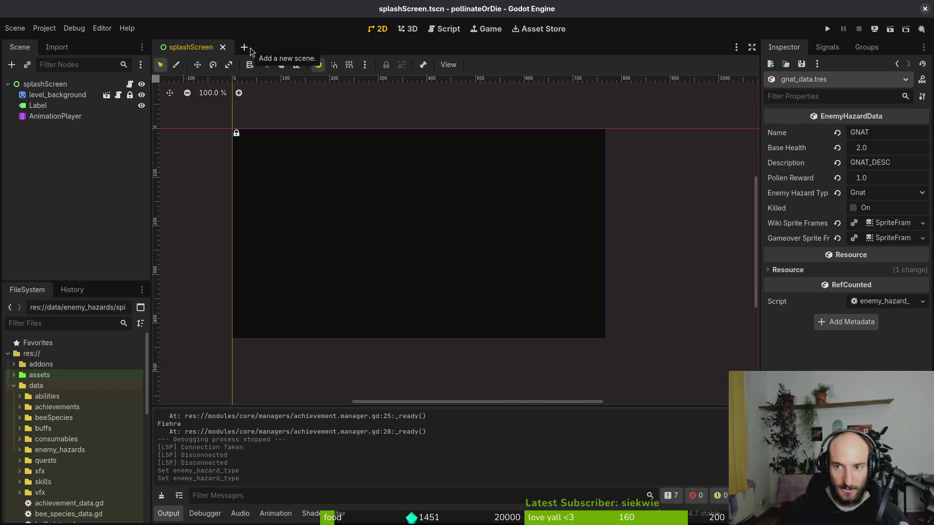
Open fly.tscn and set its Enemy Hazard Type to Fly
{"action": "key", "text": "alt+shift+o"}
{"action": "type", "text": "flts"}
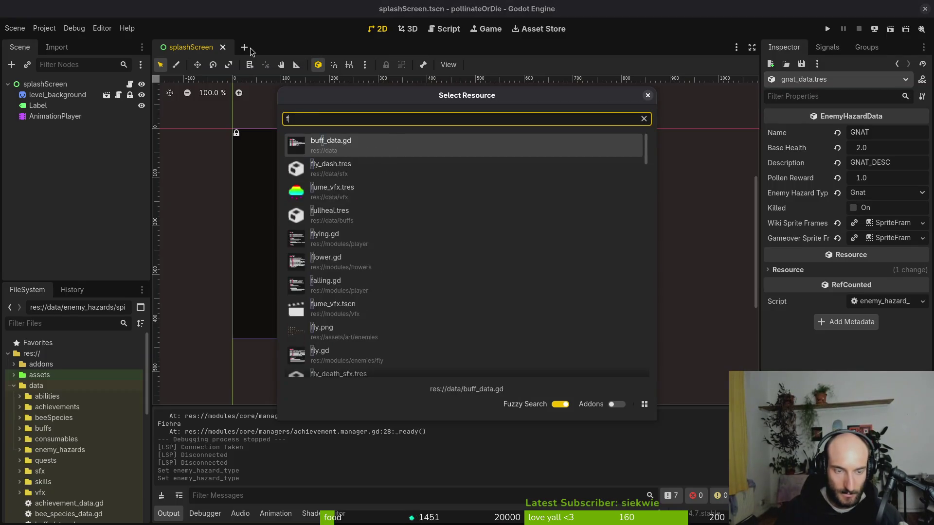
{"action": "key", "text": "Down"}
{"action": "key", "text": "Return"}
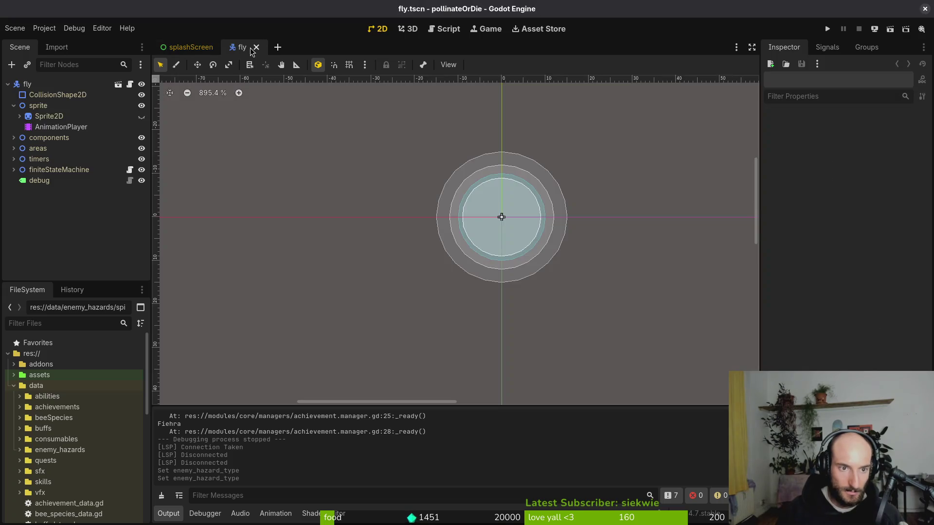
{"action": "left_click", "coordinate": [876, 182]}
{"action": "left_click", "coordinate": [861, 224]}
Reopen gnat.tscn and save the gnat scene
{"action": "key", "text": "alt+shift+o"}
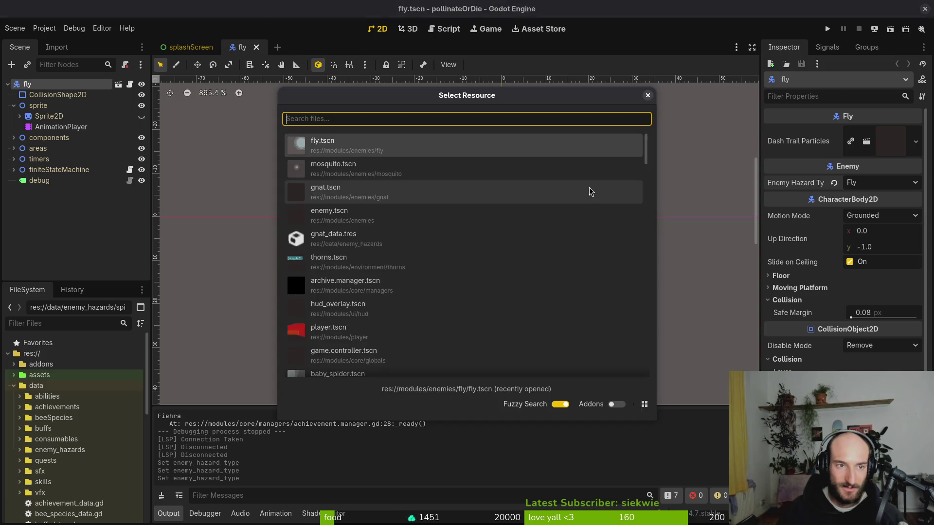
{"action": "key", "text": "Escape"}
{"action": "key", "text": "alt+shift+o"}
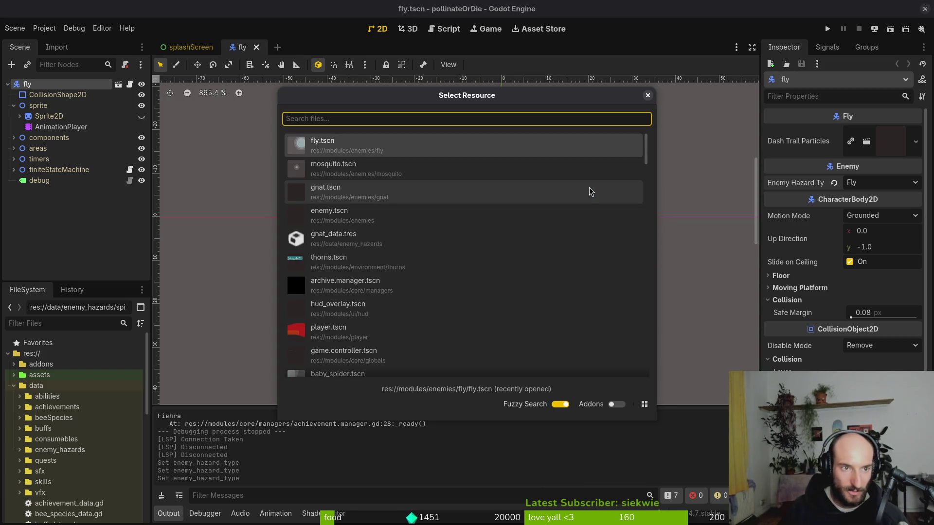
{"action": "type", "text": "gnat"}
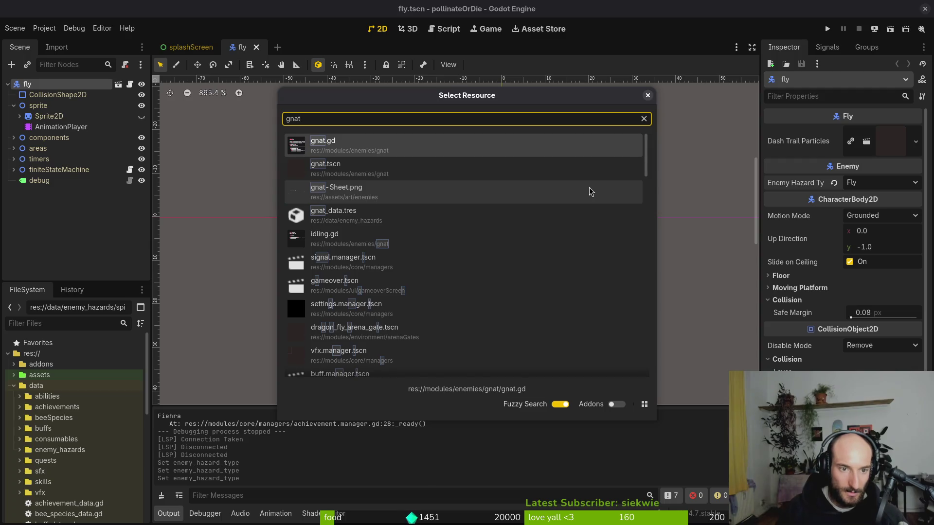
{"action": "key", "text": "Return"}
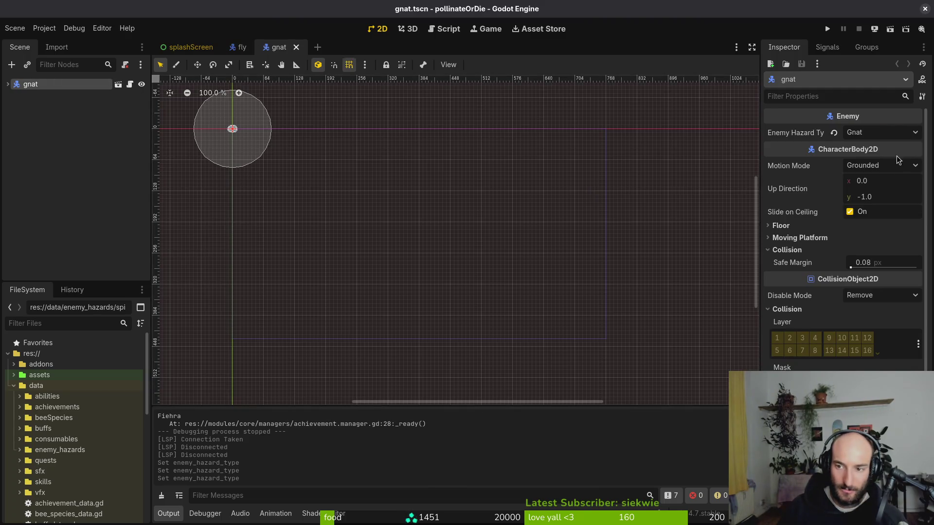
{"action": "left_click", "coordinate": [386, 192]}
{"action": "key", "text": "ctrl+s"}
Open baby_spider.tscn, set its Enemy Hazard Type to Babyspider, and save
{"action": "key", "text": "alt+shift+o"}
{"action": "type", "text": "babsp"}
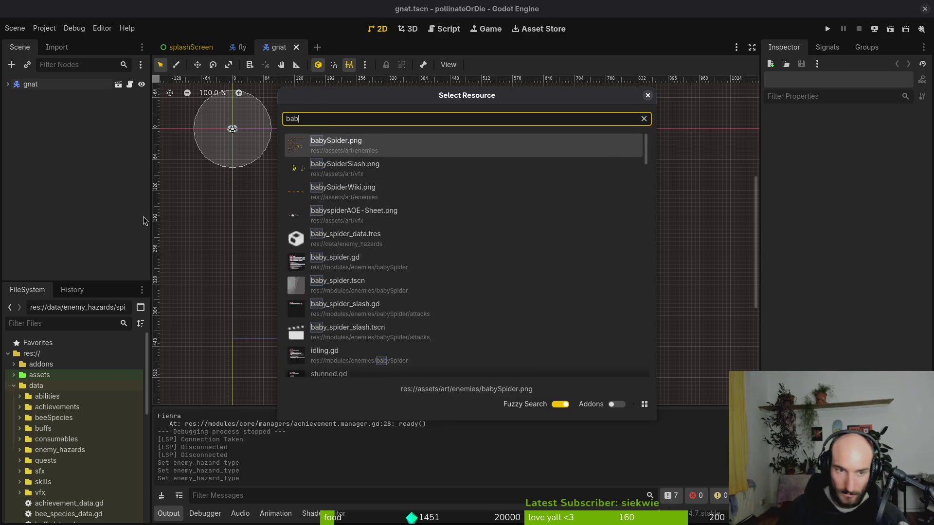
{"action": "key", "text": "Down"}
{"action": "key", "text": "Down"}
{"action": "key", "text": "Return"}
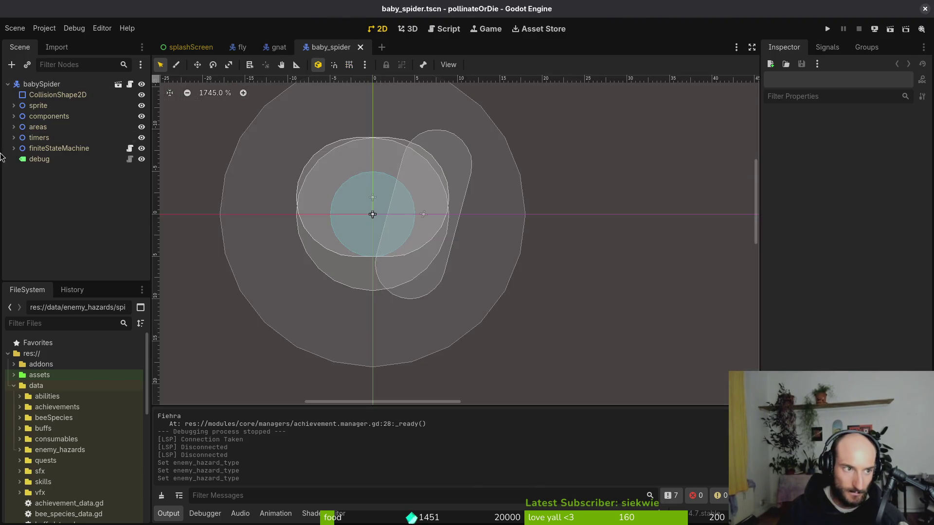
{"action": "left_click", "coordinate": [860, 130]}
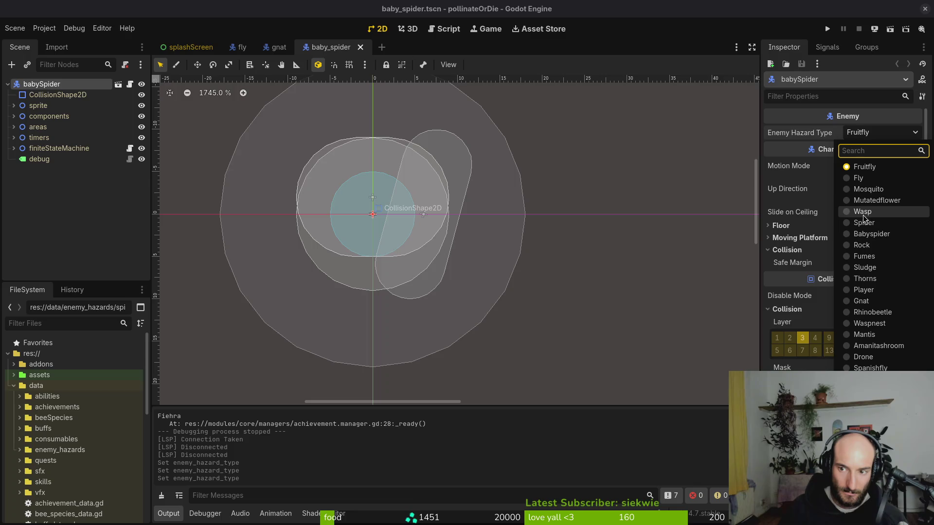
{"action": "left_click", "coordinate": [883, 240]}
{"action": "key", "text": "ctrl+s"}
Quick-open spider.tscn
{"action": "key", "text": "alt+shift+o"}
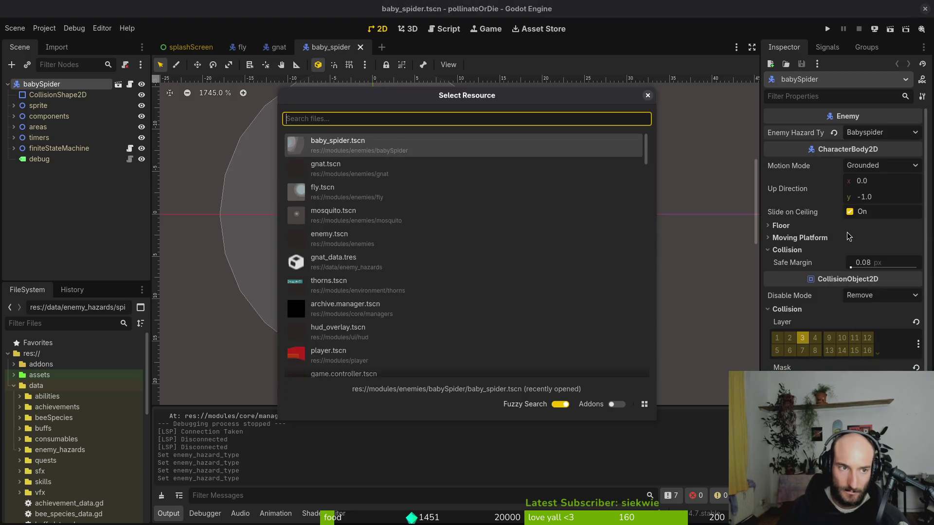
{"action": "type", "text": "spider"}
{"action": "key", "text": "Return"}
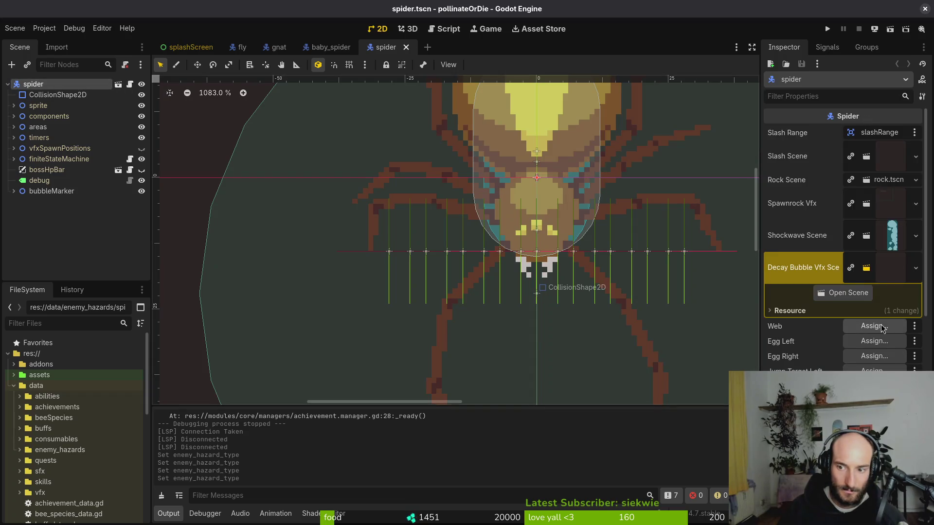
Set the spider's Enemy Hazard Type to Spider, then open wasp.tscn and set Wasp
{"action": "left_click", "coordinate": [876, 414]}
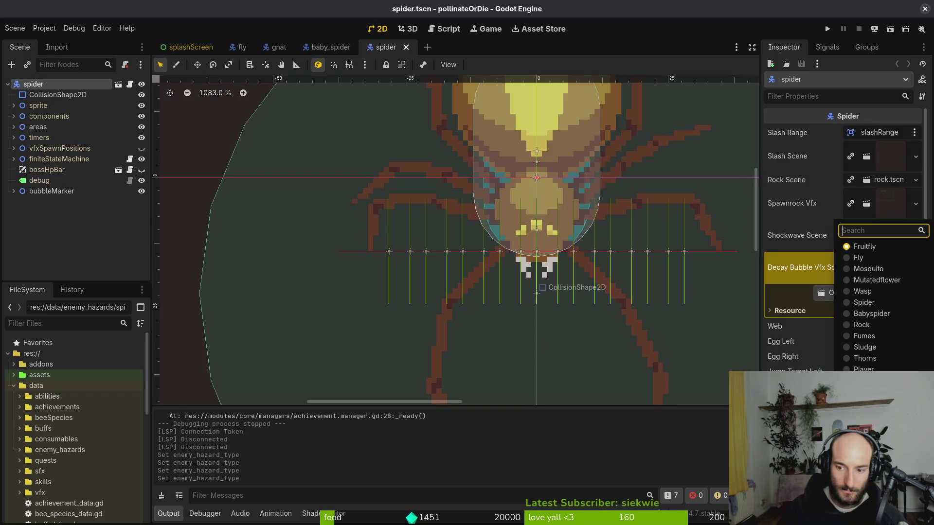
{"action": "left_click", "coordinate": [881, 304]}
{"action": "key", "text": "alt+shift+o"}
{"action": "type", "text": "wasp"}
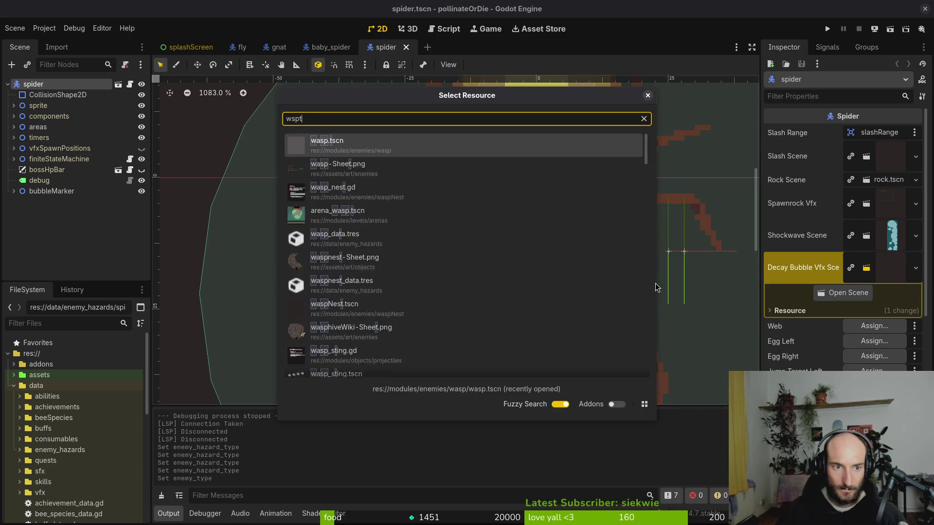
{"action": "key", "text": "Return"}
{"action": "left_click", "coordinate": [32, 84]}
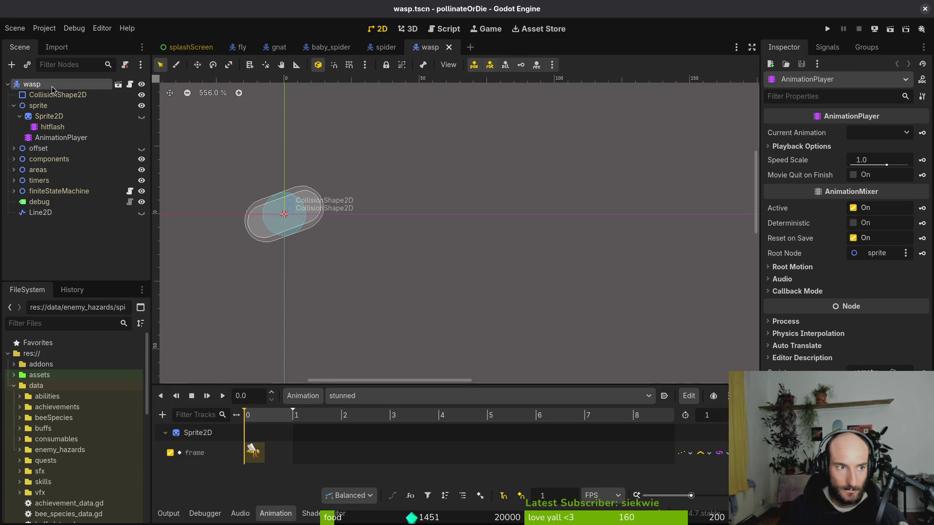
{"action": "left_click", "coordinate": [873, 132]}
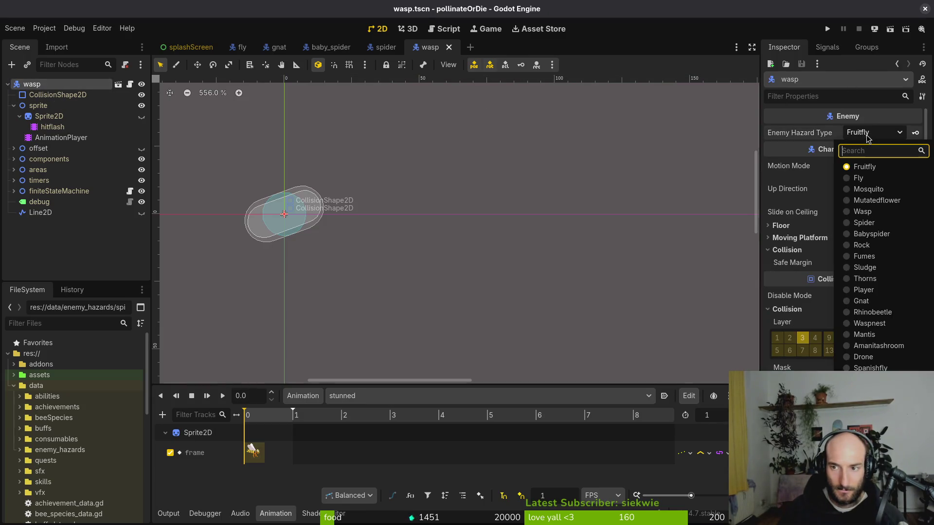
{"action": "left_click", "coordinate": [882, 212]}
Open mutated_flower.tscn and set its root's Enemy Hazard Type to Mutatedflower
{"action": "key", "text": "alt+shift+o"}
{"action": "type", "text": "mutflower"}
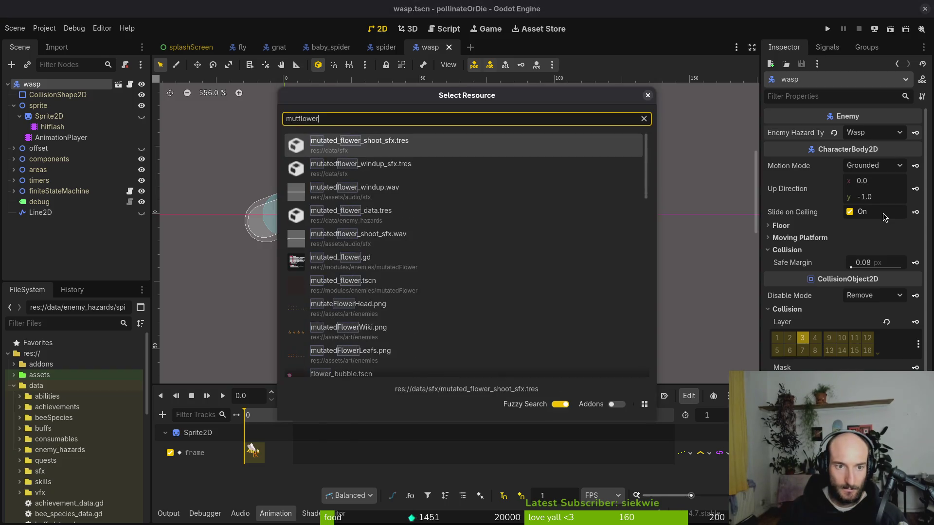
{"action": "key", "text": "Down"}
{"action": "key", "text": "Down"}
{"action": "key", "text": "Down"}
{"action": "key", "text": "Return"}
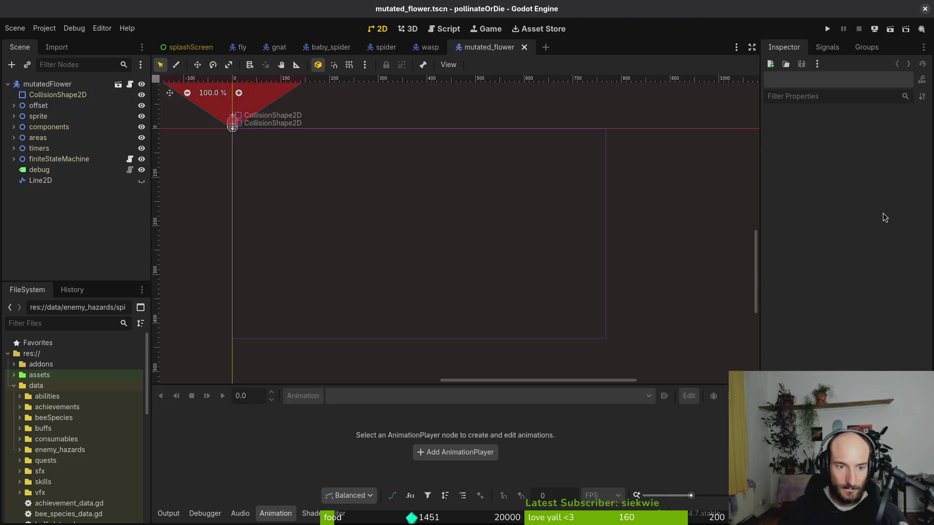
{"action": "left_click", "coordinate": [77, 82]}
{"action": "left_click", "coordinate": [908, 132]}
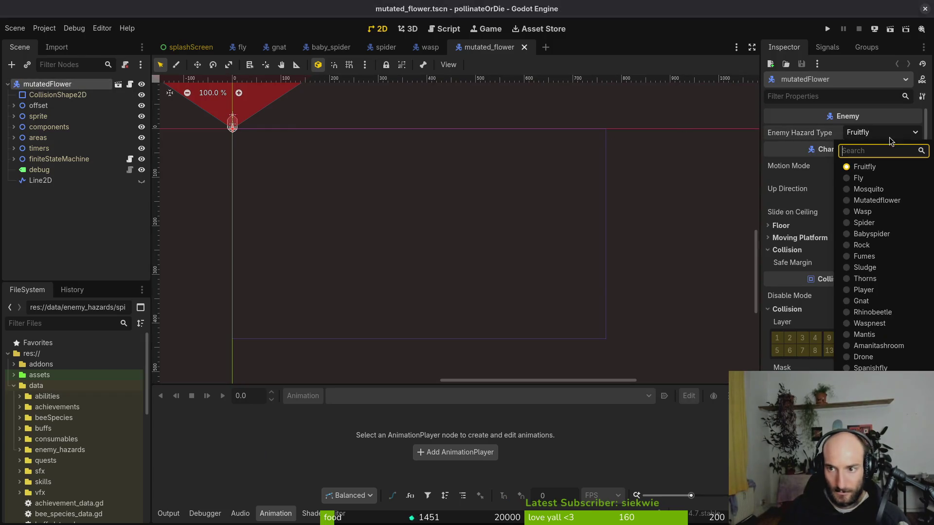
{"action": "left_click", "coordinate": [875, 199]}
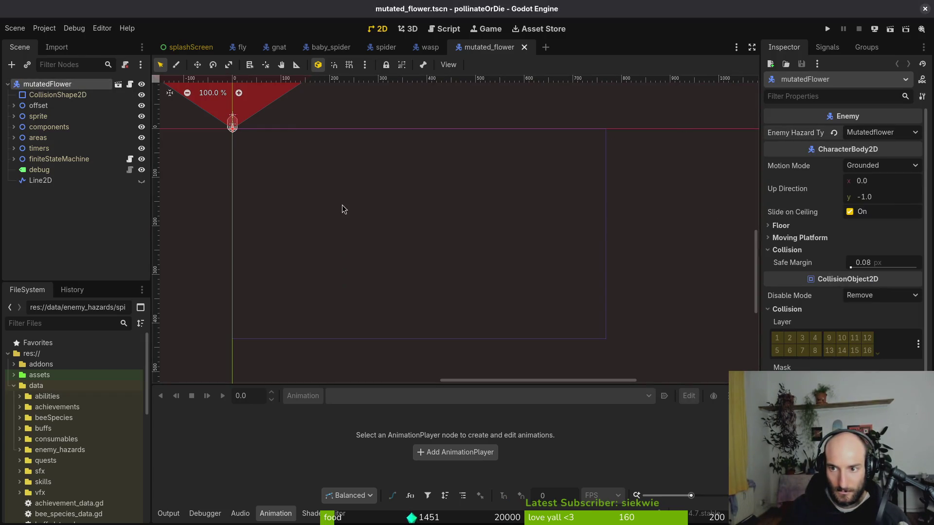
Recheck that the mutatedFlower root's Enemy Hazard Type remains Mutatedflower
{"action": "key", "text": "alt+shift+o"}
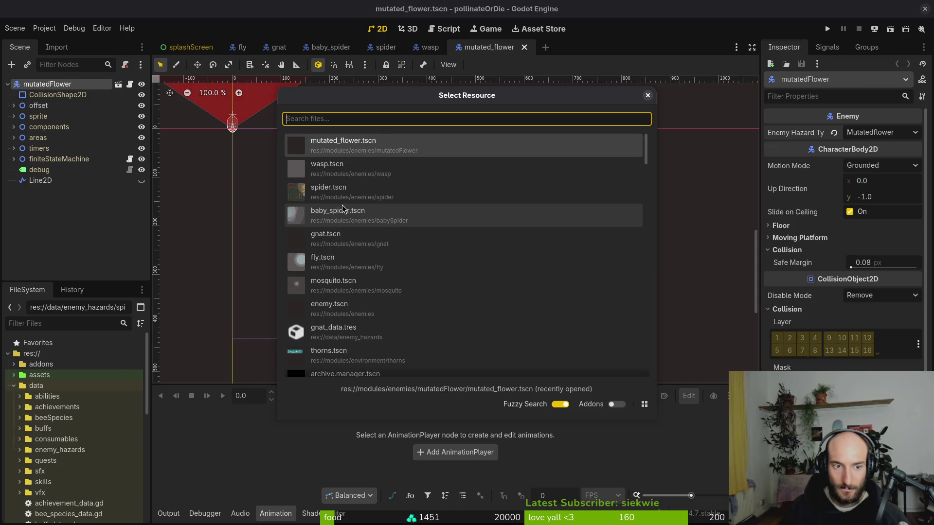
{"action": "key", "text": "Return"}
{"action": "key", "text": "alt+shift+o"}
{"action": "key", "text": "Escape"}
{"action": "left_click", "coordinate": [47, 83]}
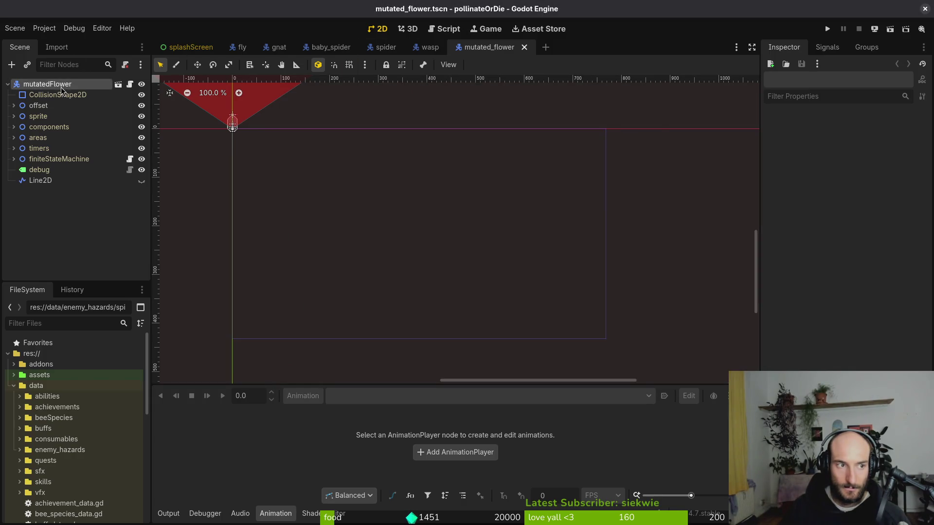
{"action": "left_click", "coordinate": [893, 135]}
{"action": "left_click", "coordinate": [894, 139]}
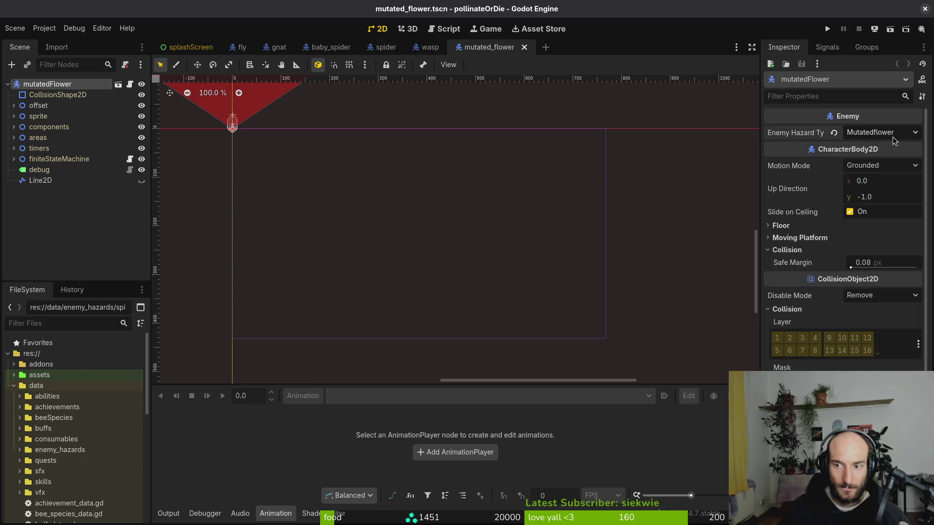
Quick-open rock.tscn and select its root rock node
{"action": "key", "text": "alt+shift+o"}
{"action": "type", "text": "rockts"}
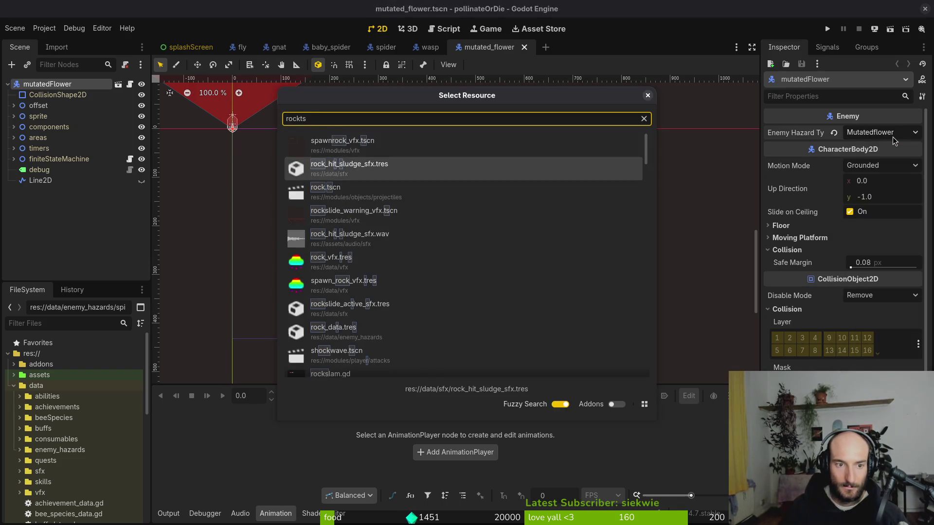
{"action": "key", "text": "Return"}
{"action": "left_click", "coordinate": [38, 84]}
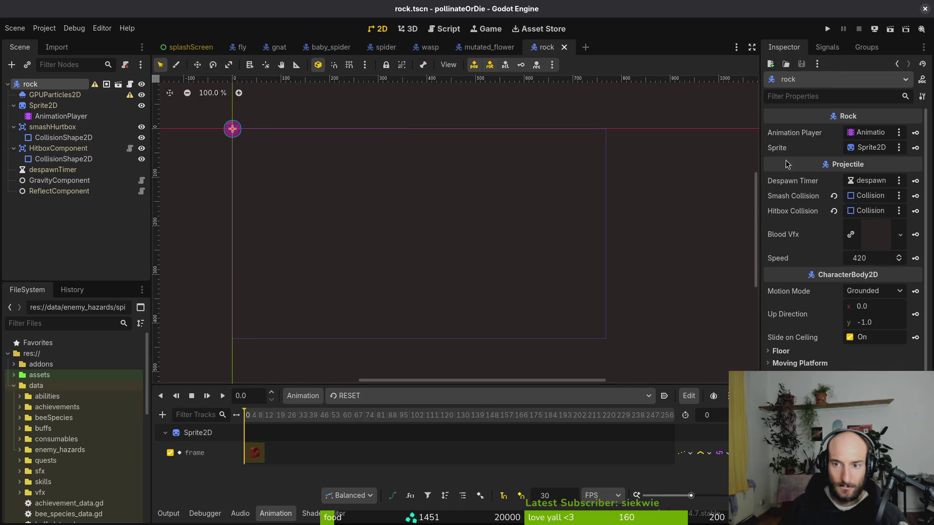
Open mantis.tscn, pick its Enemy Hazard Type in the Inspector, and save the scene
{"action": "key", "text": "alt+shift+o"}
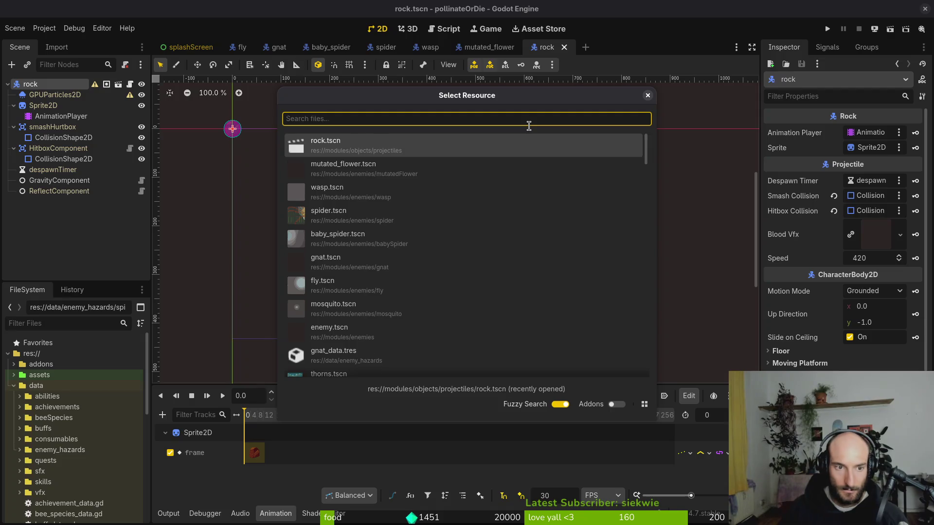
{"action": "type", "text": "mantis"}
{"action": "key", "text": "Return"}
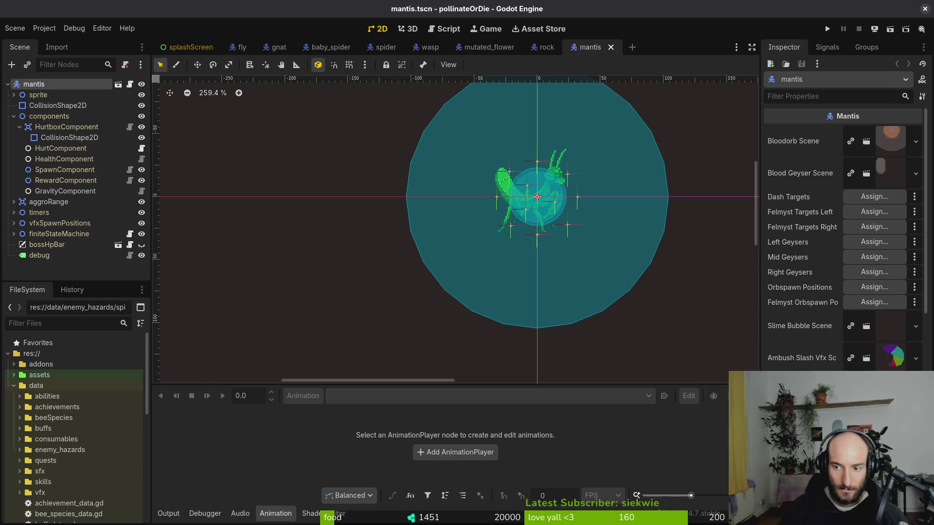
{"action": "left_click", "coordinate": [874, 227]}
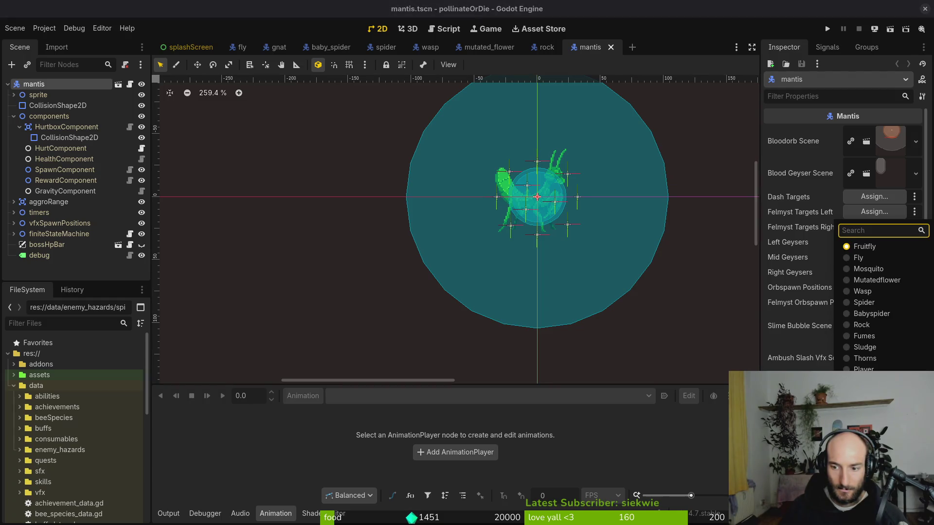
{"action": "left_click", "coordinate": [807, 286]}
{"action": "key", "text": "ctrl+s"}
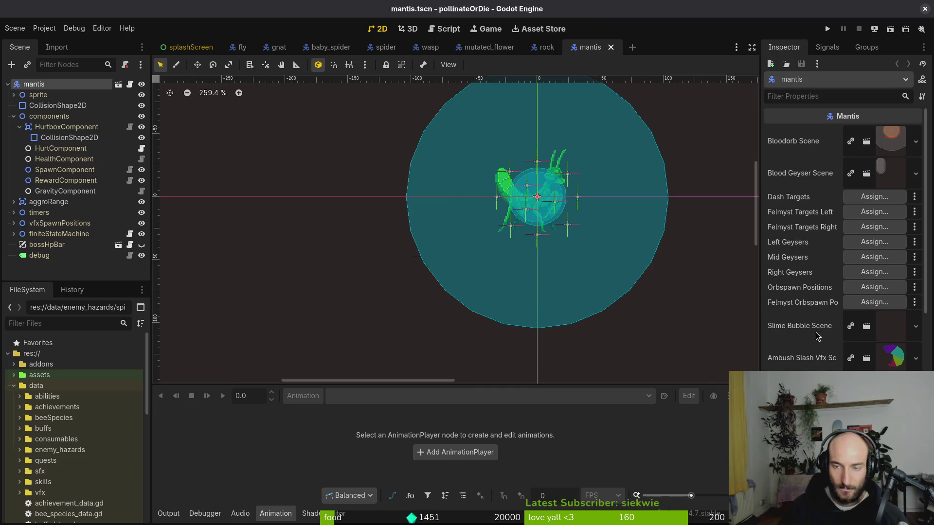
Open rhino_beetle.tscn, change its Enemy Hazard Type from Fruitfly to Rhinobeetle, and save
{"action": "key", "text": "alt+shift+o"}
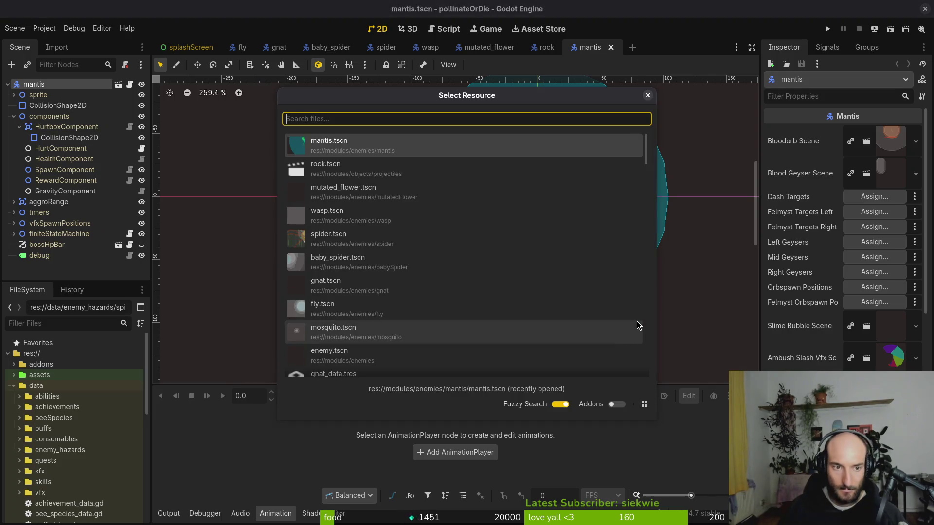
{"action": "type", "text": "rhinbe"}
{"action": "key", "text": "Down"}
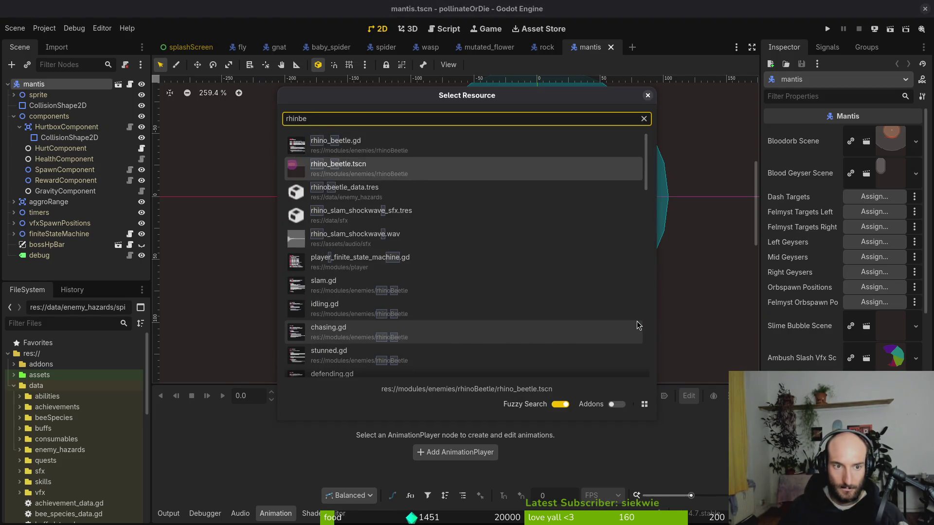
{"action": "key", "text": "Return"}
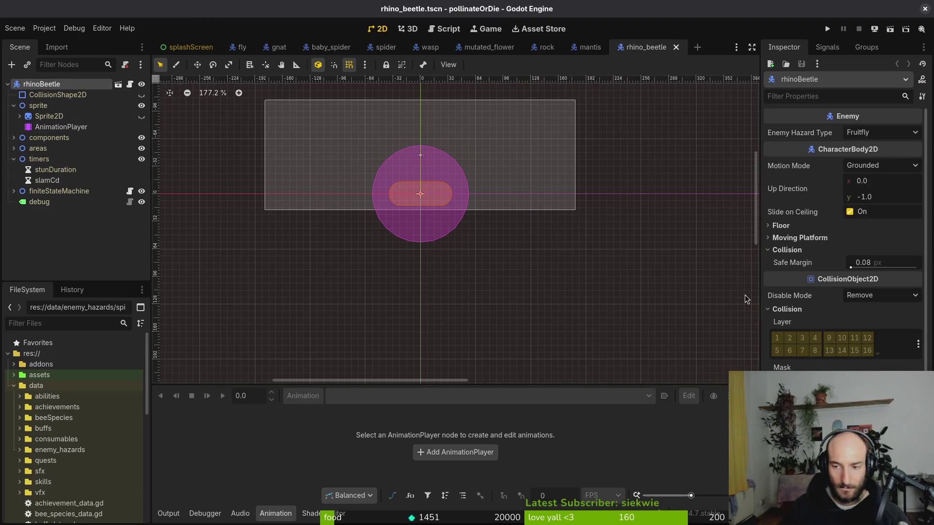
{"action": "scroll", "coordinate": [844, 234], "scroll_direction": "down", "scroll_amount": 3}
{"action": "scroll", "coordinate": [827, 347], "scroll_direction": "up", "scroll_amount": 3}
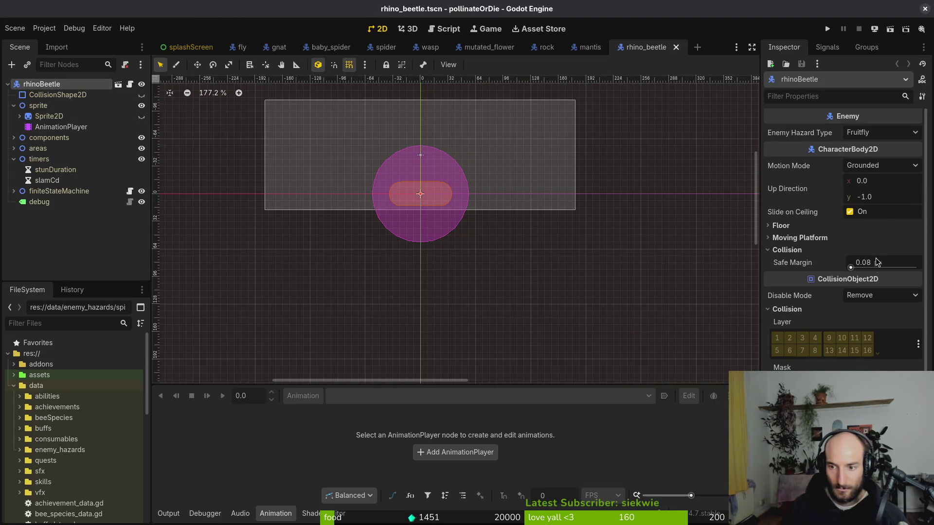
{"action": "scroll", "coordinate": [864, 282], "scroll_direction": "down", "scroll_amount": 3}
{"action": "scroll", "coordinate": [810, 316], "scroll_direction": "up", "scroll_amount": 3}
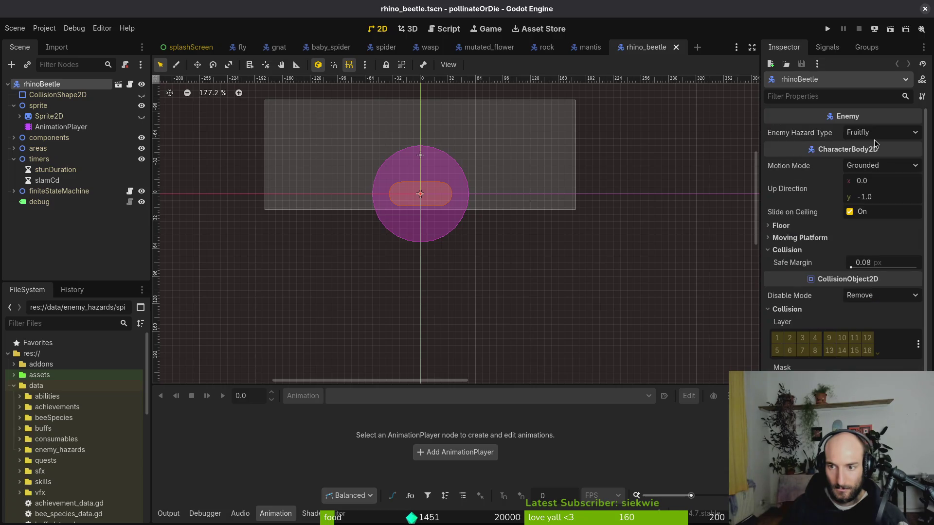
{"action": "left_click", "coordinate": [881, 133]}
{"action": "left_click", "coordinate": [876, 312]}
{"action": "key", "text": "ctrl+s"}
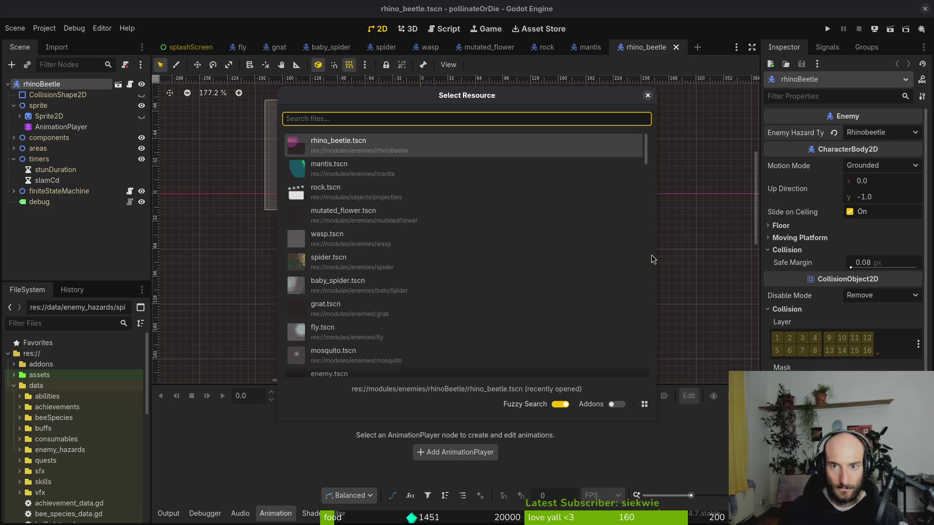
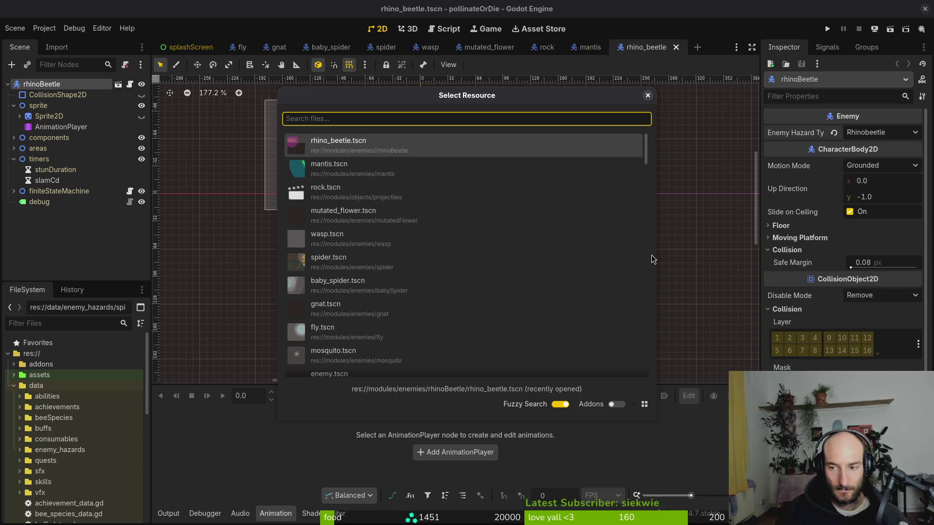
Check the rhino beetle's hazard type choices without changing them
{"action": "key", "text": "Escape"}
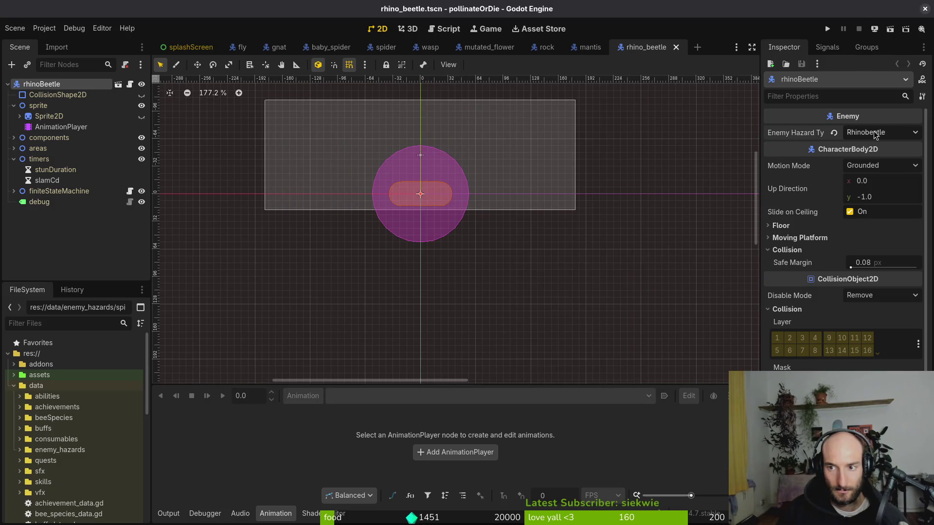
{"action": "left_click", "coordinate": [875, 135]}
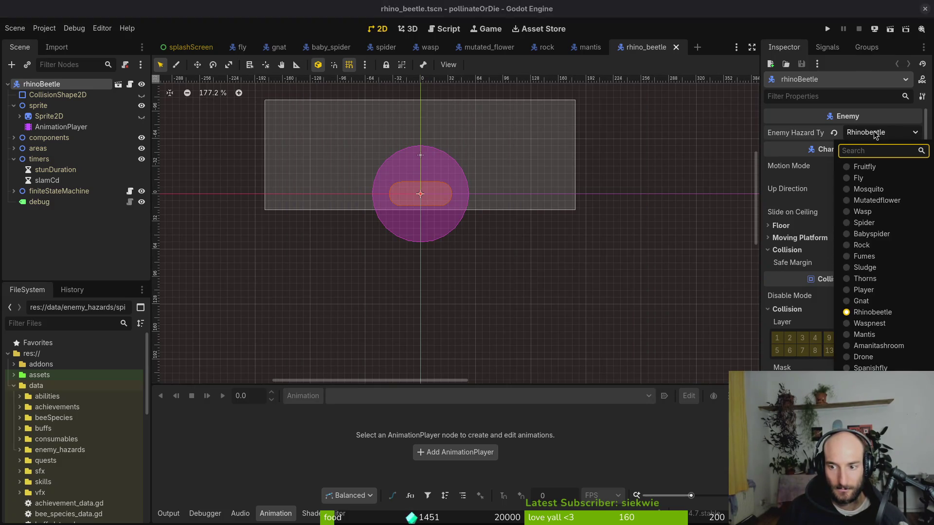
{"action": "key", "text": "Escape"}
Open waspNest.tscn, set its Enemy Type to Waspnest, and save
{"action": "key", "text": "alt+shift+o"}
{"action": "type", "text": "wsne"}
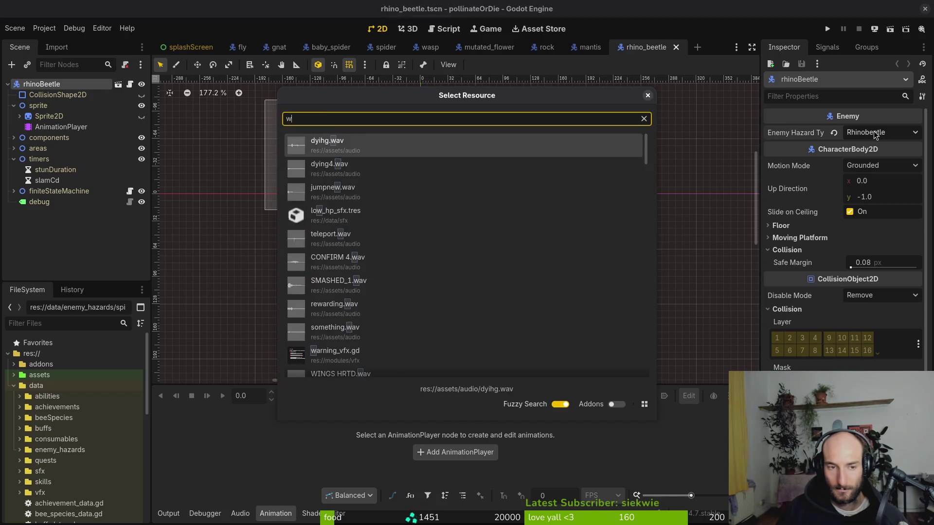
{"action": "key", "text": "Return"}
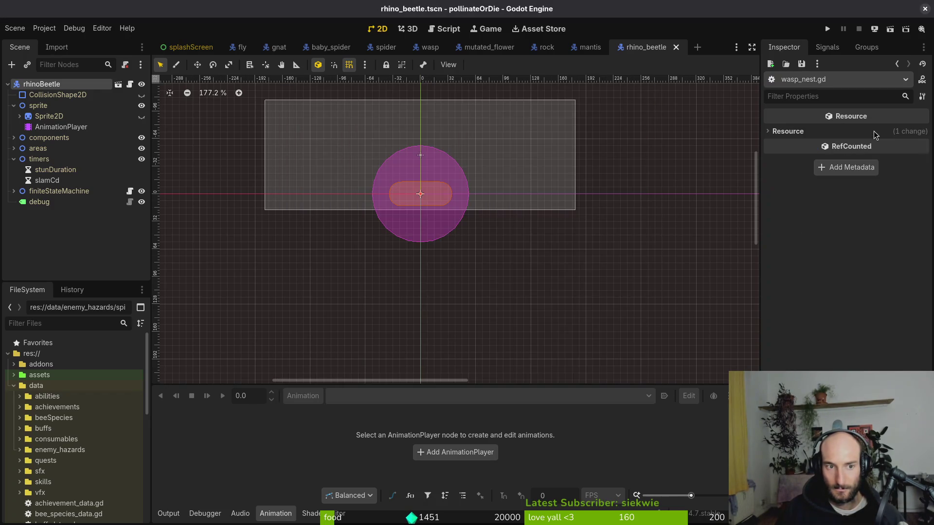
{"action": "key", "text": "alt+shift+o"}
{"action": "type", "text": "wasne"}
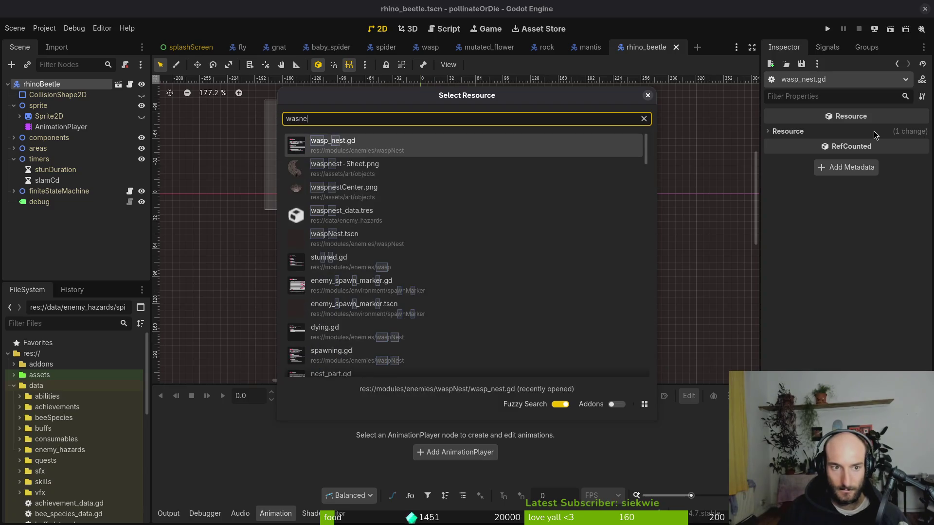
{"action": "key", "text": "BackSpace"}
{"action": "key", "text": "BackSpace"}
{"action": "type", "text": "pne"}
{"action": "key", "text": "Down"}
{"action": "key", "text": "Down"}
{"action": "key", "text": "Return"}
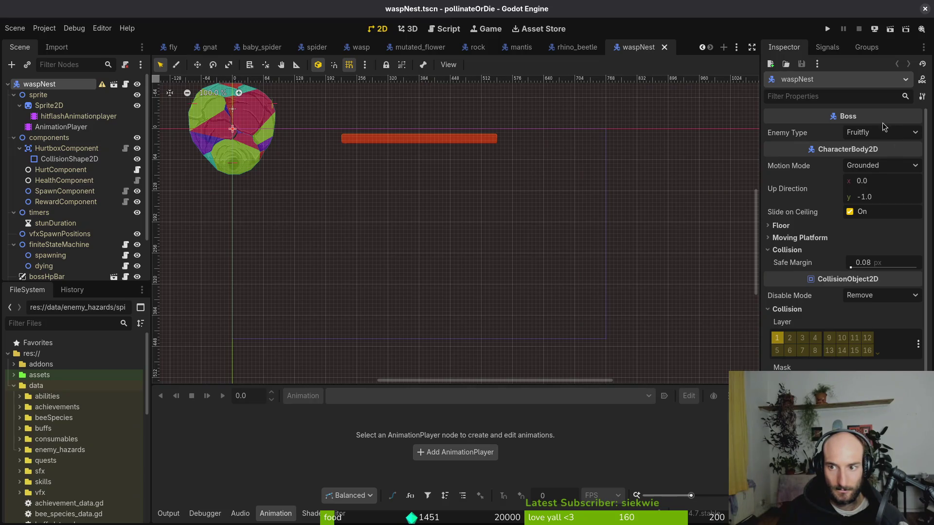
{"action": "left_click", "coordinate": [884, 132]}
{"action": "left_click", "coordinate": [888, 324]}
{"action": "key", "text": "ctrl+s"}
Open amanita_mushroom.tscn, set its hazard type to Amanitashroom, and save
{"action": "left_click", "coordinate": [899, 134]}
{"action": "key", "text": "Escape"}
{"action": "key", "text": "shift+alt+o"}
{"action": "type", "text": "aman"}
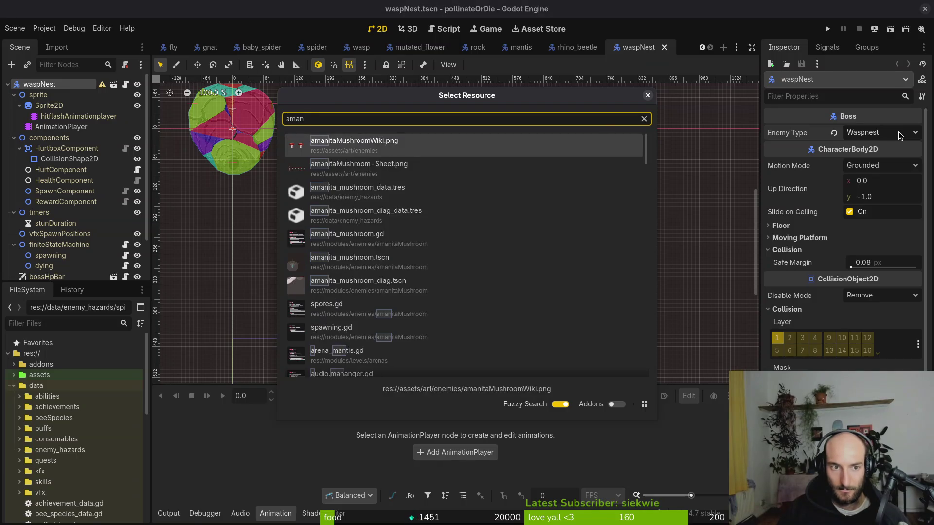
{"action": "type", "text": "musts"}
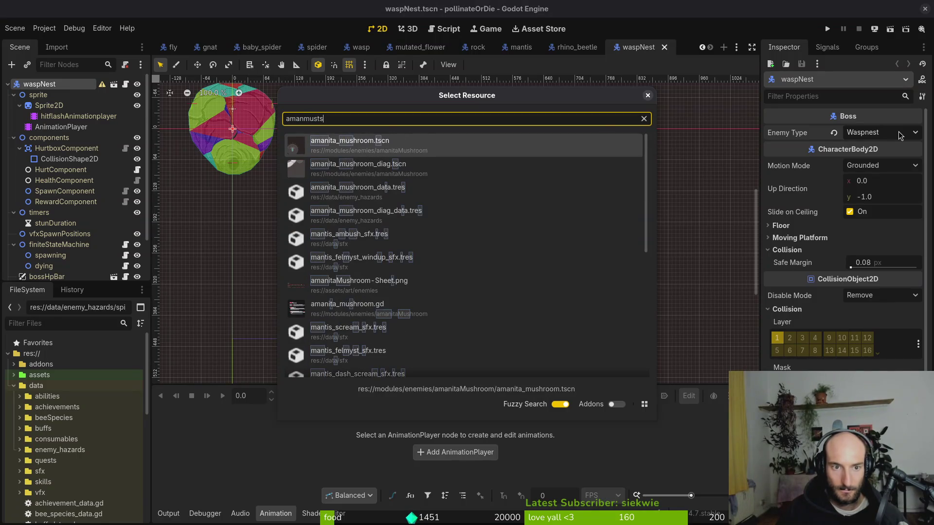
{"action": "key", "text": "Return"}
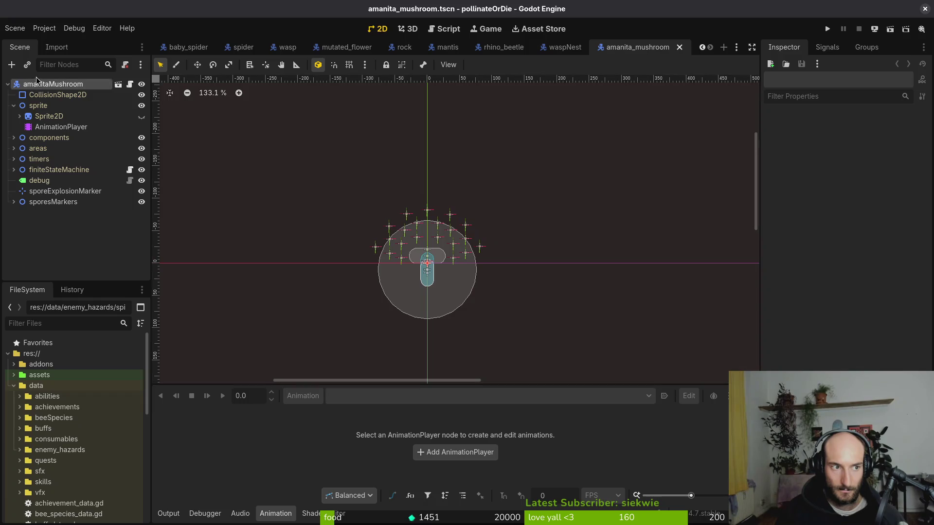
{"action": "left_click", "coordinate": [905, 132]}
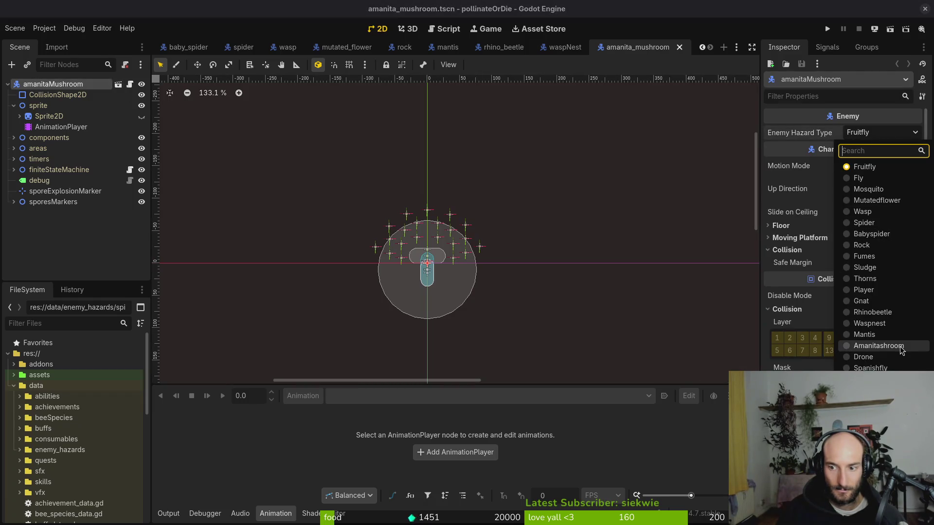
{"action": "left_click", "coordinate": [908, 347]}
{"action": "key", "text": "ctrl+s"}
Recheck the mushroom's hazard type choices, leaving Amanitashroom selected
{"action": "key", "text": "ctrl+shift+o"}
{"action": "key", "text": "Escape"}
{"action": "left_click", "coordinate": [864, 134]}
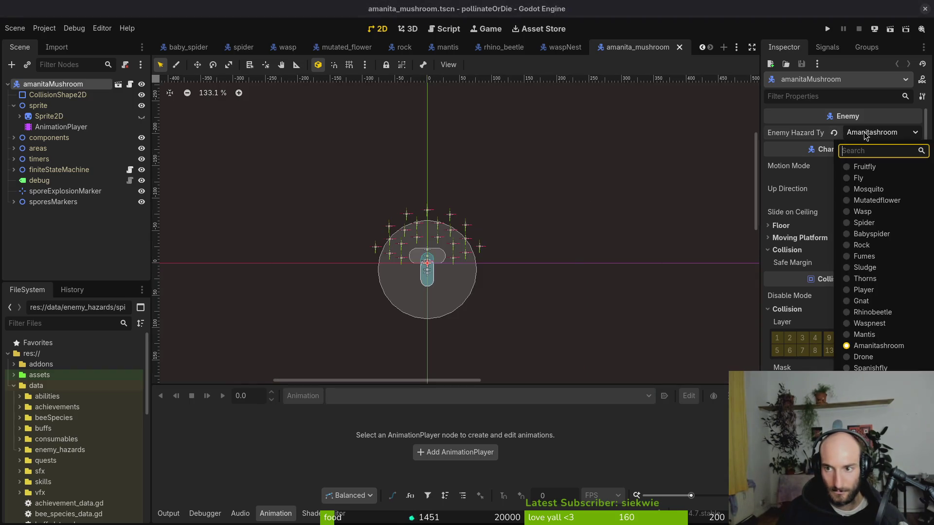
{"action": "key", "text": "Escape"}
{"action": "key", "text": "ctrl+shift+o"}
{"action": "type", "text": "amanita"}
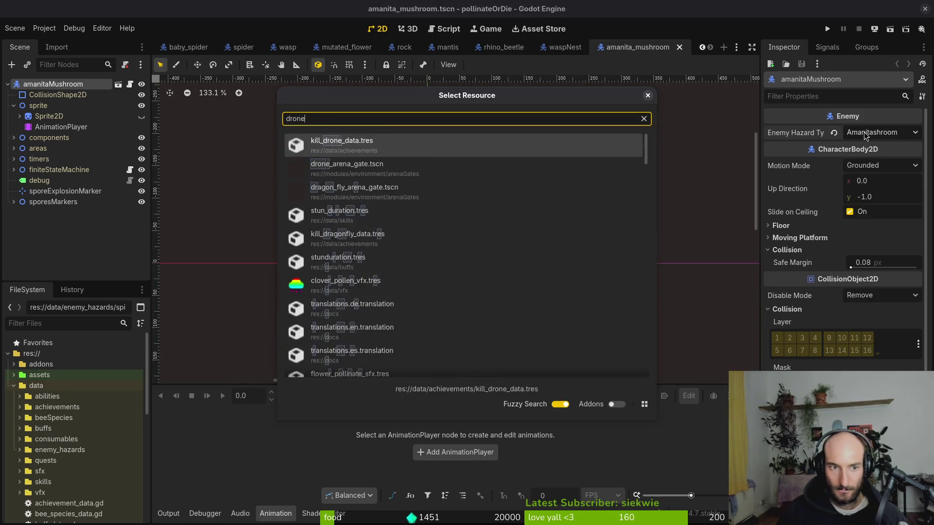
{"action": "key", "text": "Escape"}
{"action": "left_click", "coordinate": [864, 135]}
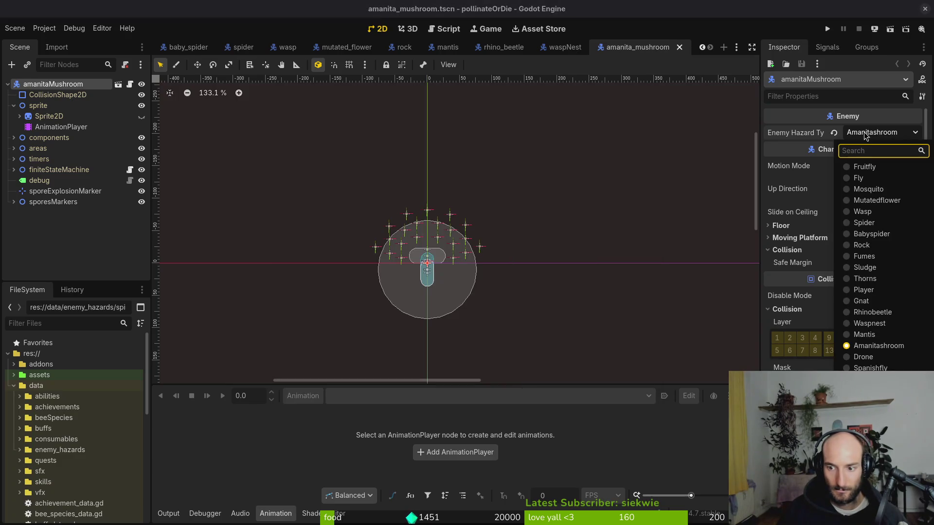
{"action": "key", "text": "Escape"}
Open spanish_fly.tscn and select its spanishFly root node
{"action": "key", "text": "ctrl+shift+o"}
{"action": "type", "text": "spanish"}
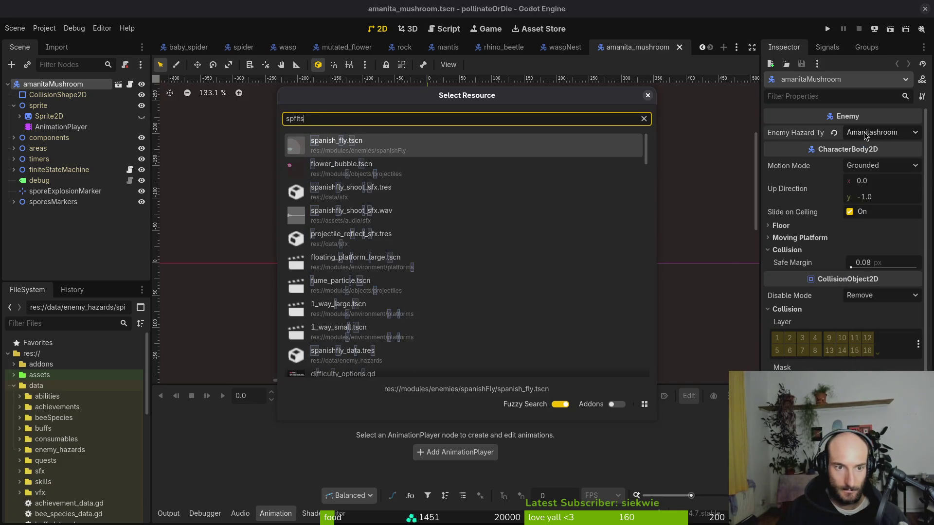
{"action": "key", "text": "Return"}
{"action": "left_click", "coordinate": [41, 83]}
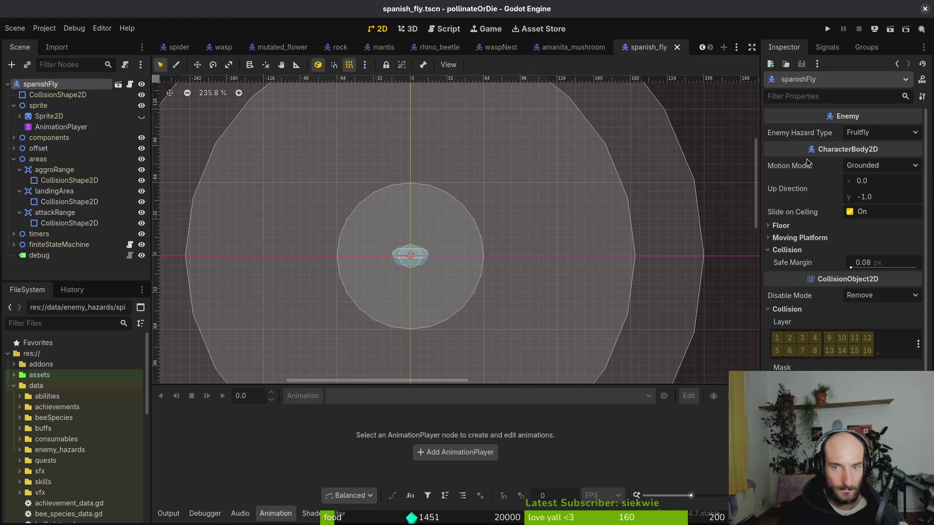
Set the spanish fly's hazard type to Spanishfly and save
{"action": "left_click", "coordinate": [879, 137]}
{"action": "left_click", "coordinate": [902, 367]}
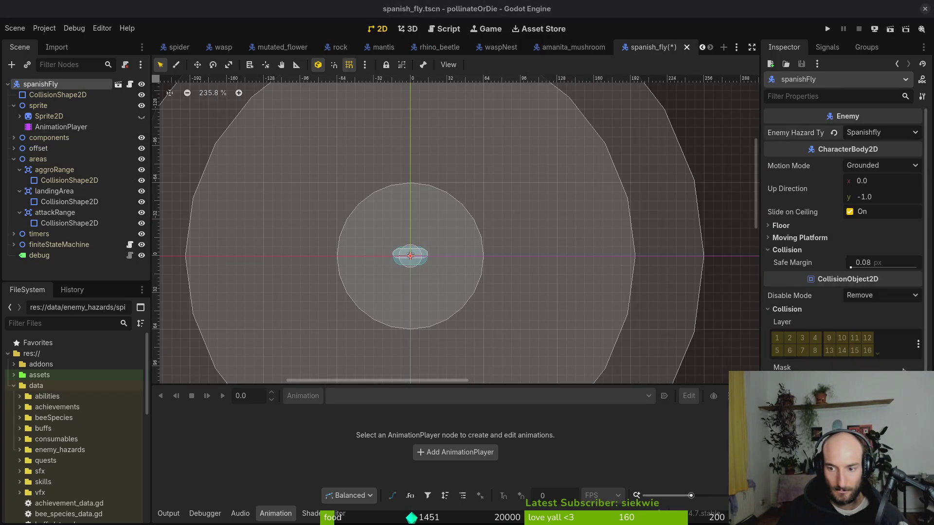
{"action": "key", "text": "ctrl+s"}
Open the hornet scene and set its enemy type to Hornet
{"action": "key", "text": "ctrl+shift+o"}
{"action": "type", "text": "horts"}
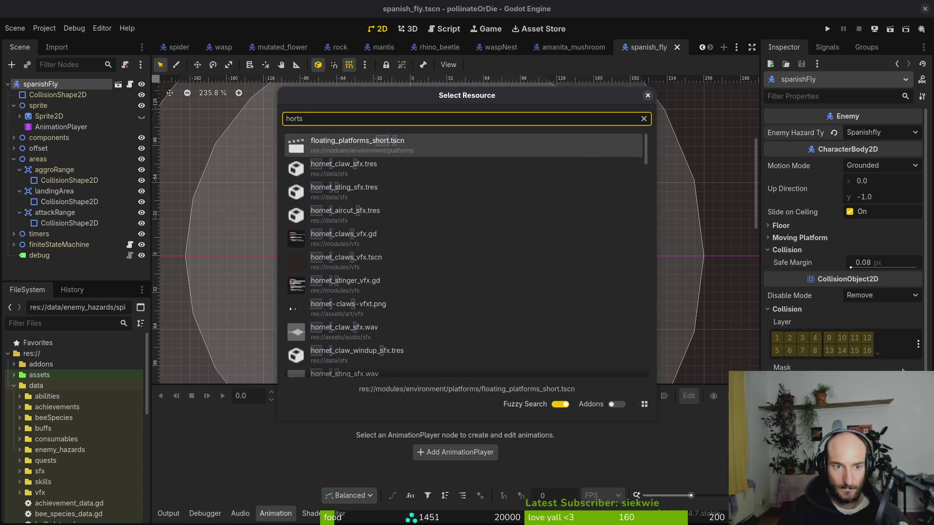
{"action": "key", "text": "BackSpace"}
{"action": "key", "text": "BackSpace"}
{"action": "type", "text": "nets"}
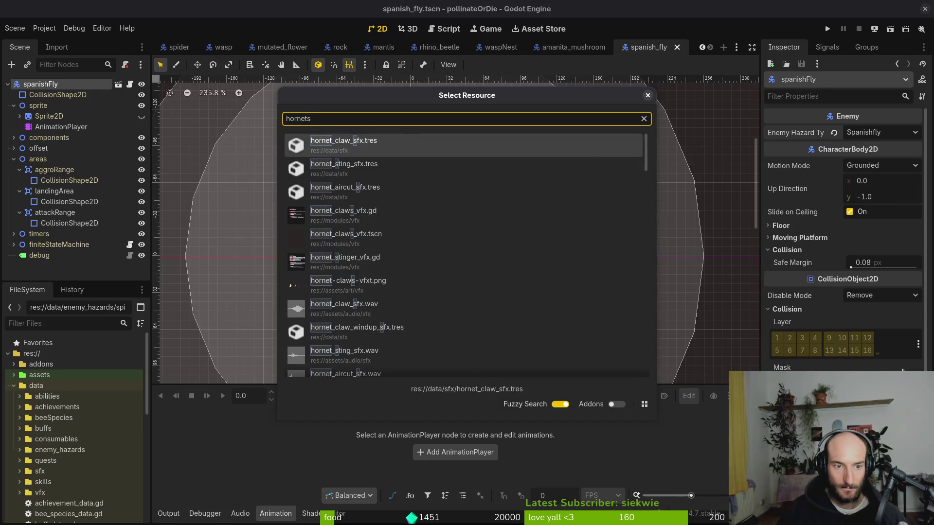
{"action": "key", "text": "BackSpace"}
{"action": "key", "text": "Return"}
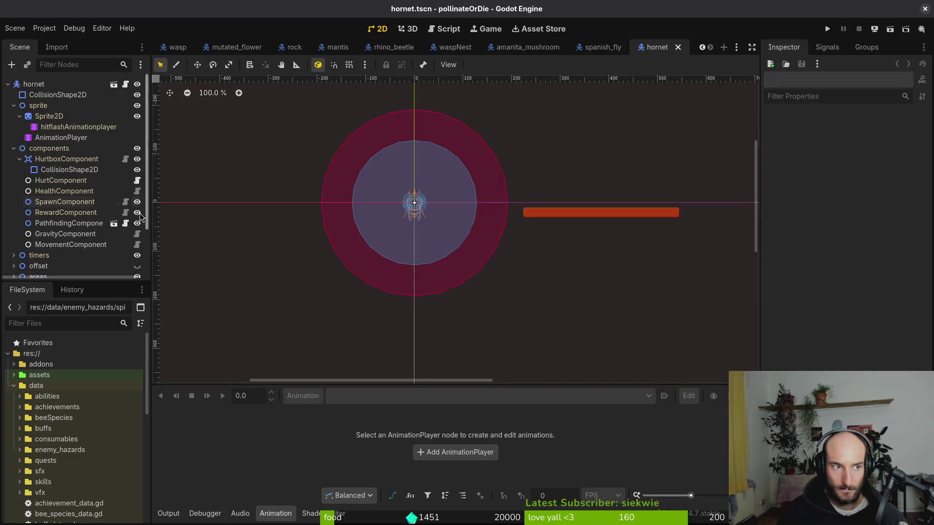
{"action": "left_click", "coordinate": [48, 85]}
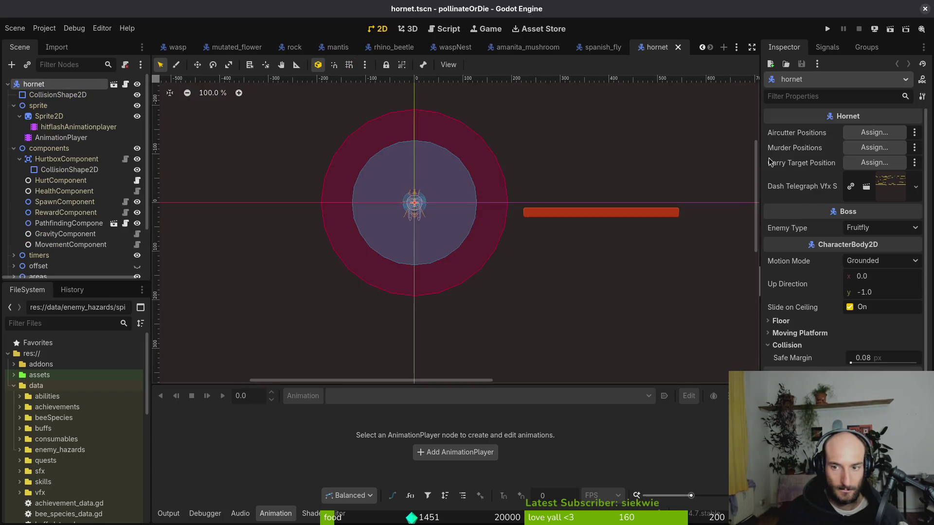
{"action": "left_click", "coordinate": [874, 228]}
{"action": "left_click", "coordinate": [871, 312]}
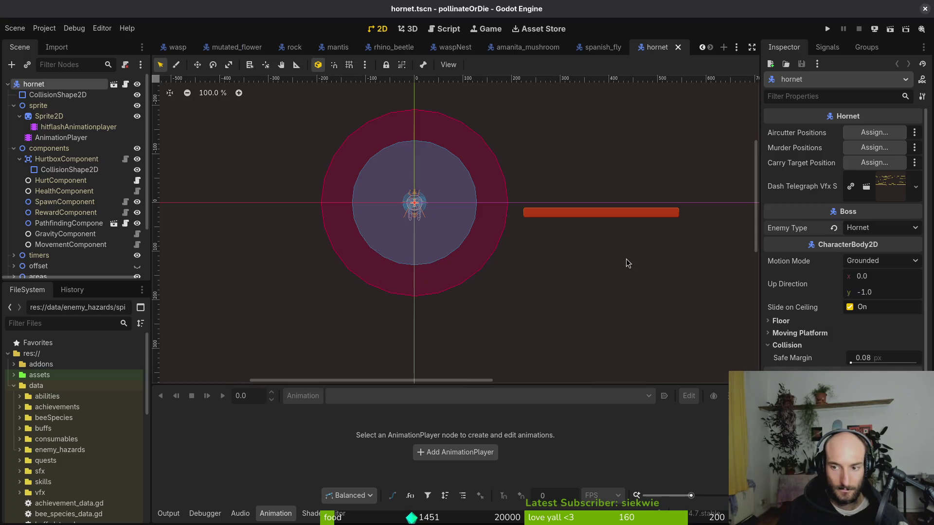
{"action": "left_click", "coordinate": [900, 228]}
{"action": "key", "text": "Escape"}
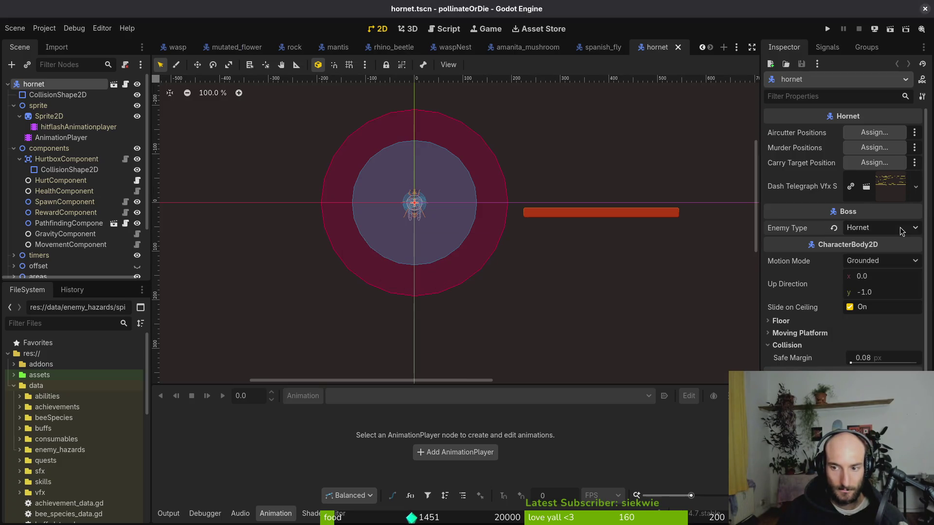
Open the snail scene, set its hazard type to Snail, and save
{"action": "key", "text": "ctrl+shift+o"}
{"action": "type", "text": "snailts"}
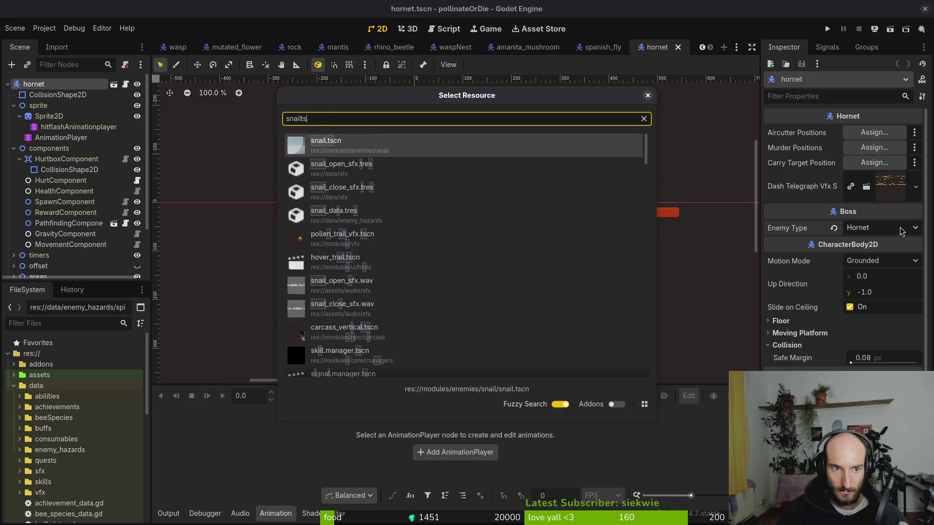
{"action": "key", "text": "Return"}
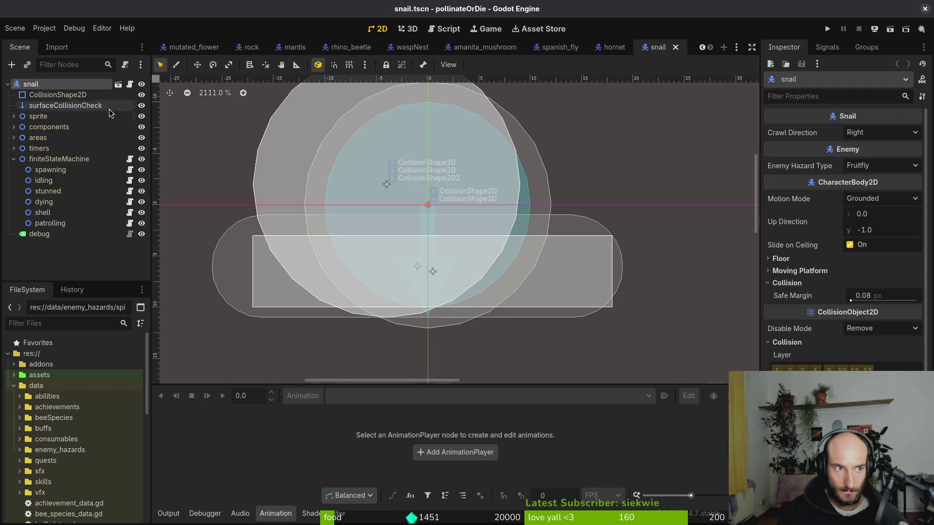
{"action": "left_click", "coordinate": [871, 166]}
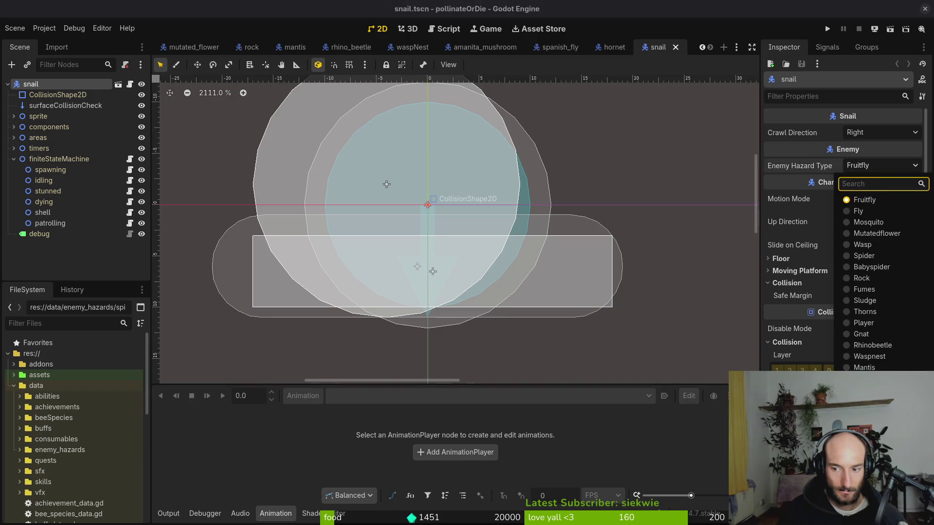
{"action": "type", "text": "snail"}
{"action": "key", "text": "Return"}
{"action": "key", "text": "ctrl+s"}
Open the scorpion scene, set its hazard type to Scorpion, and save
{"action": "key", "text": "ctrl+shift+o"}
{"action": "type", "text": "scots"}
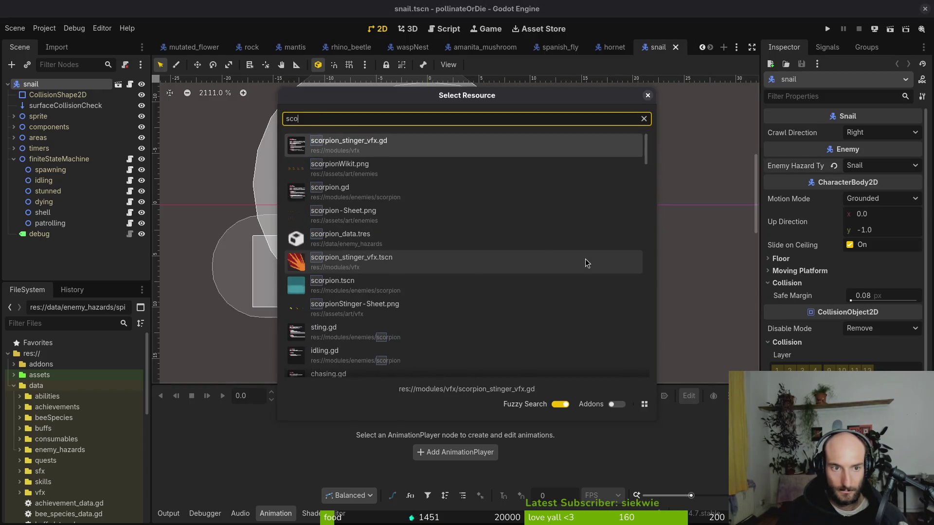
{"action": "key", "text": "Return"}
{"action": "left_click", "coordinate": [37, 84]}
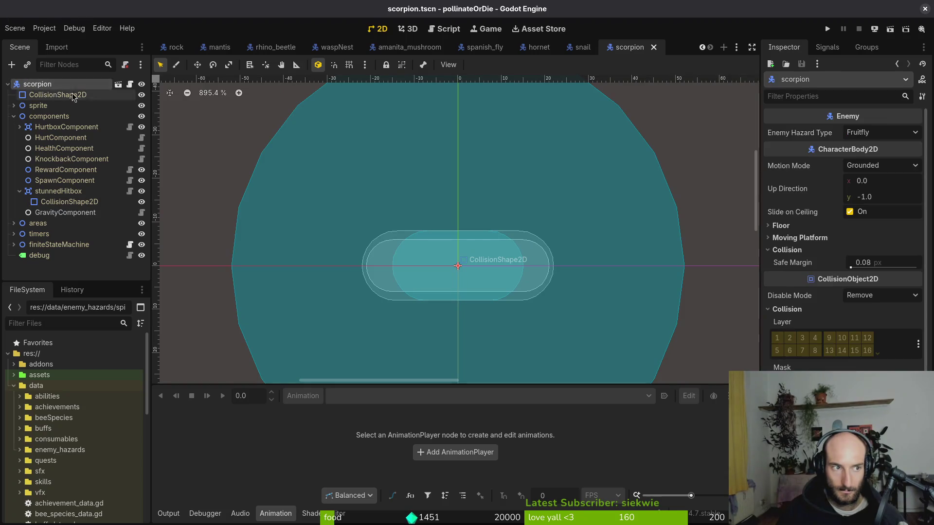
{"action": "left_click", "coordinate": [882, 133]}
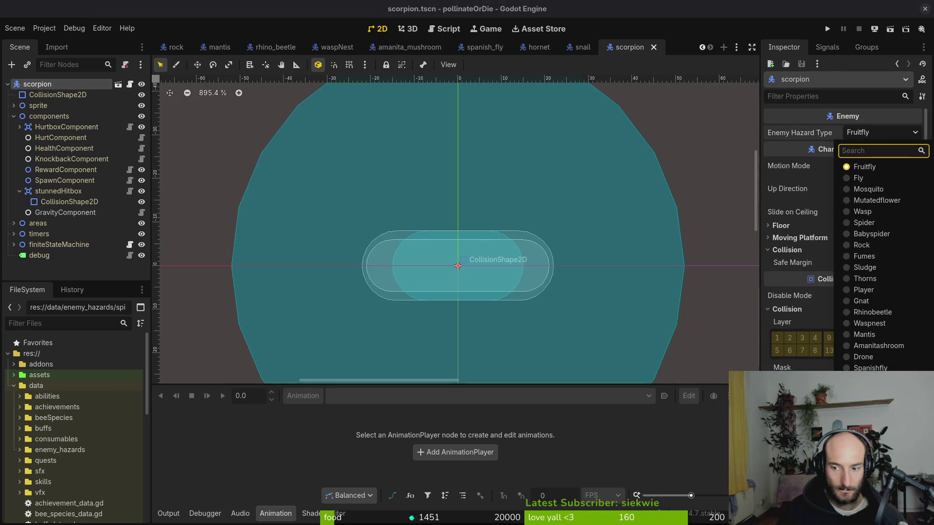
{"action": "type", "text": "scorpion"}
{"action": "key", "text": "Return"}
{"action": "key", "text": "ctrl+s"}
Open the ant scene, change its Enemy Hazard Type to Ant, and save
{"action": "key", "text": "ctrl+shift+o"}
{"action": "type", "text": "ant"}
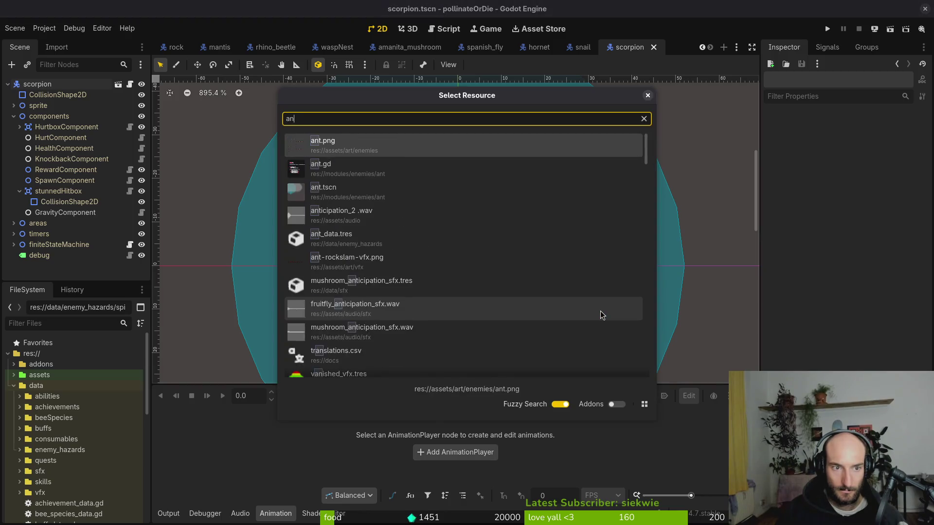
{"action": "key", "text": "Return"}
{"action": "left_click", "coordinate": [57, 95]}
{"action": "left_click", "coordinate": [29, 84]}
{"action": "left_click", "coordinate": [883, 166]}
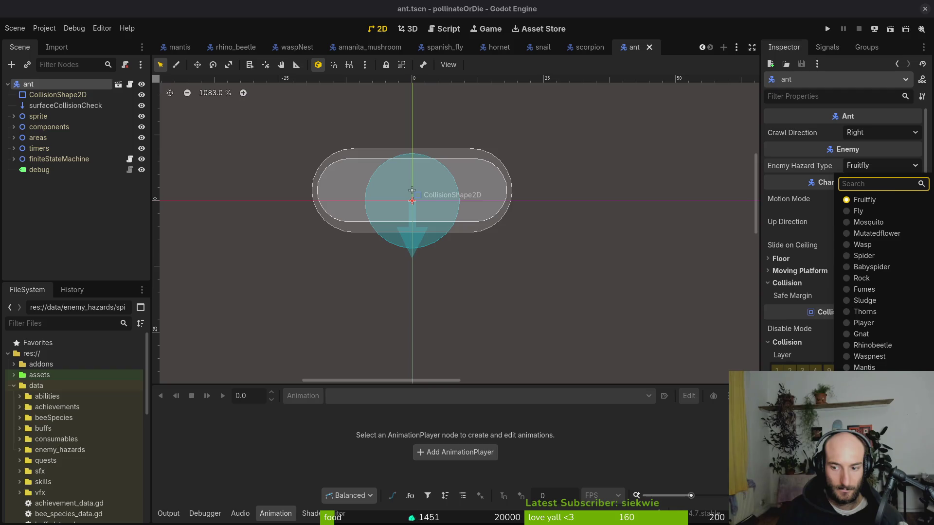
{"action": "type", "text": "ant"}
{"action": "key", "text": "Return"}
{"action": "key", "text": "ctrl+s"}
Open spider_egg.tscn and inspect its Enemy Hazard Type choices without changing them
{"action": "key", "text": "alt+shift+o"}
{"action": "type", "text": "spidts"}
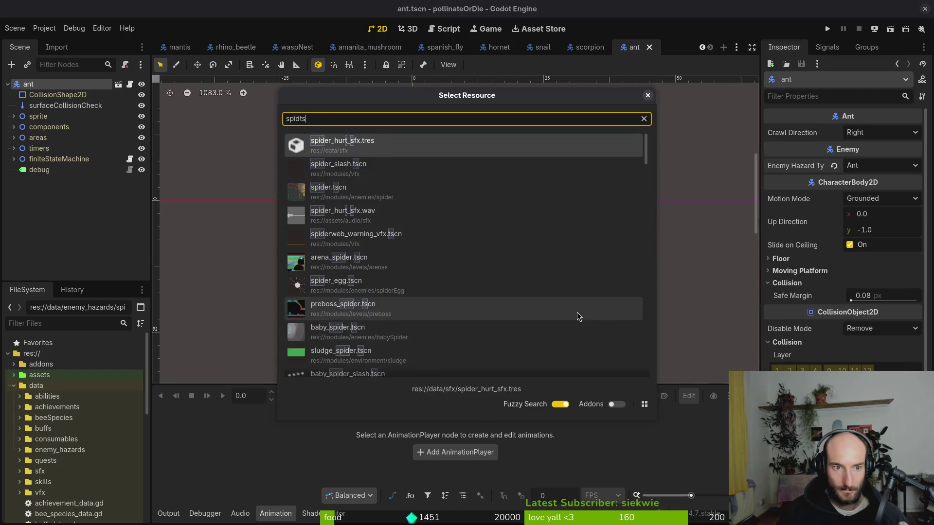
{"action": "key", "text": "Down"}
{"action": "key", "text": "Down"}
{"action": "key", "text": "Down"}
{"action": "key", "text": "Down"}
{"action": "key", "text": "Down"}
{"action": "key", "text": "Return"}
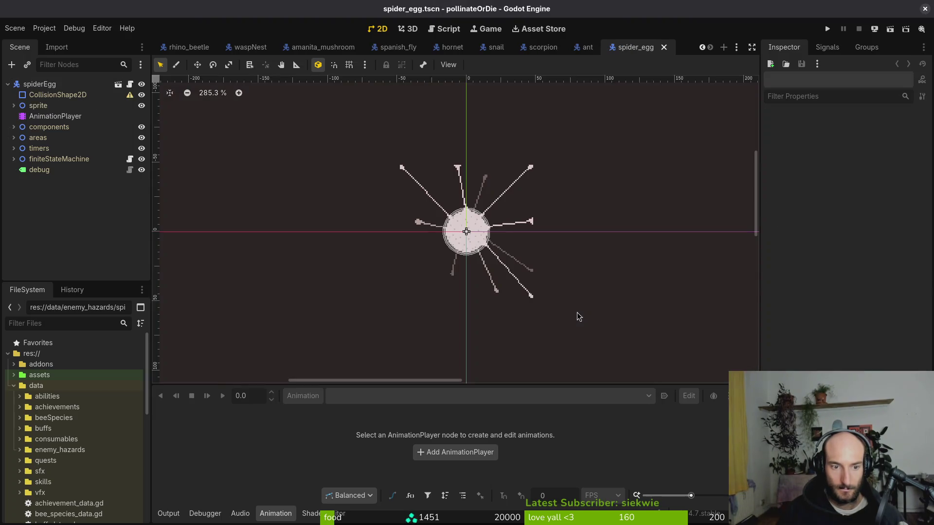
{"action": "left_click", "coordinate": [887, 183]}
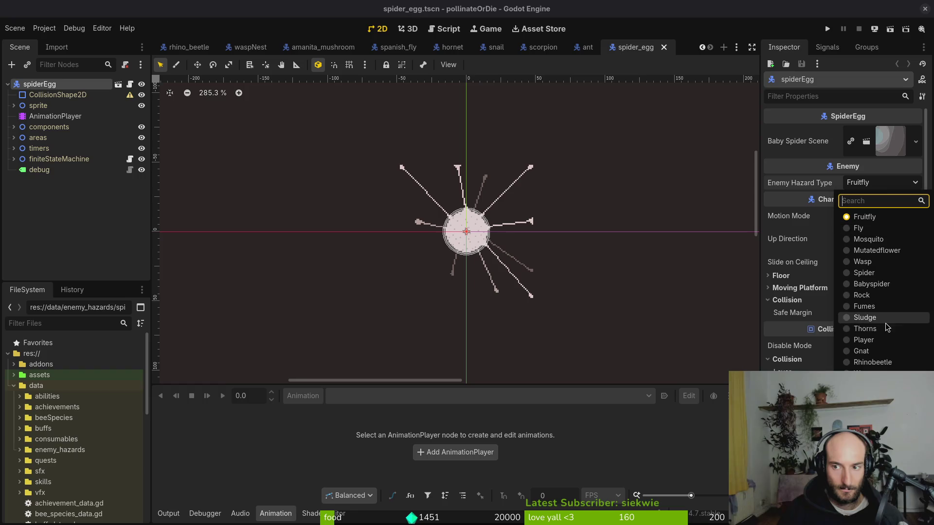
{"action": "key", "text": "Escape"}
{"action": "left_click", "coordinate": [433, 262]}
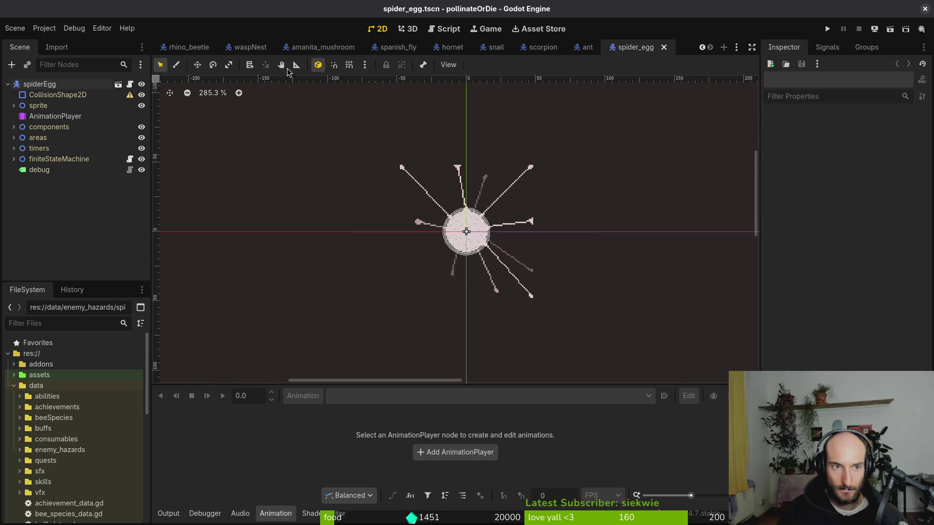
Close the waspNest, amanita_mushroom, fly, spider_egg and other open enemy scene tabs
{"action": "middle_click", "coordinate": [311, 55]}
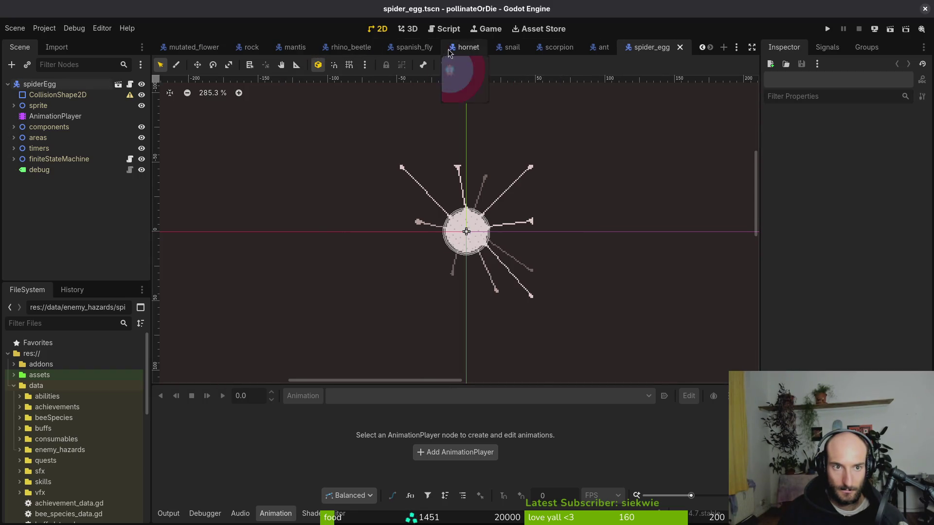
{"action": "middle_click", "coordinate": [319, 51]}
{"action": "middle_click", "coordinate": [320, 52]}
{"action": "middle_click", "coordinate": [321, 51]}
{"action": "middle_click", "coordinate": [323, 51]}
{"action": "middle_click", "coordinate": [341, 52]}
{"action": "middle_click", "coordinate": [360, 52]}
{"action": "middle_click", "coordinate": [376, 52]}
{"action": "middle_click", "coordinate": [376, 52]}
{"action": "middle_click", "coordinate": [376, 52]}
{"action": "middle_click", "coordinate": [376, 52]}
{"action": "middle_click", "coordinate": [321, 52]}
{"action": "middle_click", "coordinate": [280, 52]}
{"action": "middle_click", "coordinate": [246, 51]}
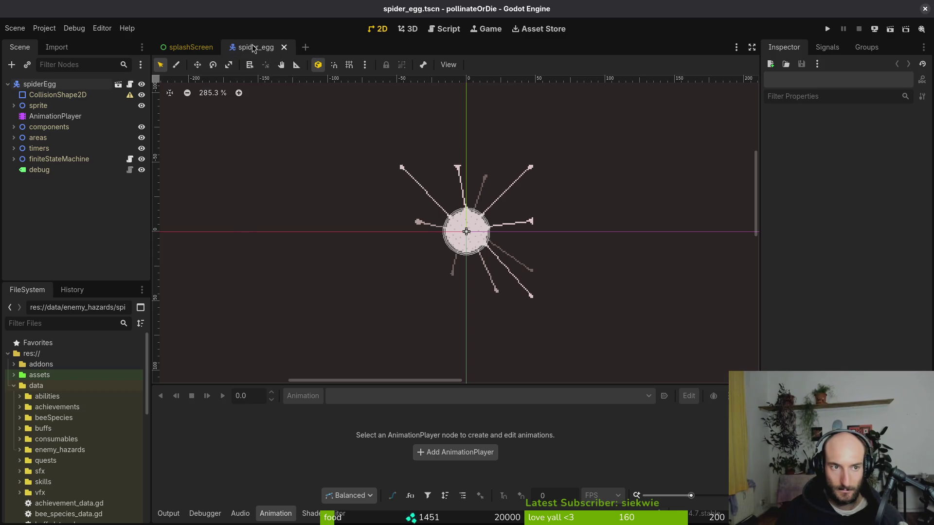
{"action": "middle_click", "coordinate": [253, 51]}
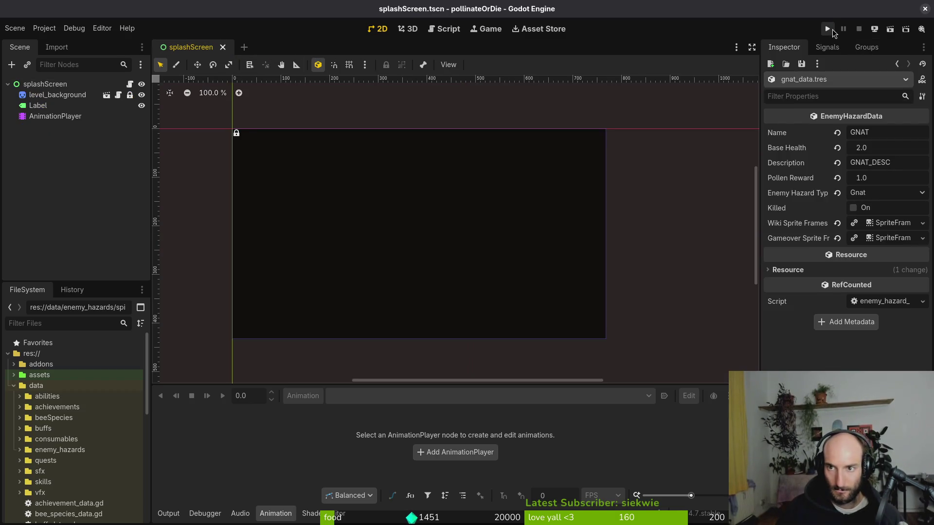
Test-run the game, then quit it from the main menu
{"action": "left_click", "coordinate": [832, 29]}
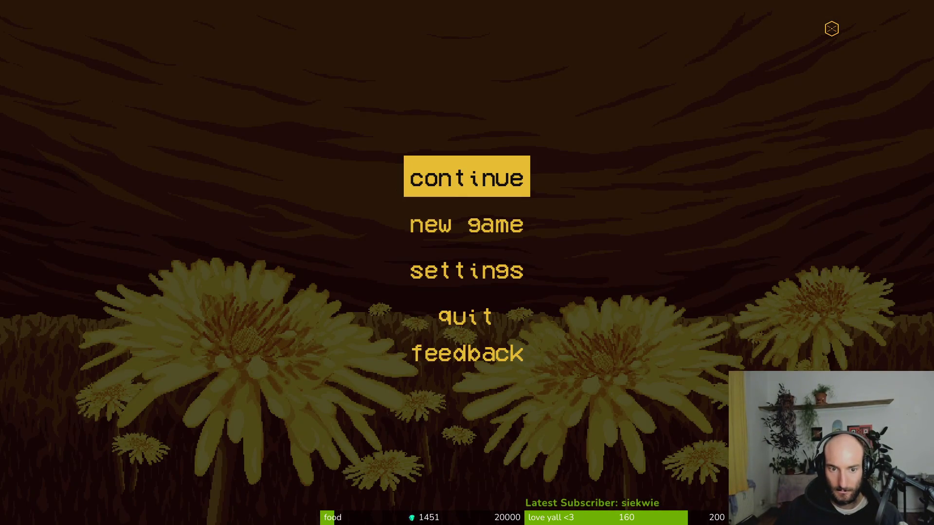
{"action": "key", "text": "Up"}
{"action": "key", "text": "Up"}
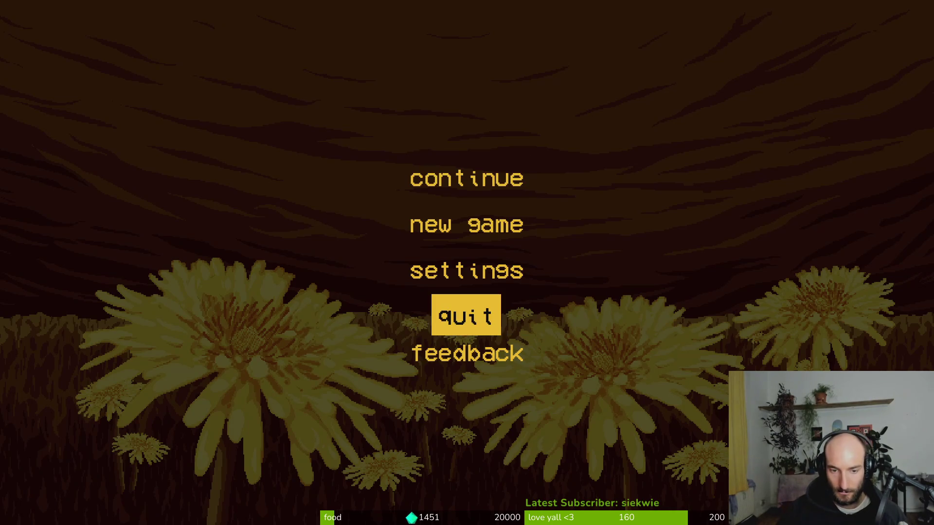
{"action": "key", "text": "Return"}
Search the project for enemy_hazard_enum in the vim terminal
{"action": "key", "text": "alt+Tab"}
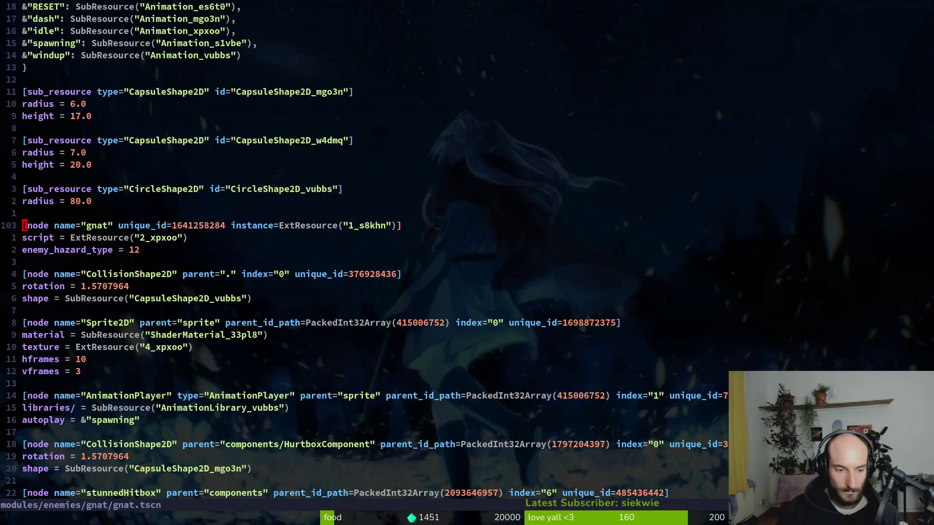
{"action": "type", "text": "enemy_hazard_enum"}
{"action": "key", "text": "Return"}
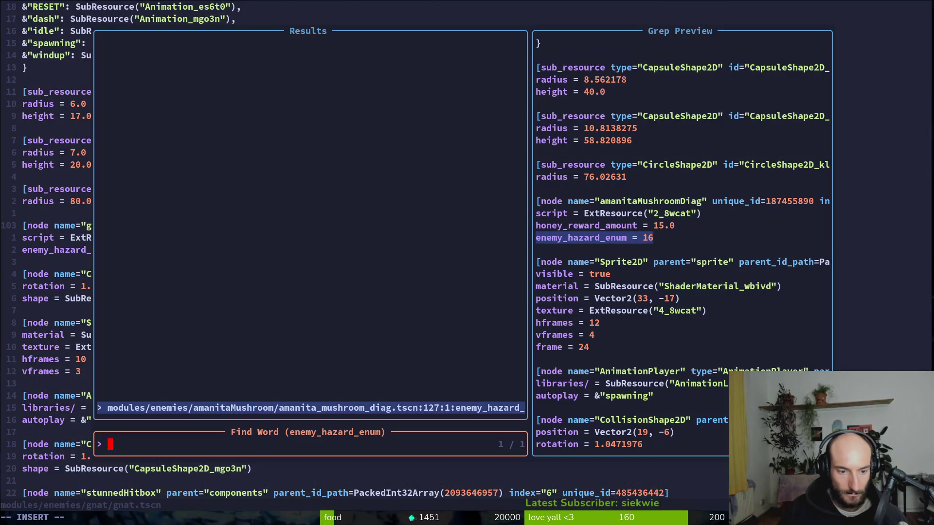
{"action": "key", "text": "alt+Tab"}
Open amanita_mushroom_diag.tscn, set its Enemy Hazard Type to Amanitashroomdiag, and save
{"action": "key", "text": "alt+shift+o"}
{"action": "type", "text": "ammudia"}
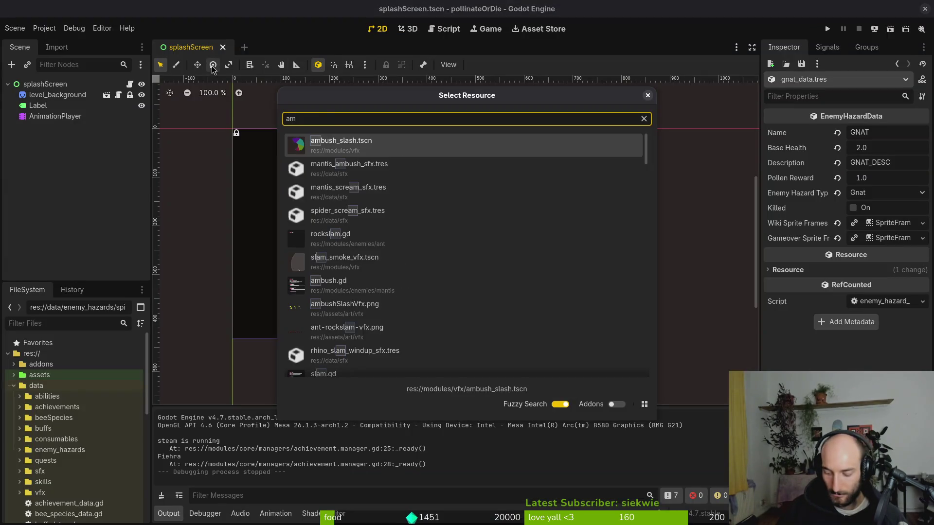
{"action": "key", "text": "Return"}
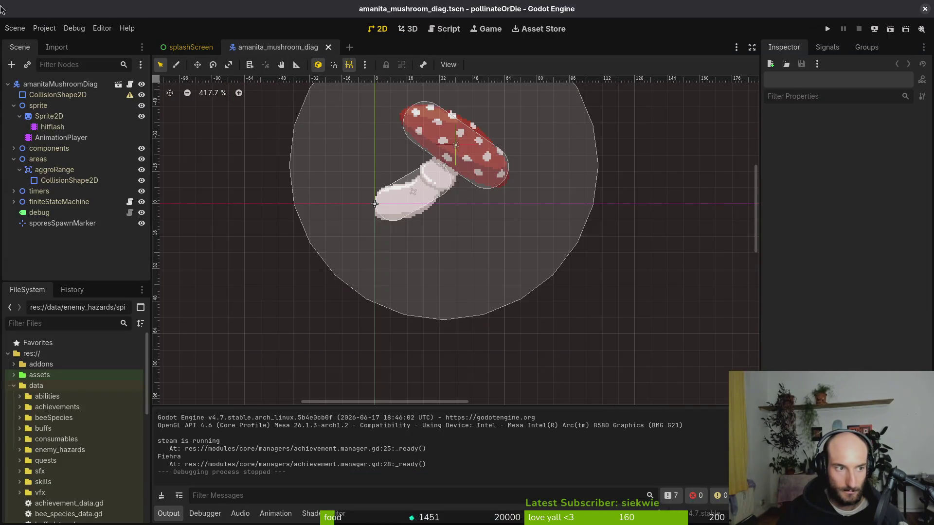
{"action": "left_click", "coordinate": [898, 132]}
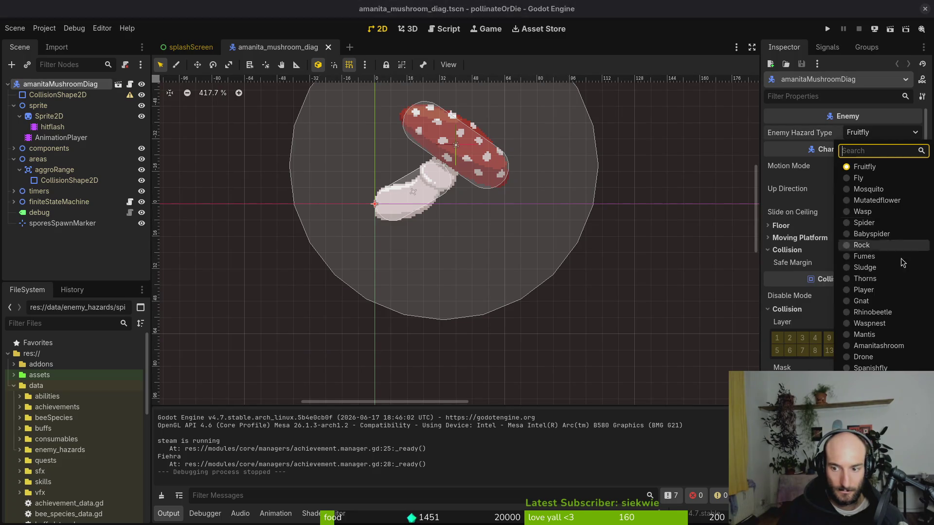
{"action": "left_click", "coordinate": [871, 151]}
{"action": "key", "text": "ctrl+s"}
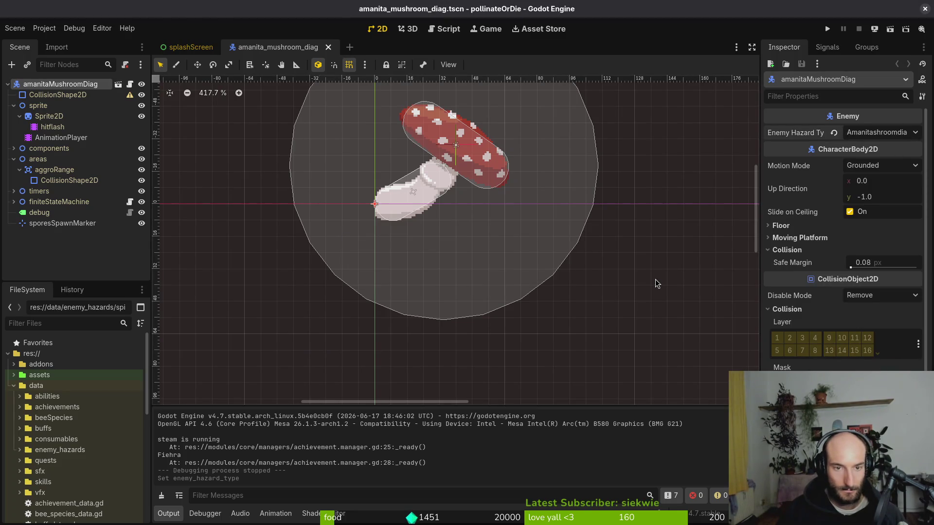
Quit vim in the terminal with :q
{"action": "key", "text": "alt+Tab"}
{"action": "type", "text": ":q"}
{"action": "key", "text": "Return"}
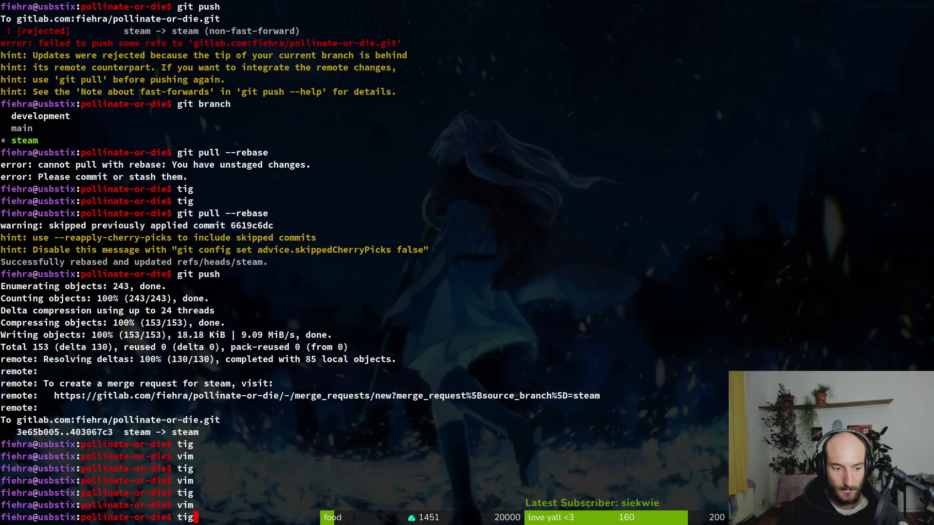
Search the project in Vim for enemy_hazard_enum and confirm no references remain
{"action": "key", "text": "Return"}
{"action": "type", "text": "jqvim"}
{"action": "key", "text": "Return"}
{"action": "key", "text": "space"}
{"action": "type", "text": "psenemy_hazard_enum"}
{"action": "key", "text": "Return"}
{"action": "key", "text": "Escape"}
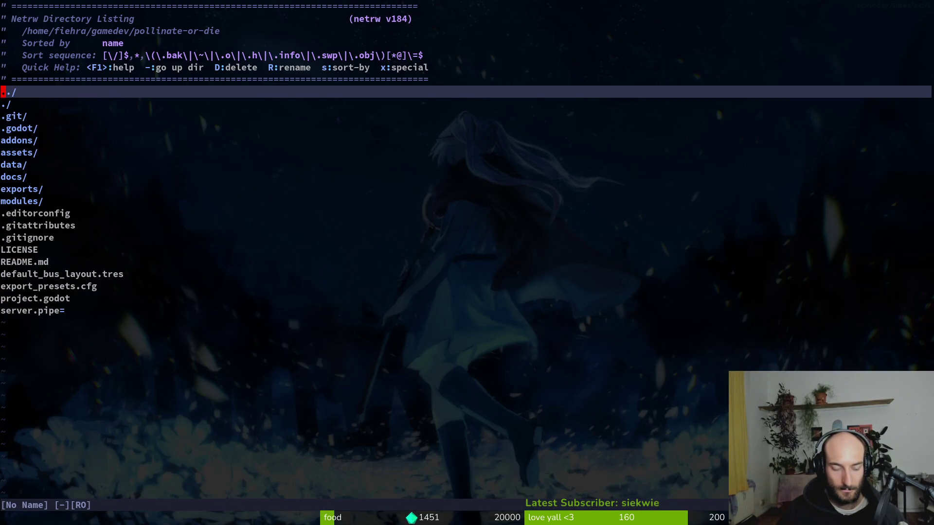
{"action": "type", "text": ":q"}
{"action": "key", "text": "Return"}
In tig, stage the changed files but leave achievement.manager.gd unstaged
{"action": "type", "text": "ti"}
{"action": "key", "text": "Return"}
{"action": "type", "text": "g"}
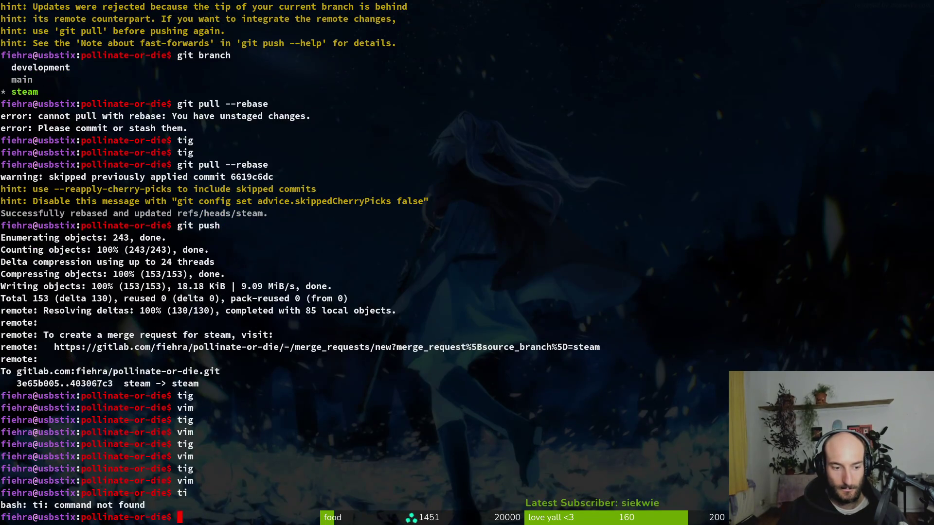
{"action": "type", "text": "tig"}
{"action": "key", "text": "Return"}
{"action": "key", "text": "j"}
{"action": "key", "text": "u"}
{"action": "key", "text": "u"}
{"action": "key", "text": "k"}
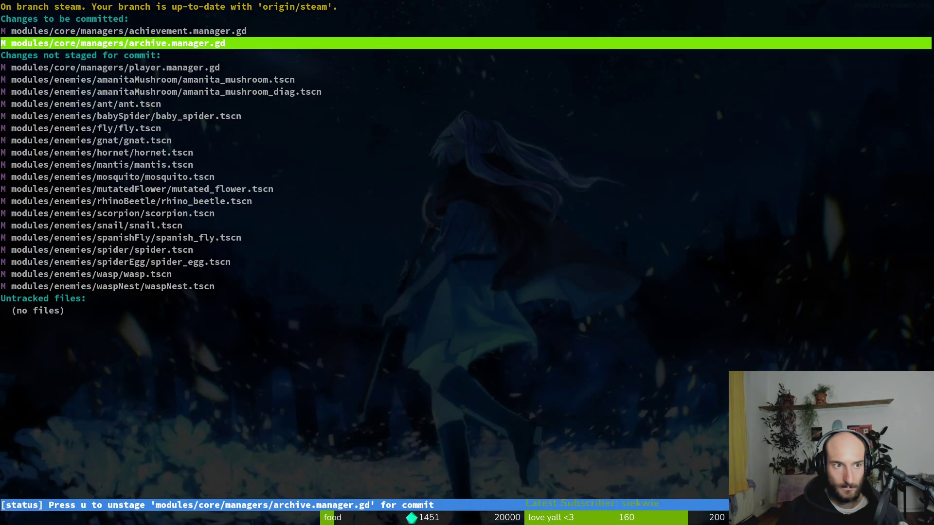
{"action": "key", "text": "k"}
{"action": "key", "text": "Return"}
{"action": "key", "text": "u"}
{"action": "key", "text": "k"}
{"action": "key", "text": "j"}
{"action": "key", "text": "j"}
Stage player.manager.gd and the enemy scenes, including waspNest, ant and amanita, then exit tig
{"action": "key", "text": "j"}
{"action": "key", "text": "k"}
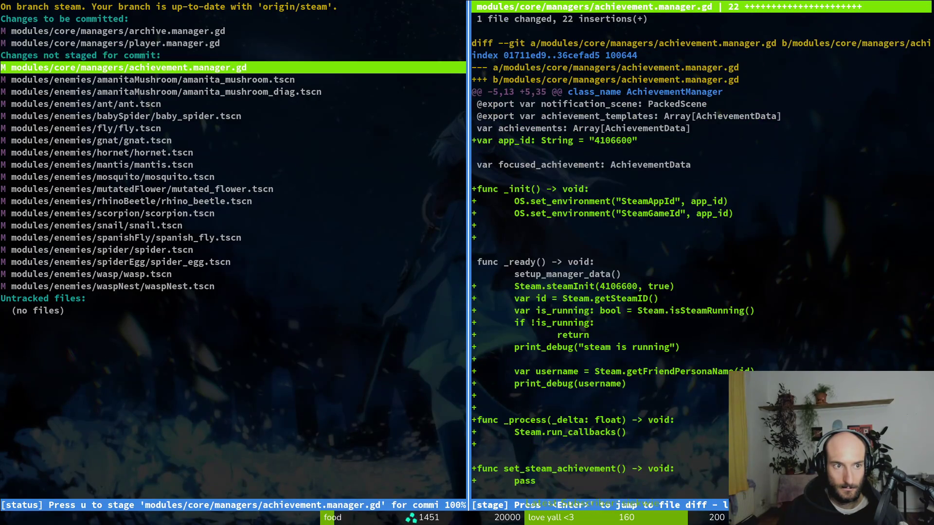
{"action": "key", "text": "j"}
{"action": "key", "text": "u"}
{"action": "key", "text": "k"}
{"action": "key", "text": "k"}
{"action": "key", "text": "k"}
{"action": "key", "text": "j"}
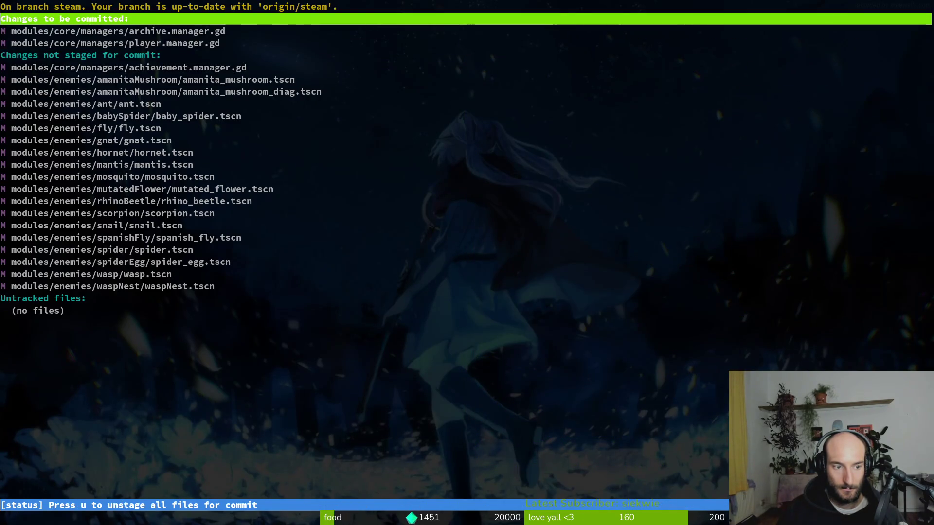
{"action": "key", "text": "ctrl+d"}
{"action": "key", "text": "ctrl+d"}
{"action": "key", "text": "k"}
{"action": "key", "text": "k"}
{"action": "key", "text": "u"}
{"action": "key", "text": "u"}
{"action": "key", "text": "u"}
{"action": "key", "text": "u"}
{"action": "key", "text": "u"}
{"action": "key", "text": "u"}
{"action": "key", "text": "u"}
{"action": "key", "text": "u"}
{"action": "key", "text": "u"}
{"action": "key", "text": "u"}
{"action": "key", "text": "u"}
{"action": "key", "text": "k"}
{"action": "key", "text": "k"}
{"action": "key", "text": "k"}
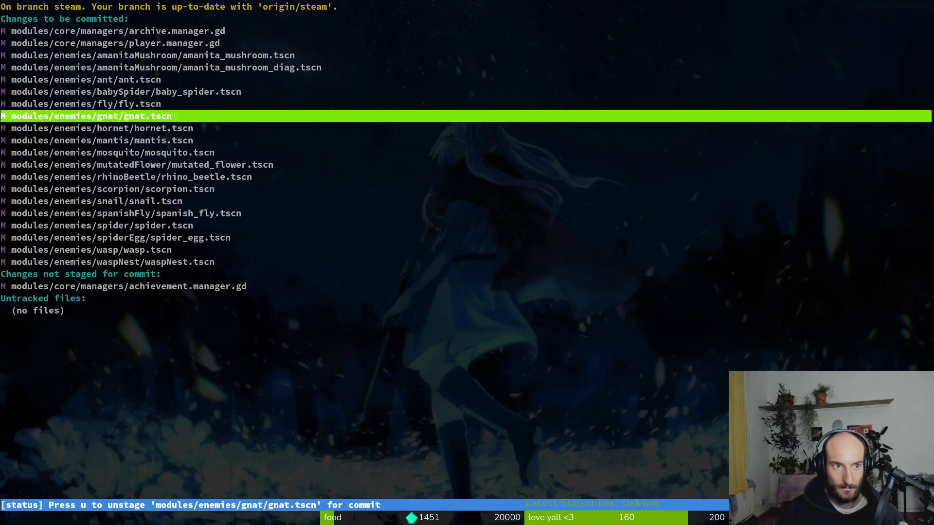
{"action": "key", "text": "k"}
{"action": "key", "text": "k"}
{"action": "key", "text": "k"}
{"action": "key", "text": "k"}
{"action": "key", "text": "Return"}
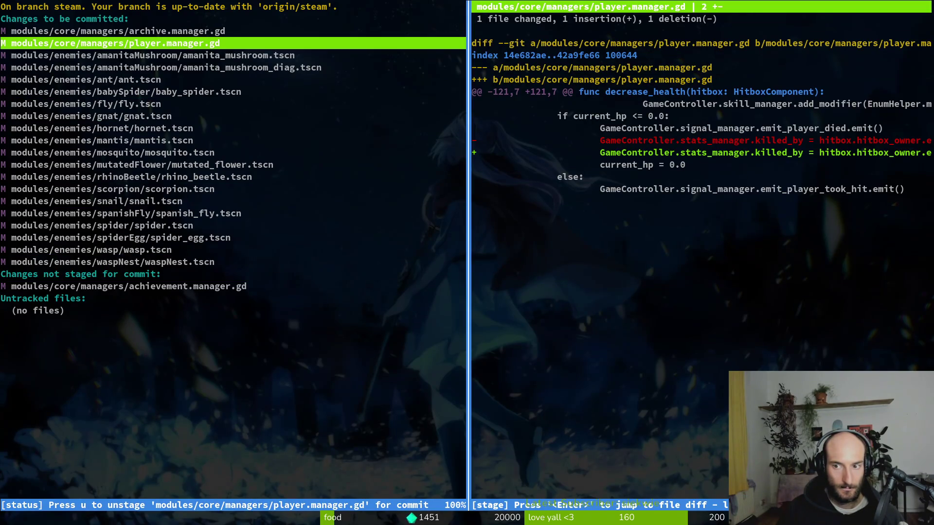
{"action": "key", "text": "q"}
{"action": "key", "text": "q"}
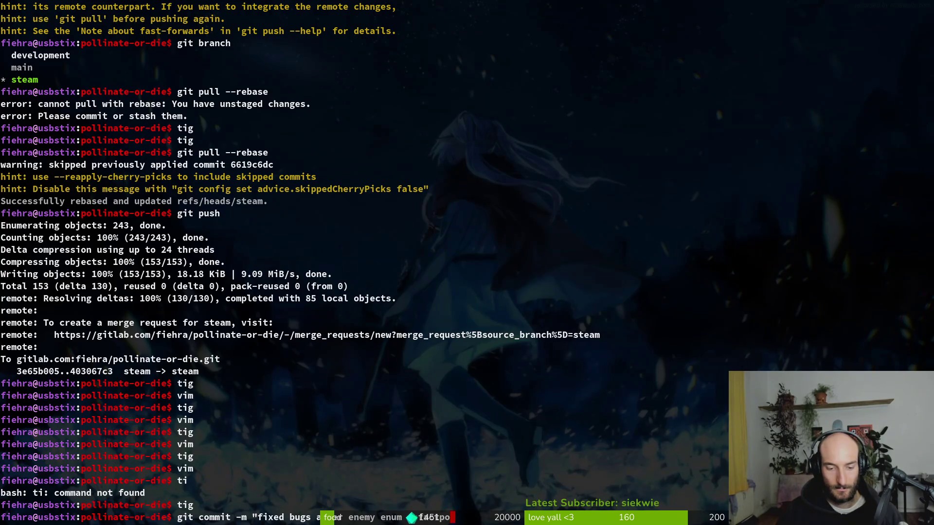
Commit as 'fixed bugs after enemy enum refactor' and push it to the steam branch
{"action": "key", "text": "Return"}
{"action": "type", "text": "gitp ush"}
{"action": "key", "text": "Return"}
{"action": "type", "text": "git push"}
{"action": "key", "text": "Return"}
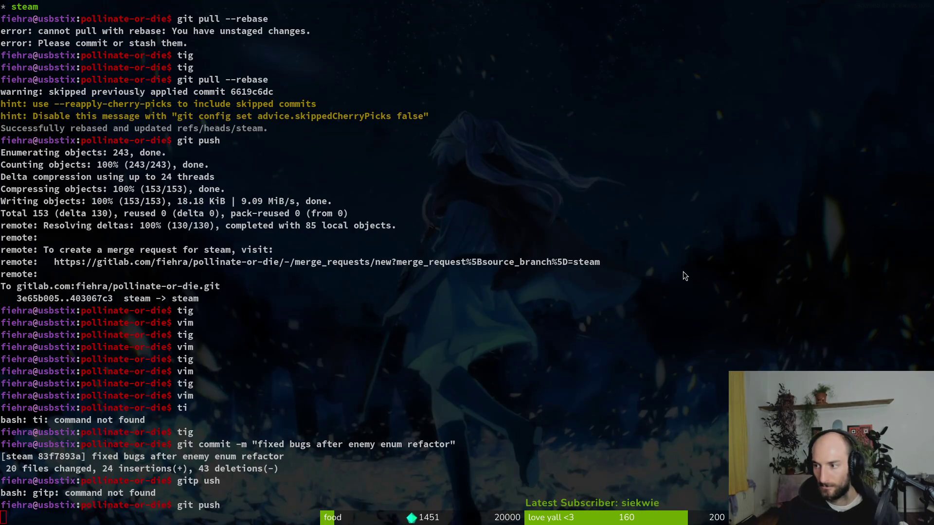
{"action": "key", "text": "alt+Tab"}
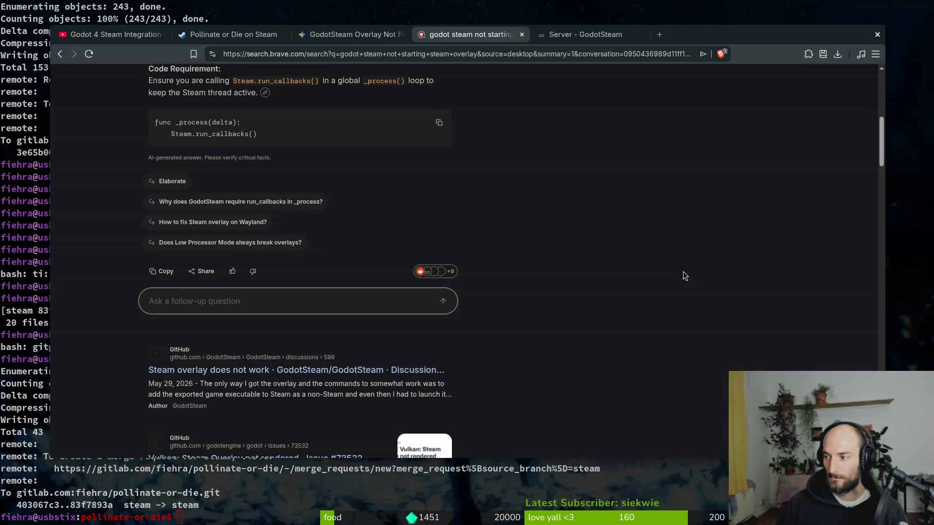
Close the GodotSteam search and docs tabs and bring up the Godot 4 Steam Integration video
{"action": "middle_click", "coordinate": [490, 35]}
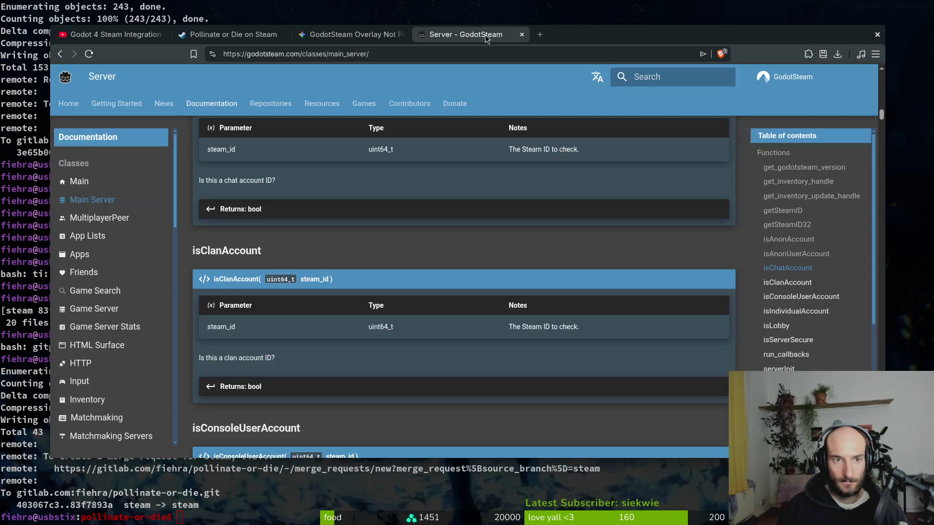
{"action": "middle_click", "coordinate": [491, 35]}
{"action": "key", "text": "ctrl+w"}
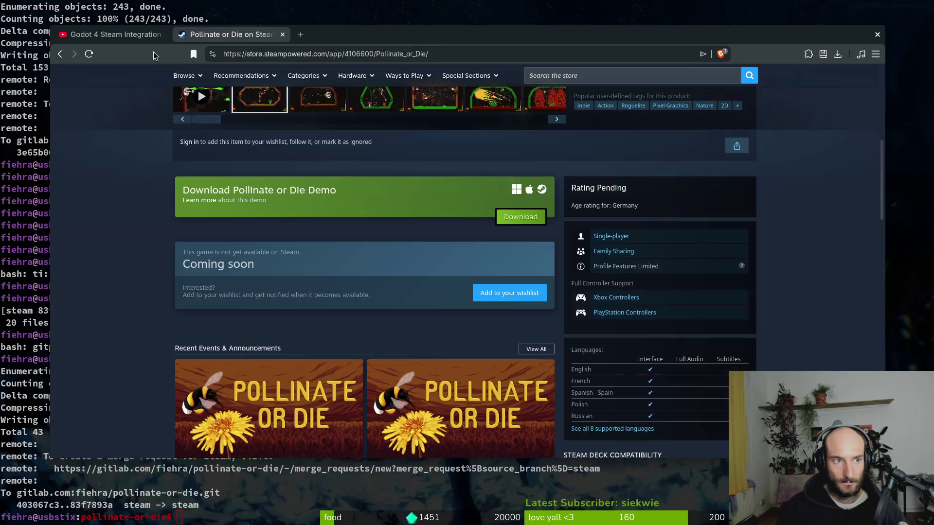
{"action": "key", "text": "ctrl+Page_Up"}
{"action": "left_click", "coordinate": [486, 265]}
Rewind the tutorial to its Steam initialisation code near 1:36, pause it, and minimize the browser
{"action": "left_click", "coordinate": [508, 386]}
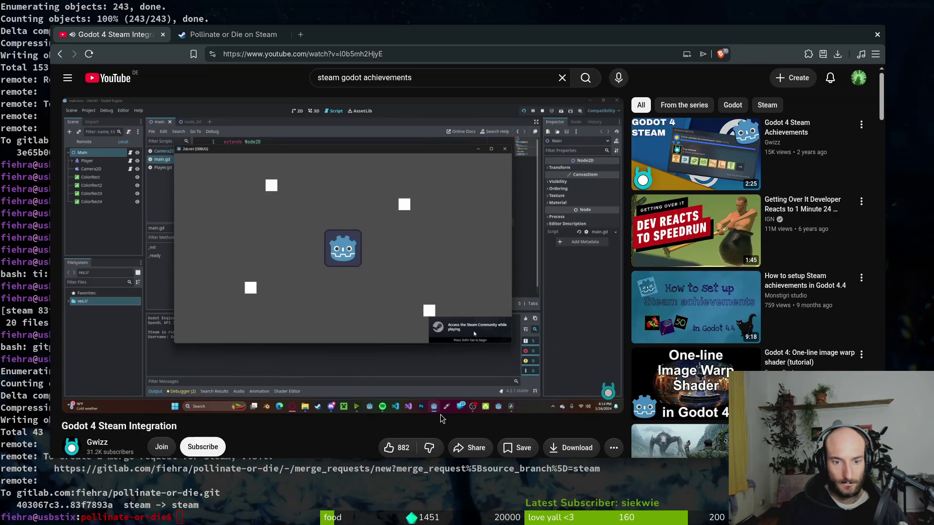
{"action": "left_click", "coordinate": [355, 385]}
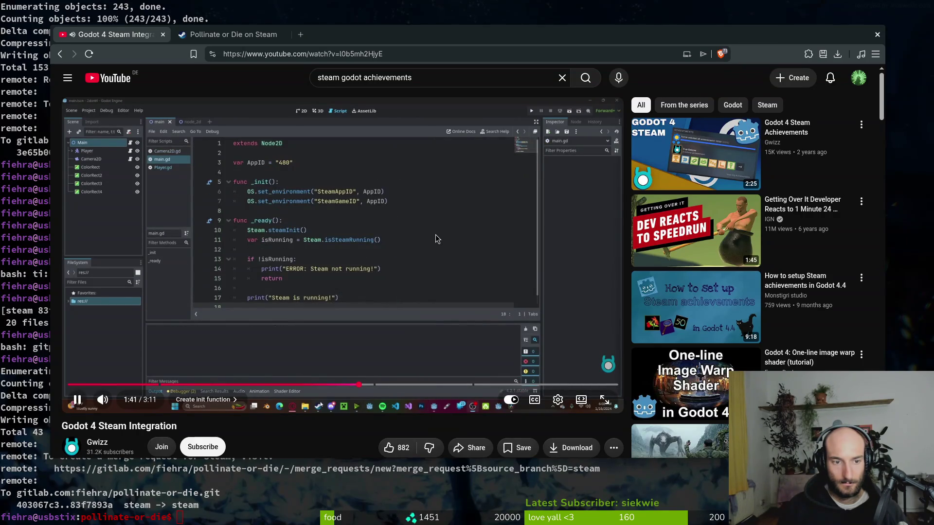
{"action": "left_click", "coordinate": [359, 385]}
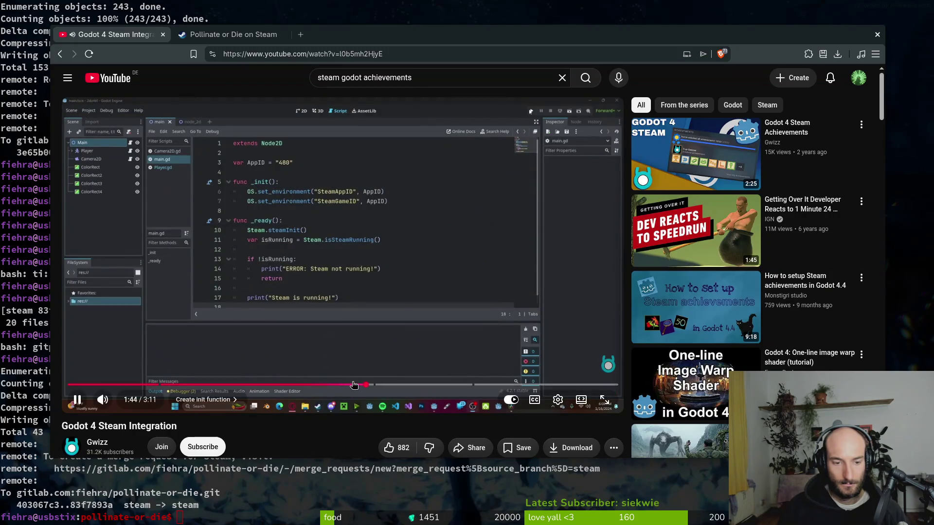
{"action": "left_click", "coordinate": [344, 386]}
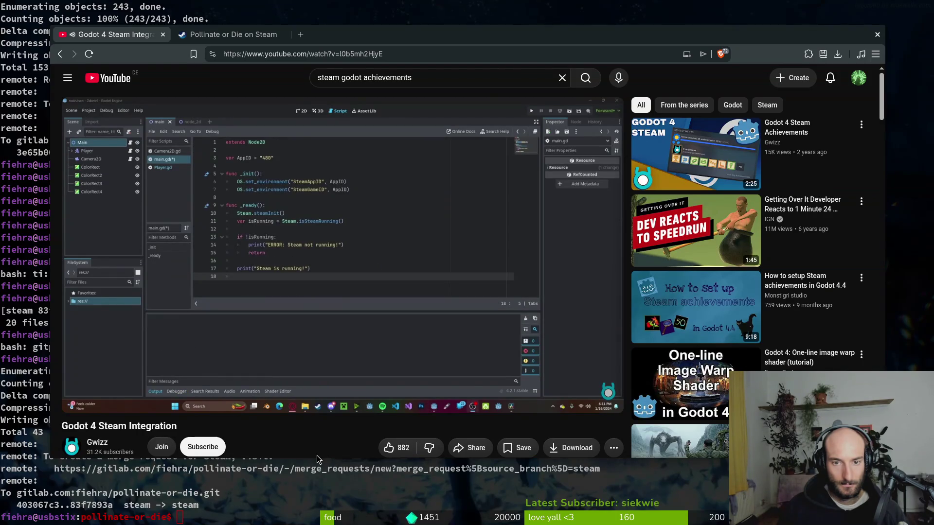
{"action": "mouse_move", "coordinate": [308, 288]}
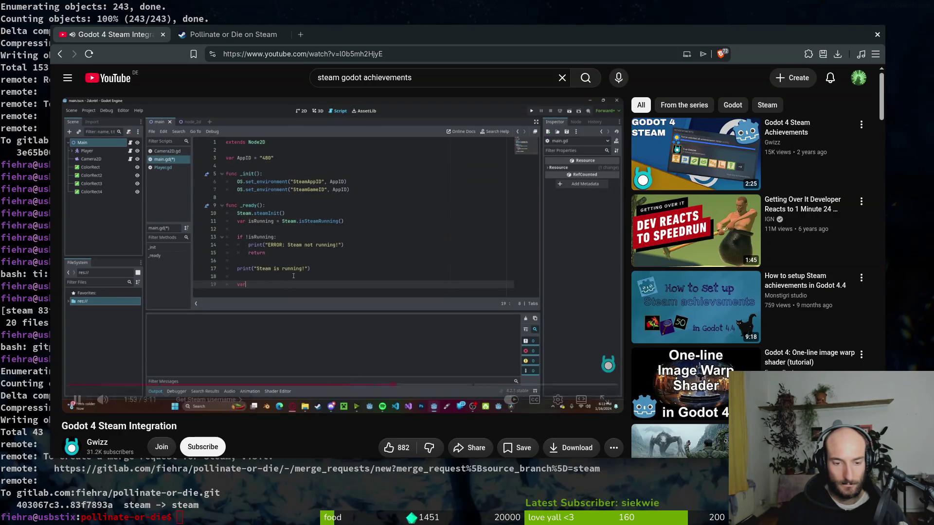
{"action": "left_click", "coordinate": [398, 323]}
{"action": "key", "text": "super+minus"}
Open achievement.manager.gd in Vim through the file finder
{"action": "type", "text": "vim"}
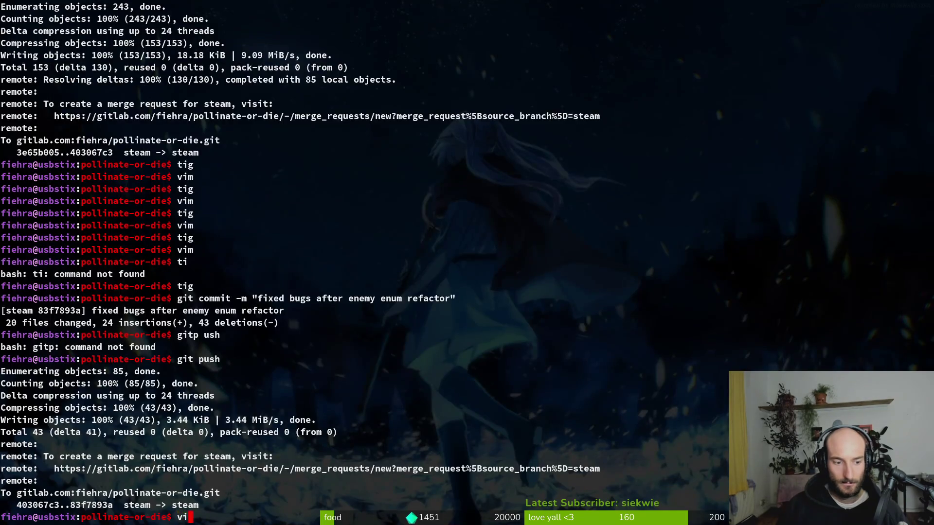
{"action": "key", "text": "Return"}
{"action": "type", "text": "achimana"}
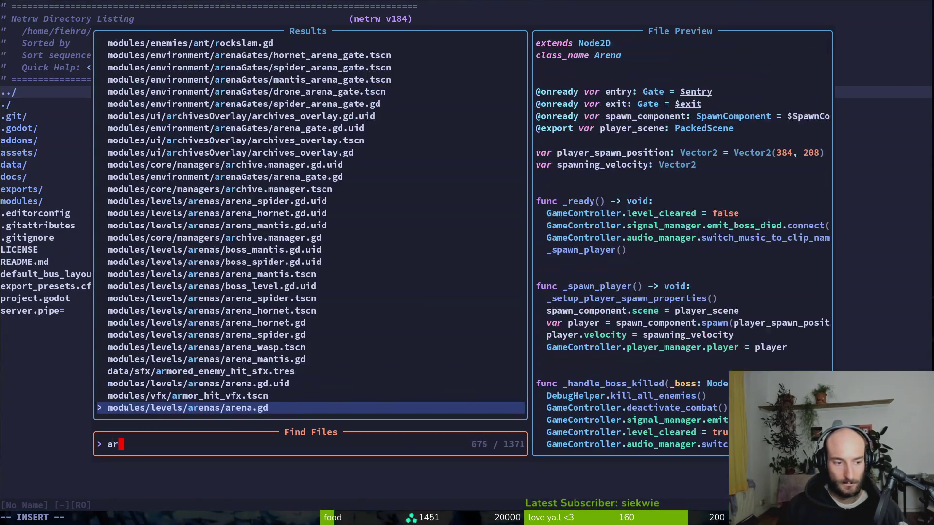
{"action": "key", "text": "Down"}
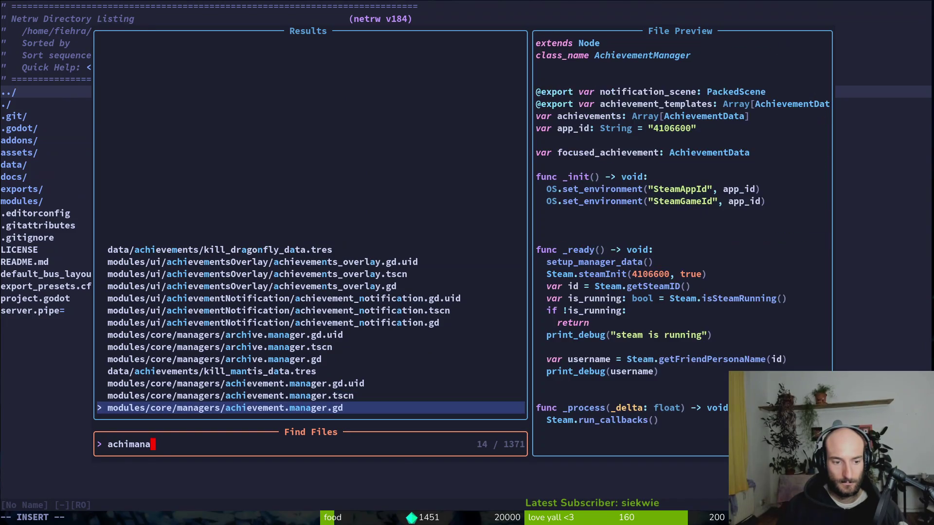
{"action": "key", "text": "Return"}
Add a new 'func _setup_steam() -> void:' declaration below _ready
{"action": "key", "text": "j"}
{"action": "key", "text": "j"}
{"action": "key", "text": "j"}
{"action": "key", "text": "j"}
{"action": "key", "text": "j"}
{"action": "key", "text": "j"}
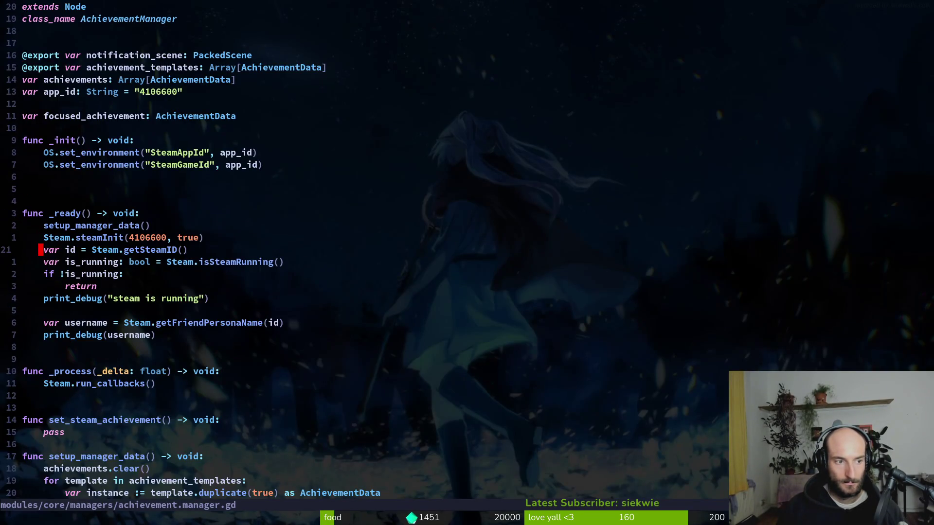
{"action": "key", "text": "o"}
{"action": "key", "text": "Return"}
{"action": "key", "text": "BackSpace"}
{"action": "type", "text": "func _setup_s"}
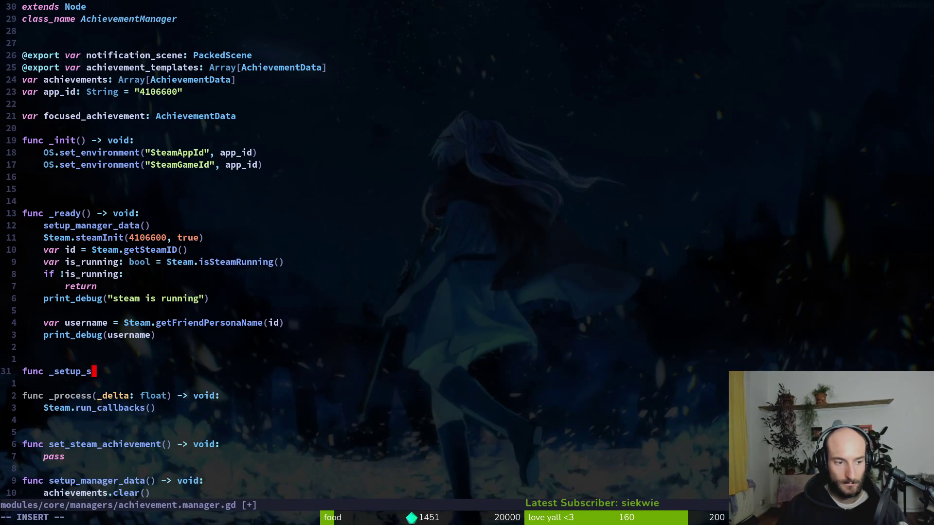
{"action": "type", "text": "team() -> void:"}
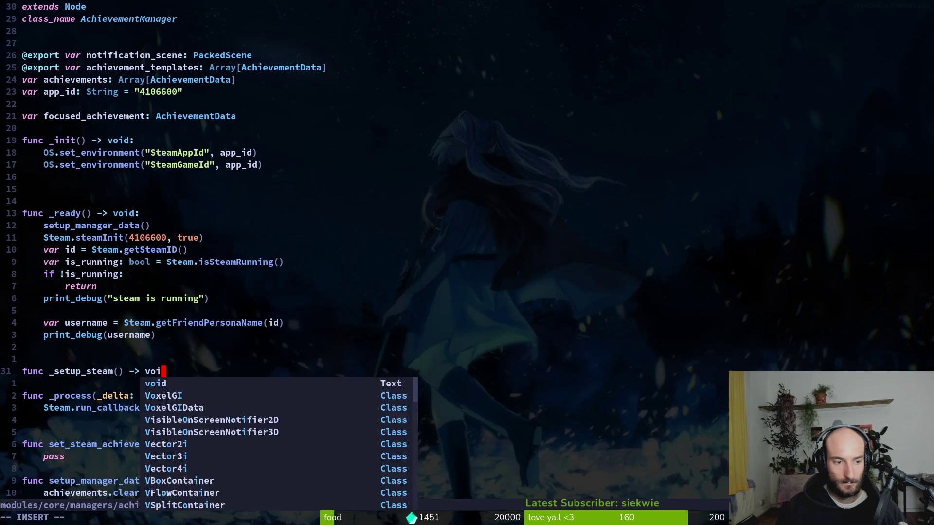
{"action": "key", "text": "Escape"}
Move the nine Steam.steamInit and username lines from _ready into _setup_steam
{"action": "key", "text": "k"}
{"action": "key", "text": "k"}
{"action": "key", "text": "k"}
{"action": "key", "text": "V"}
{"action": "key", "text": "k"}
{"action": "key", "text": "k"}
{"action": "key", "text": "k"}
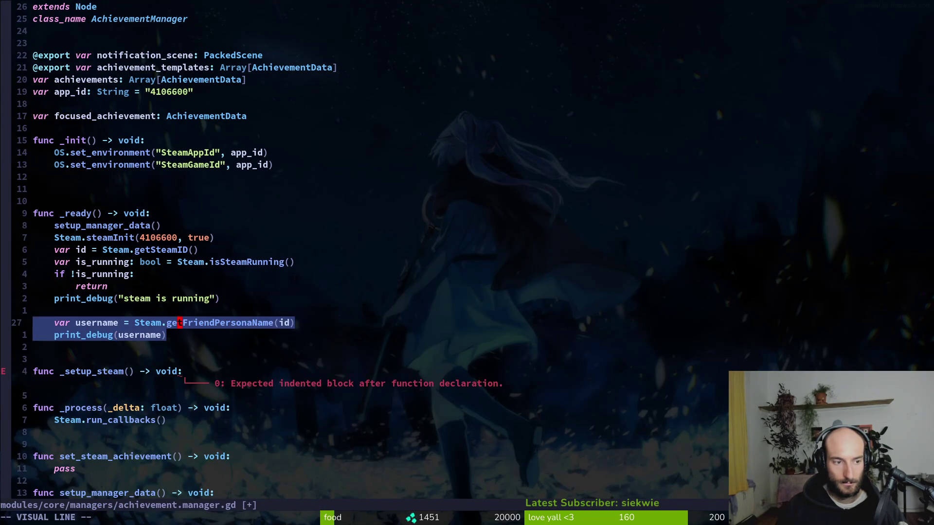
{"action": "key", "text": "d"}
{"action": "key", "text": "j"}
{"action": "key", "text": "j"}
{"action": "key", "text": "p"}
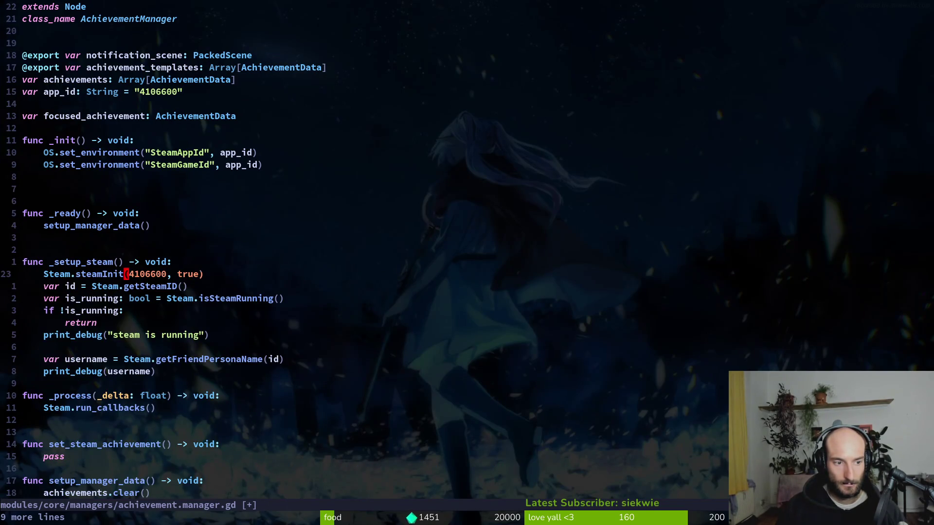
Try removing the steamInit arguments, undo that change, and save the script
{"action": "key", "text": "v"}
{"action": "key", "text": "E"}
{"action": "key", "text": "W"}
{"action": "key", "text": "E"}
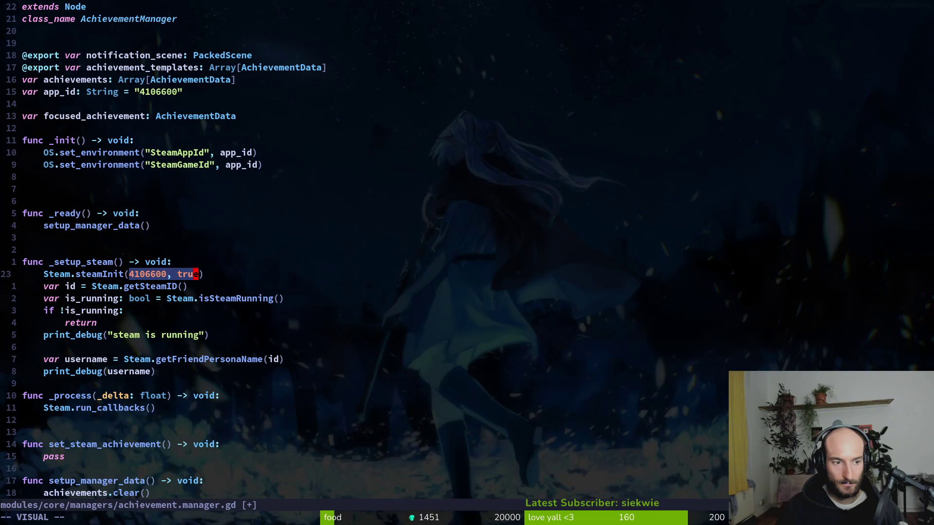
{"action": "key", "text": "d"}
{"action": "key", "text": "ctrl+s"}
{"action": "key", "text": "u"}
{"action": "key", "text": "ctrl+s"}
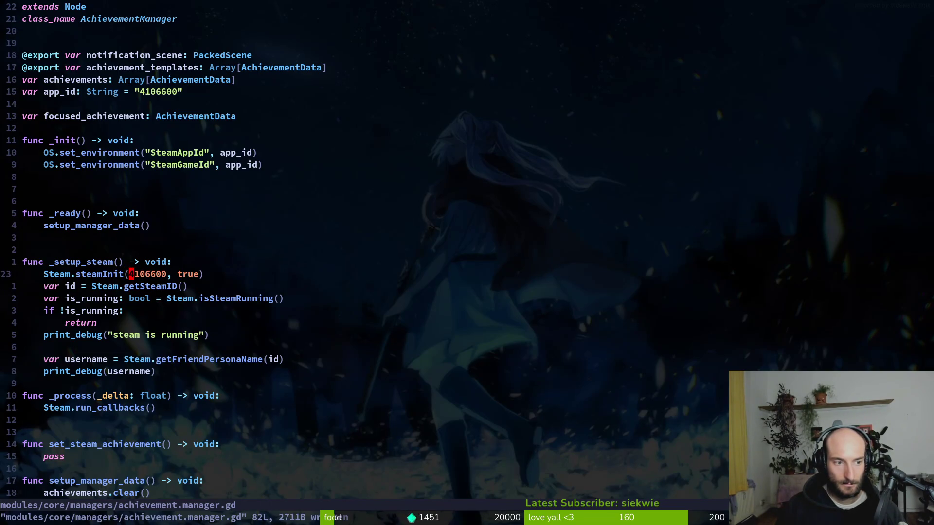
{"action": "key", "text": "alt+Tab"}
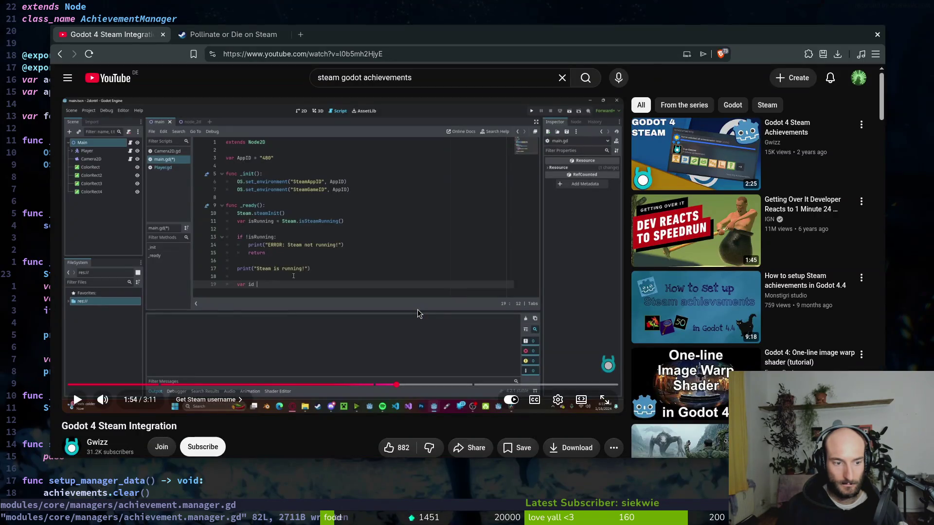
{"action": "key", "text": "alt+Tab"}
Duplicate the var username line and rename the copy to a gamename variable
{"action": "key", "text": "j"}
{"action": "key", "text": "j"}
{"action": "key", "text": "j"}
{"action": "key", "text": "j"}
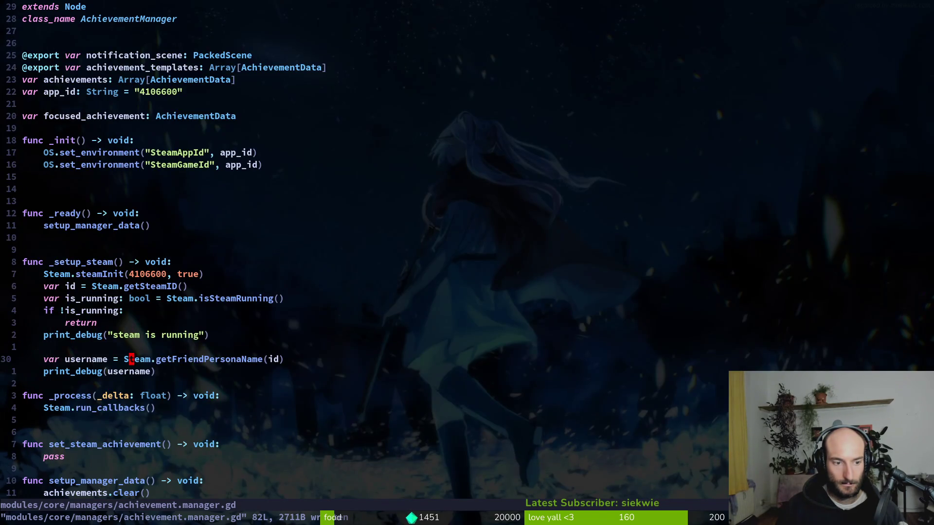
{"action": "key", "text": "shift+v"}
{"action": "type", "text": "ypcwgamename"}
{"action": "key", "text": "Escape"}
{"action": "key", "text": "X"}
{"action": "key", "text": "X"}
{"action": "key", "text": "X"}
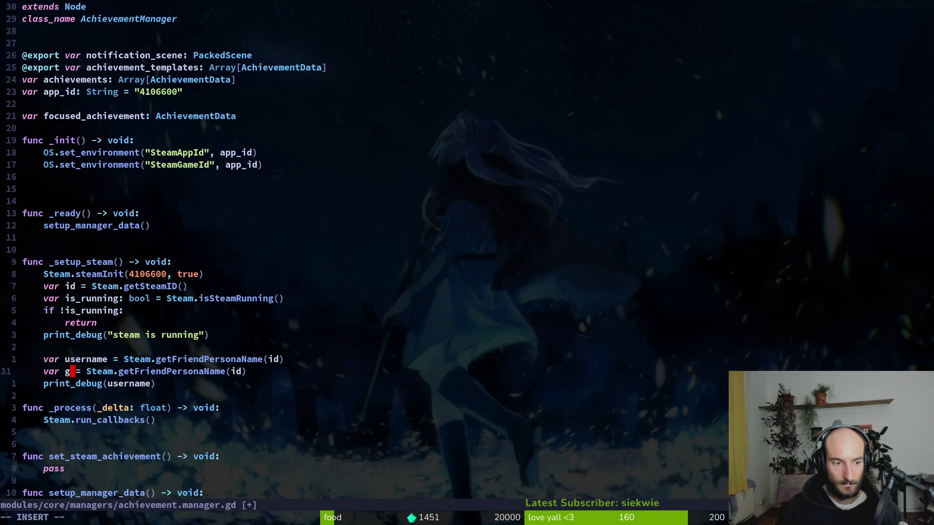
{"action": "type", "text": "cwgegamna"}
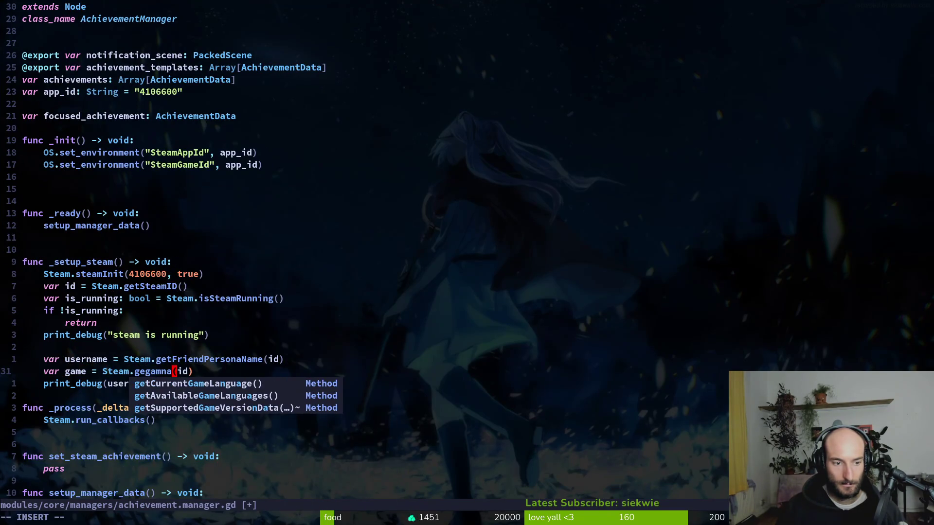
Browse Steam method completions such as getFriendPersonaName, getConnectionName and getSessionSteamID for the name call
{"action": "key", "text": "ctrl+n"}
{"action": "key", "text": "BackSpace"}
{"action": "key", "text": "BackSpace"}
{"action": "key", "text": "BackSpace"}
{"action": "type", "text": "name"}
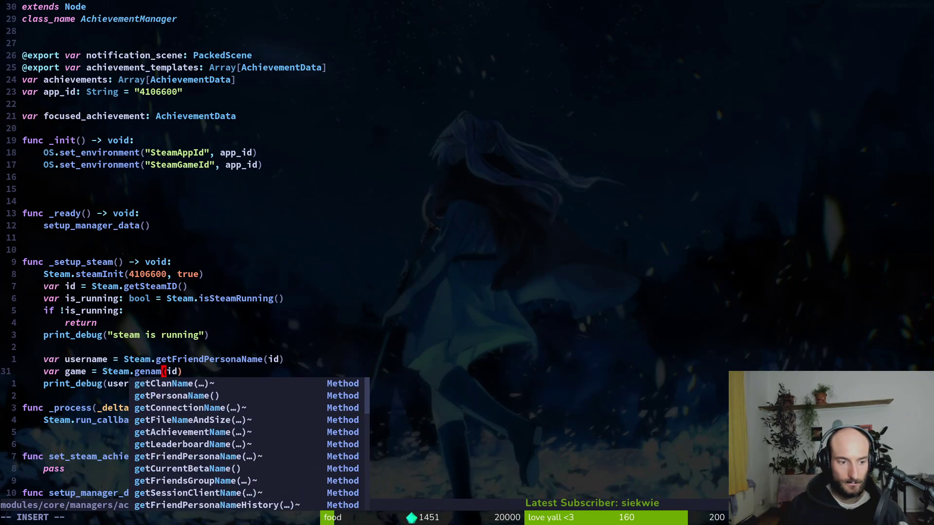
{"action": "key", "text": "ctrl+n"}
{"action": "key", "text": "ctrl+n"}
{"action": "key", "text": "ctrl+n"}
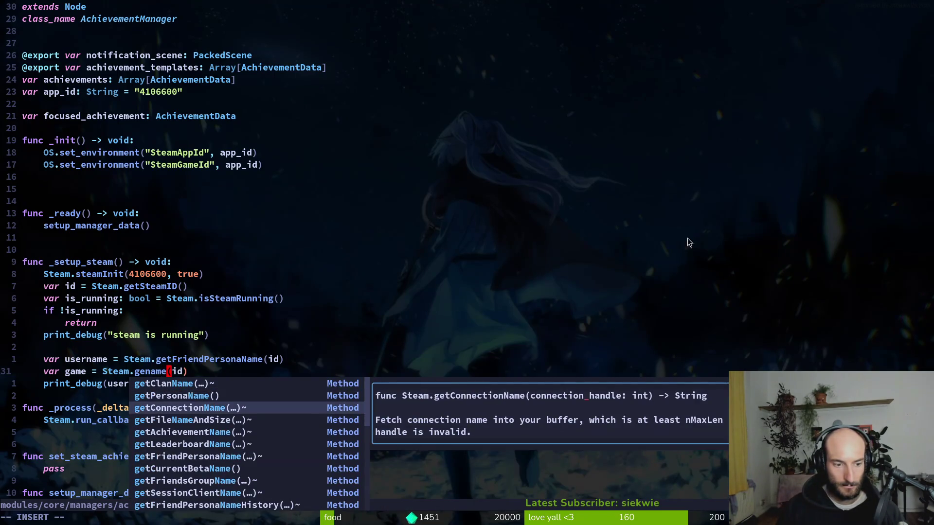
{"action": "key", "text": "ctrl+n"}
{"action": "key", "text": "ctrl+n"}
{"action": "key", "text": "ctrl+n"}
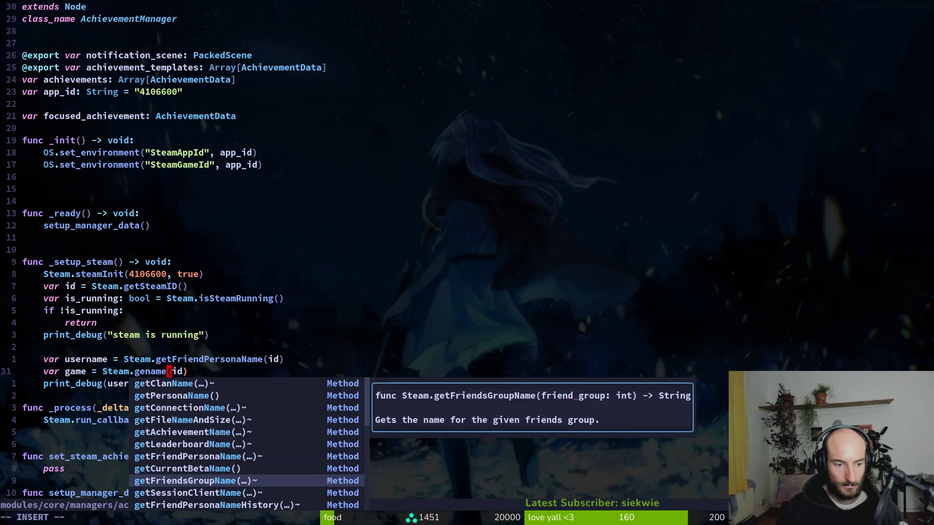
{"action": "key", "text": "ctrl+p"}
{"action": "key", "text": "ctrl+p"}
{"action": "key", "text": "ctrl+p"}
{"action": "key", "text": "ctrl+p"}
{"action": "key", "text": "ctrl+p"}
{"action": "key", "text": "BackSpace"}
{"action": "key", "text": "BackSpace"}
{"action": "key", "text": "BackSpace"}
{"action": "type", "text": "stea"}
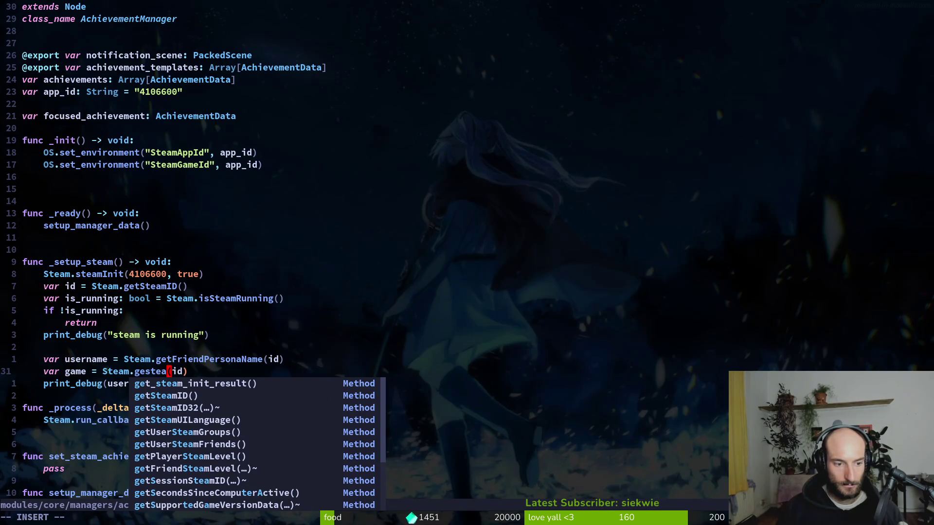
{"action": "key", "text": "ctrl+n"}
{"action": "key", "text": "ctrl+n"}
{"action": "key", "text": "ctrl+n"}
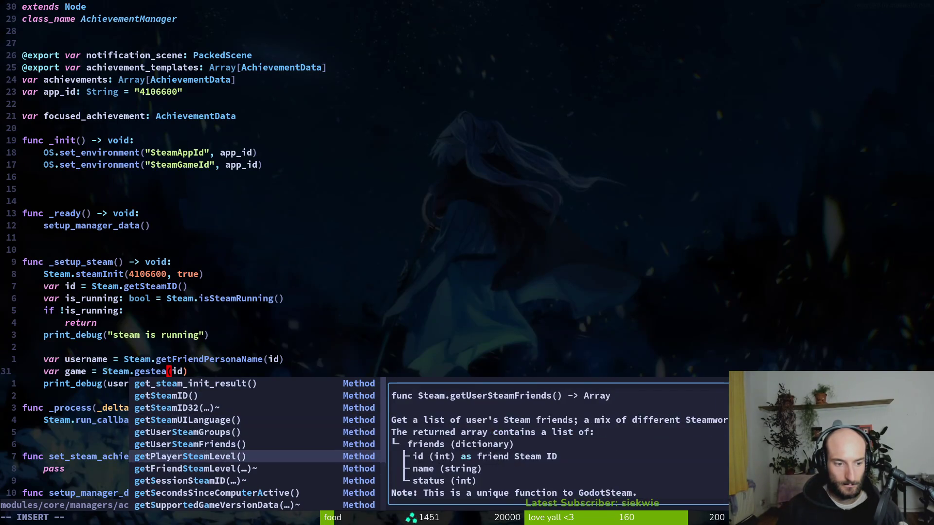
{"action": "key", "text": "ctrl+p"}
{"action": "key", "text": "ctrl+n"}
{"action": "key", "text": "ctrl+n"}
{"action": "key", "text": "ctrl+p"}
{"action": "key", "text": "ctrl+p"}
{"action": "key", "text": "ctrl+p"}
{"action": "key", "text": "ctrl+n"}
{"action": "key", "text": "ctrl+n"}
{"action": "key", "text": "ctrl+p"}
{"action": "key", "text": "ctrl+p"}
{"action": "key", "text": "ctrl+p"}
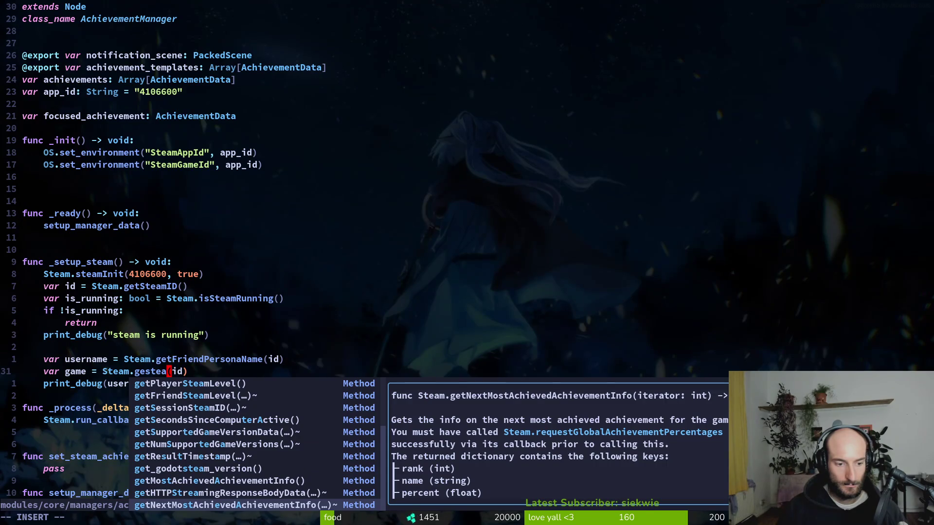
{"action": "key", "text": "ctrl+p"}
{"action": "key", "text": "ctrl+p"}
{"action": "key", "text": "ctrl+p"}
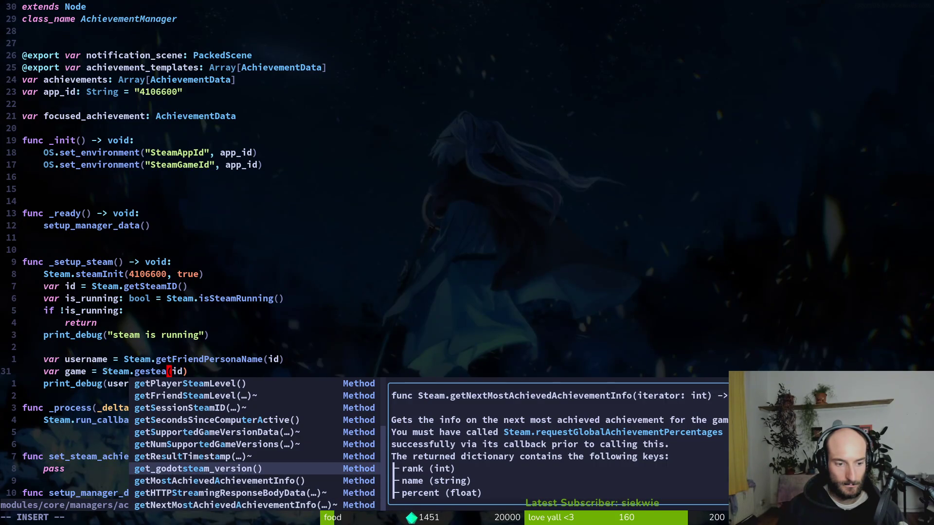
{"action": "key", "text": "ctrl+p"}
{"action": "key", "text": "ctrl+p"}
{"action": "key", "text": "ctrl+p"}
{"action": "key", "text": "ctrl+p"}
{"action": "key", "text": "ctrl+p"}
{"action": "key", "text": "ctrl+e"}
Retype the fragment and look through further Steam name methods and constants, then dismiss completions
{"action": "key", "text": "ctrl+w"}
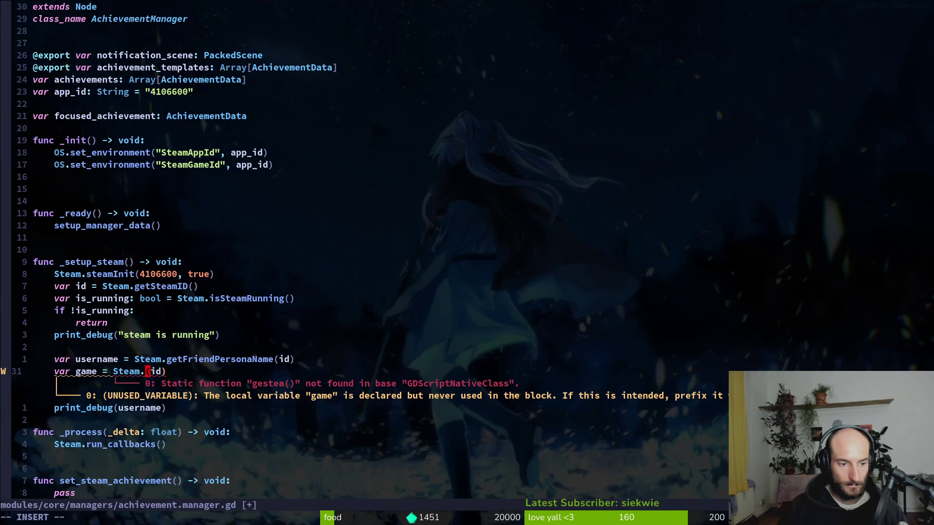
{"action": "type", "text": "ame"}
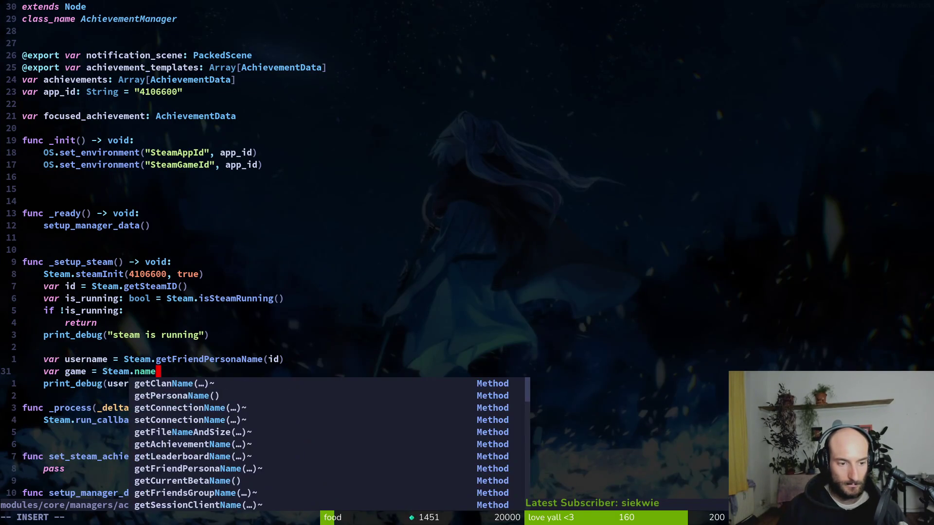
{"action": "key", "text": "ctrl+n"}
{"action": "key", "text": "ctrl+n"}
{"action": "key", "text": "ctrl+n"}
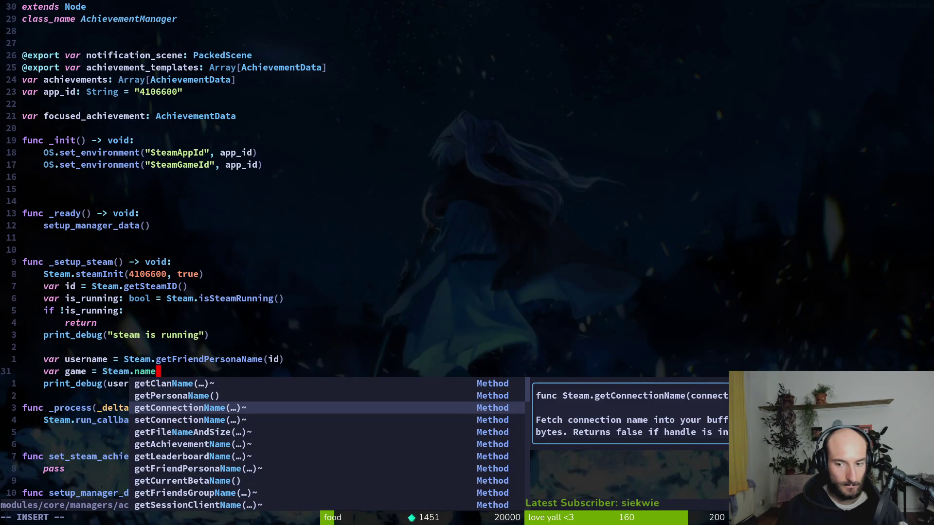
{"action": "key", "text": "ctrl+n"}
{"action": "key", "text": "ctrl+n"}
{"action": "key", "text": "ctrl+n"}
{"action": "key", "text": "ctrl+n"}
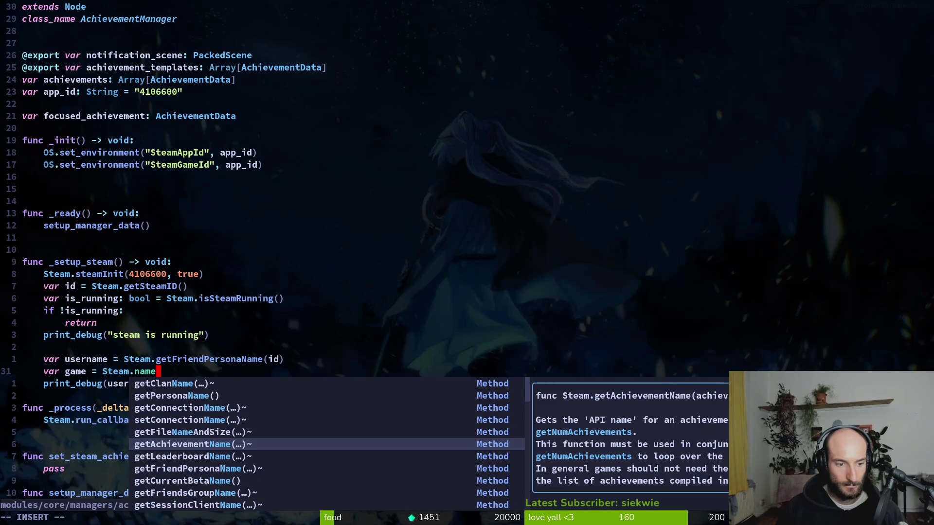
{"action": "key", "text": "ctrl+n"}
{"action": "key", "text": "ctrl+n"}
{"action": "key", "text": "ctrl+n"}
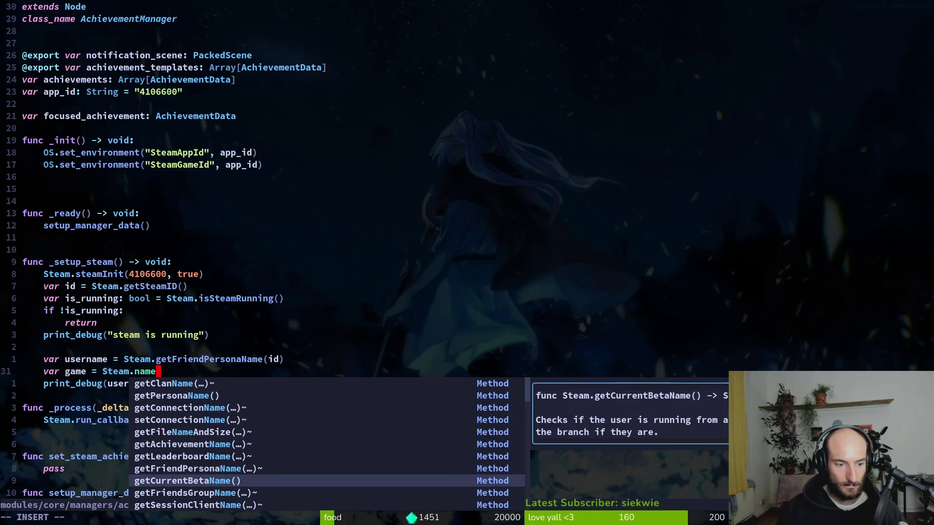
{"action": "key", "text": "ctrl+p"}
{"action": "key", "text": "ctrl+n"}
{"action": "key", "text": "ctrl+n"}
{"action": "key", "text": "ctrl+n"}
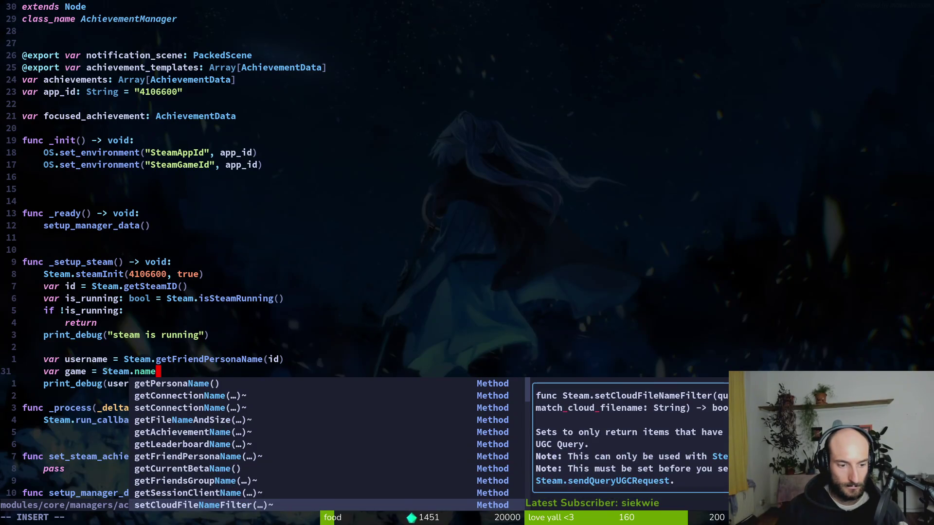
{"action": "key", "text": "ctrl+p"}
{"action": "key", "text": "ctrl+n"}
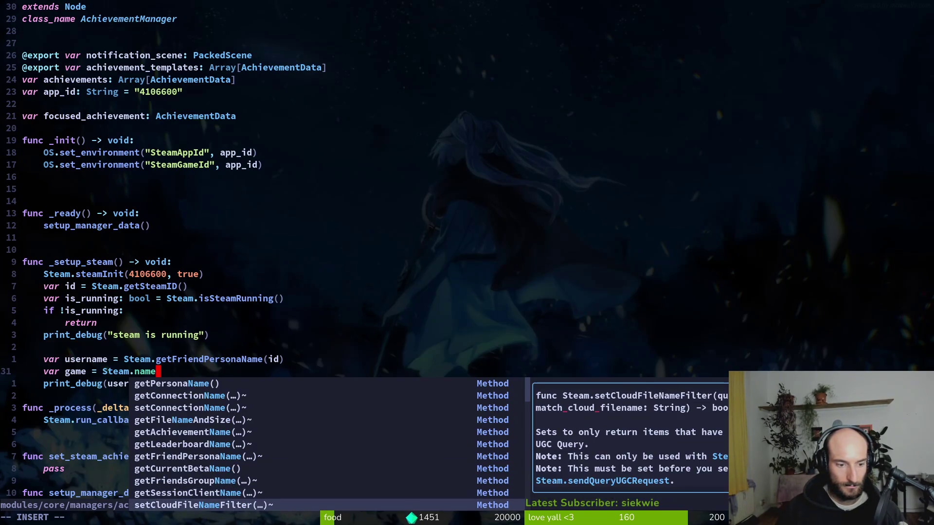
{"action": "key", "text": "ctrl+n"}
{"action": "key", "text": "ctrl+n"}
{"action": "key", "text": "ctrl+n"}
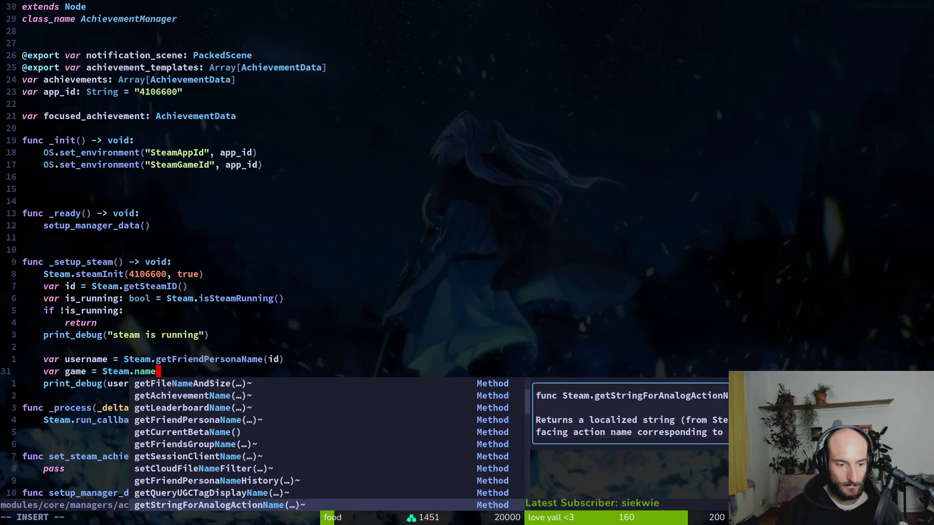
{"action": "key", "text": "ctrl+p"}
{"action": "key", "text": "ctrl+n"}
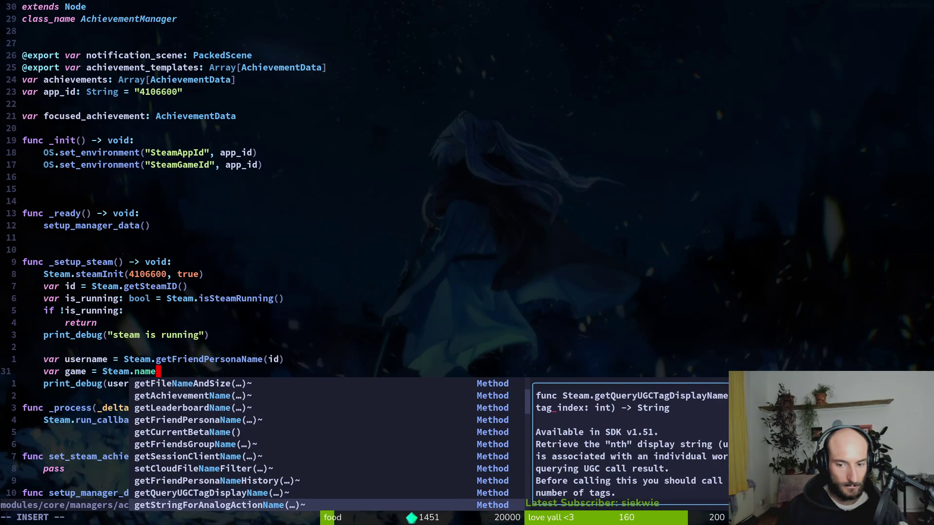
{"action": "key", "text": "ctrl+n"}
{"action": "key", "text": "ctrl+n"}
{"action": "key", "text": "ctrl+n"}
{"action": "key", "text": "ctrl+n"}
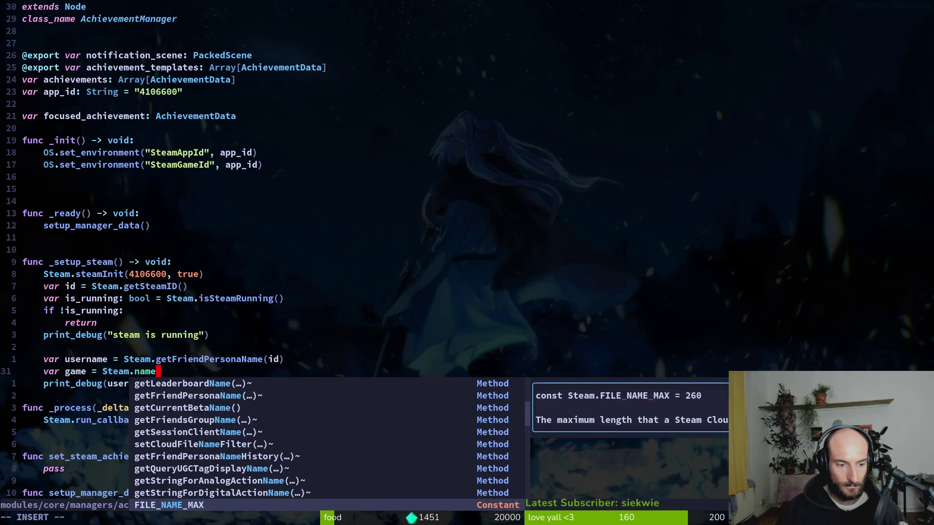
{"action": "key", "text": "ctrl+n"}
{"action": "key", "text": "ctrl+n"}
{"action": "key", "text": "ctrl+n"}
{"action": "key", "text": "ctrl+n"}
{"action": "key", "text": "ctrl+p"}
{"action": "key", "text": "ctrl+n"}
{"action": "key", "text": "ctrl+n"}
{"action": "key", "text": "ctrl+n"}
{"action": "key", "text": "ctrl+n"}
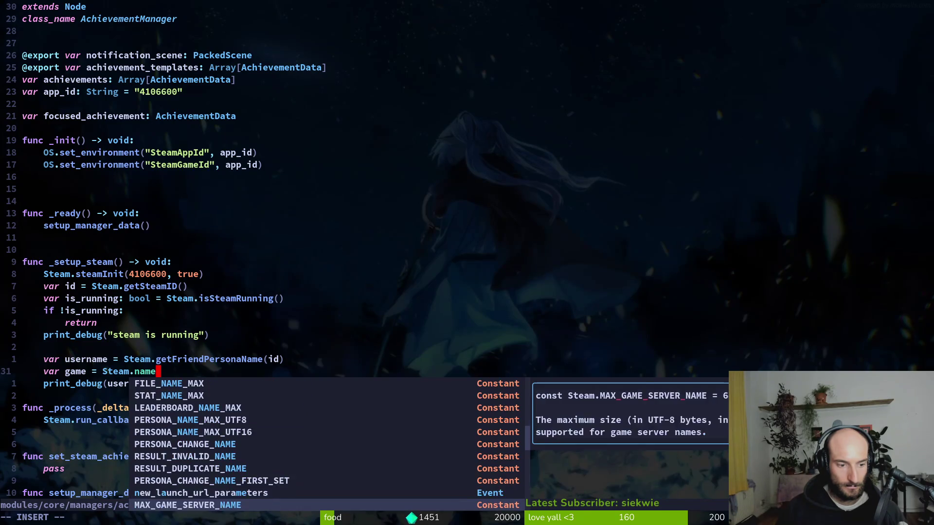
{"action": "key", "text": "ctrl+n"}
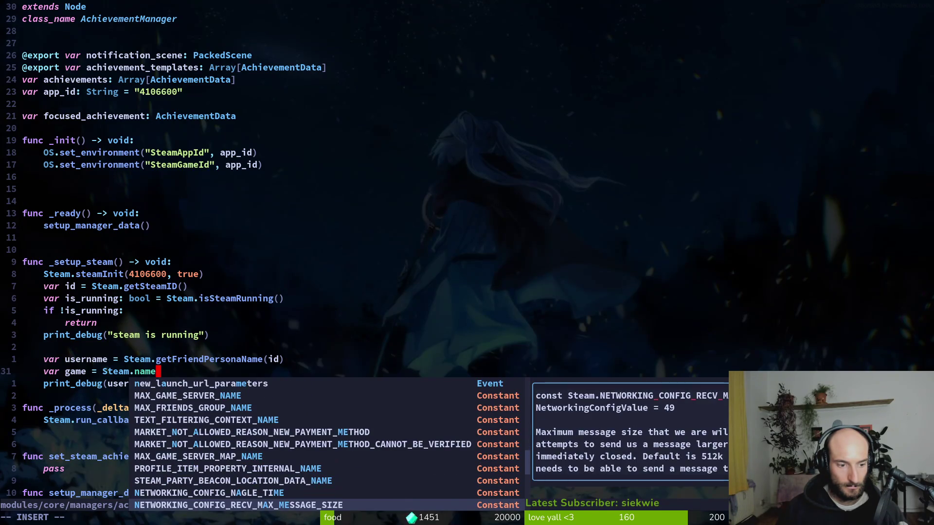
{"action": "key", "text": "ctrl+n"}
{"action": "key", "text": "ctrl+n"}
{"action": "key", "text": "ctrl+n"}
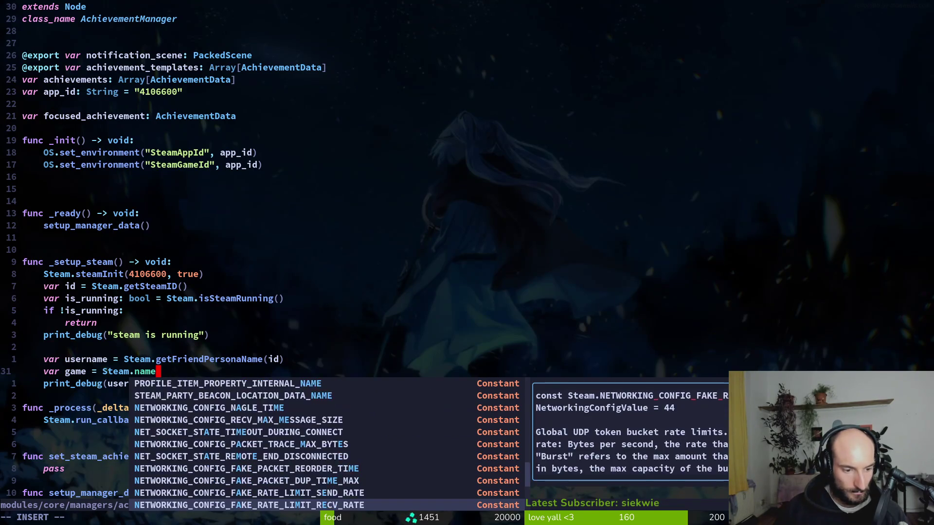
{"action": "key", "text": "ctrl+n"}
{"action": "key", "text": "ctrl+n"}
{"action": "key", "text": "ctrl+n"}
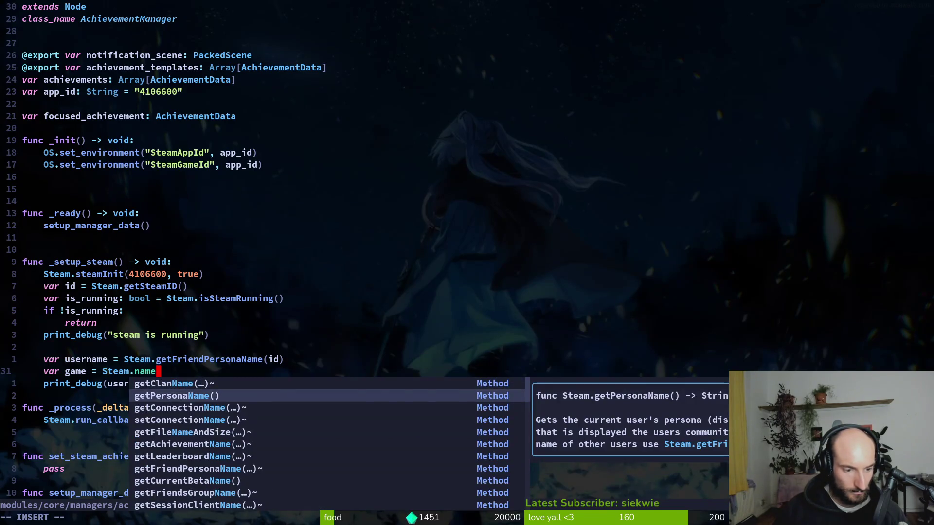
{"action": "key", "text": "Escape"}
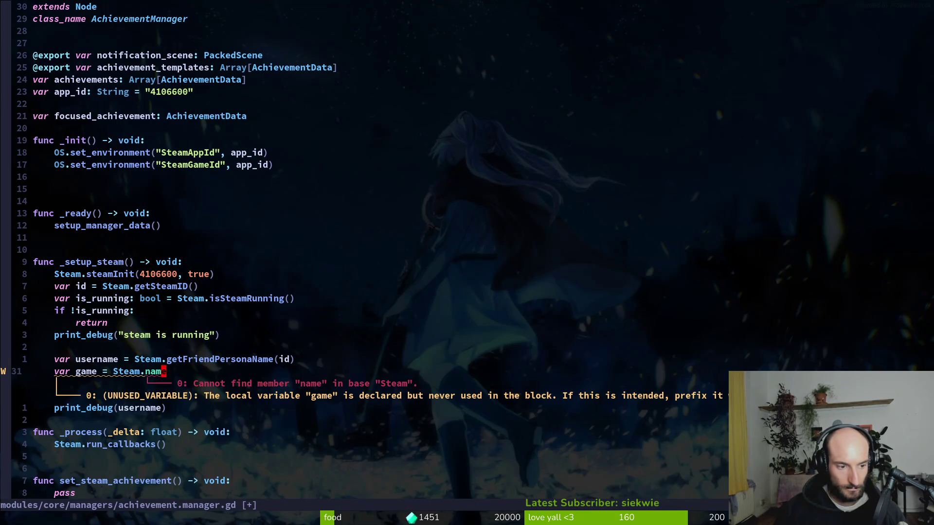
Undo the experiment, delete the unwanted gamename line 31, and save achievement.manager.gd
{"action": "key", "text": "u"}
{"action": "key", "text": "u"}
{"action": "key", "text": "u"}
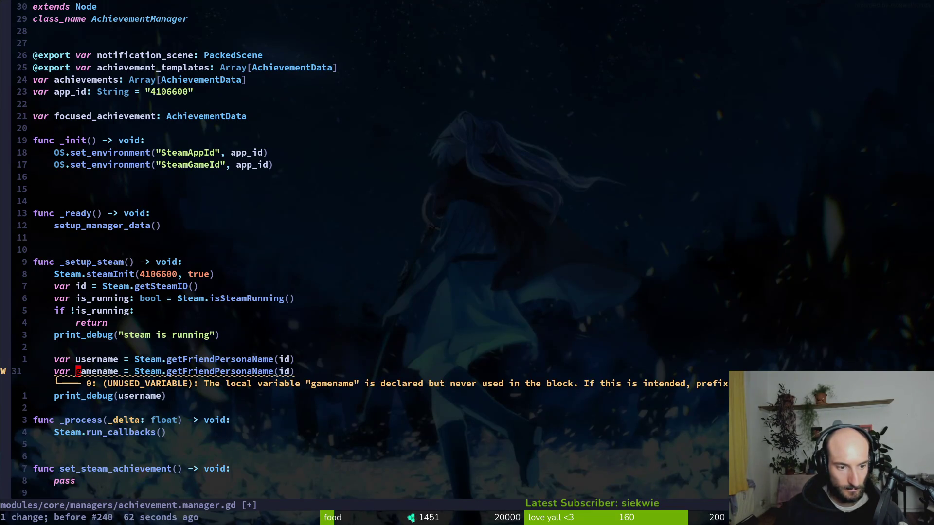
{"action": "key", "text": "u"}
{"action": "key", "text": "ctrl+r"}
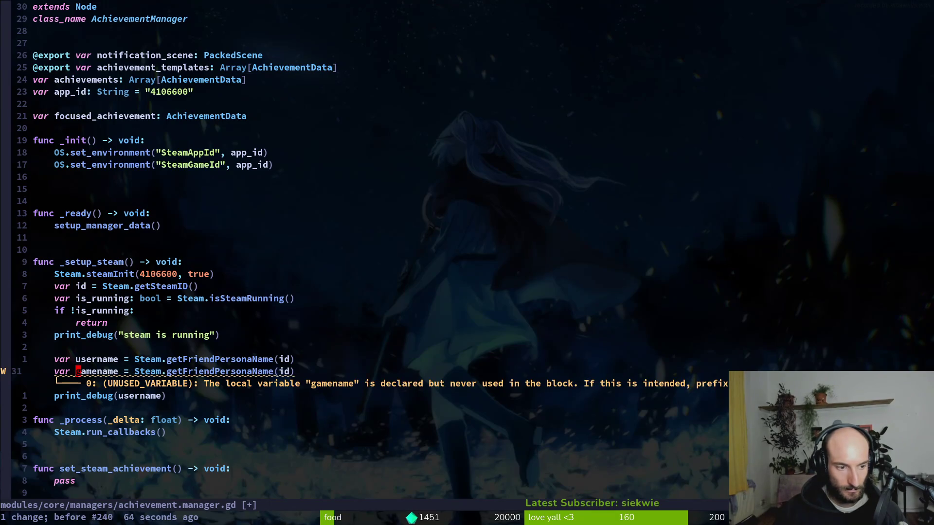
{"action": "key", "text": "d"}
{"action": "key", "text": "d"}
{"action": "key", "text": "Return"}
{"action": "key", "text": "k"}
{"action": "key", "text": "k"}
{"action": "key", "text": "k"}
{"action": "key", "text": "k"}
{"action": "key", "text": "k"}
{"action": "key", "text": "k"}
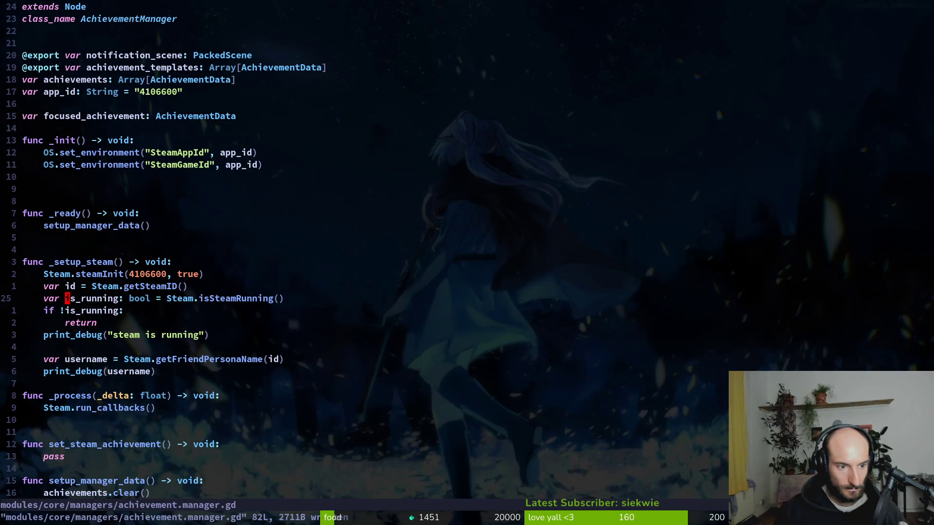
{"action": "key", "text": "alt+Tab"}
Pause the tutorial and run Pollinate or Die from Godot with F5 to reach its main menu
{"action": "key", "text": "k"}
{"action": "key", "text": "k"}
{"action": "key", "text": "alt+Tab"}
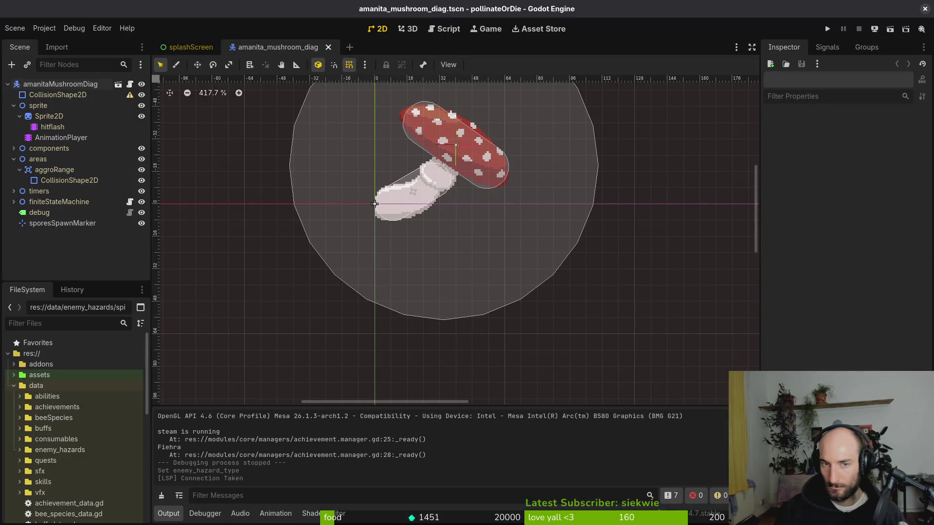
{"action": "key", "text": "F5"}
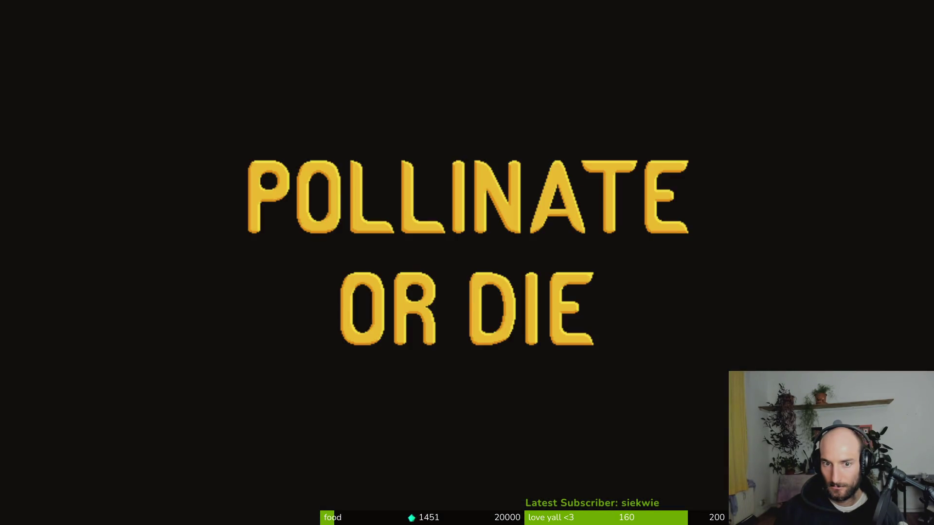
{"action": "key", "text": "alt+Tab"}
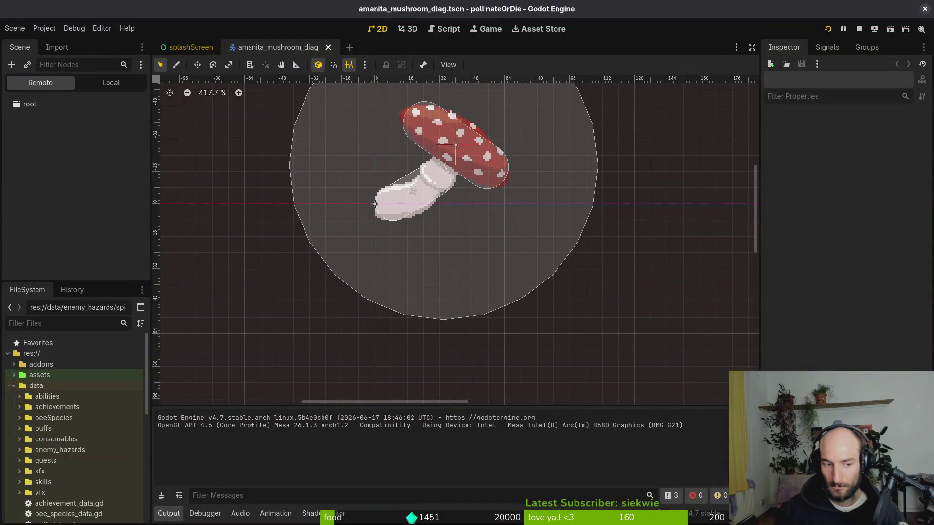
{"action": "key", "text": "alt+Tab"}
{"action": "key", "text": "alt+Tab"}
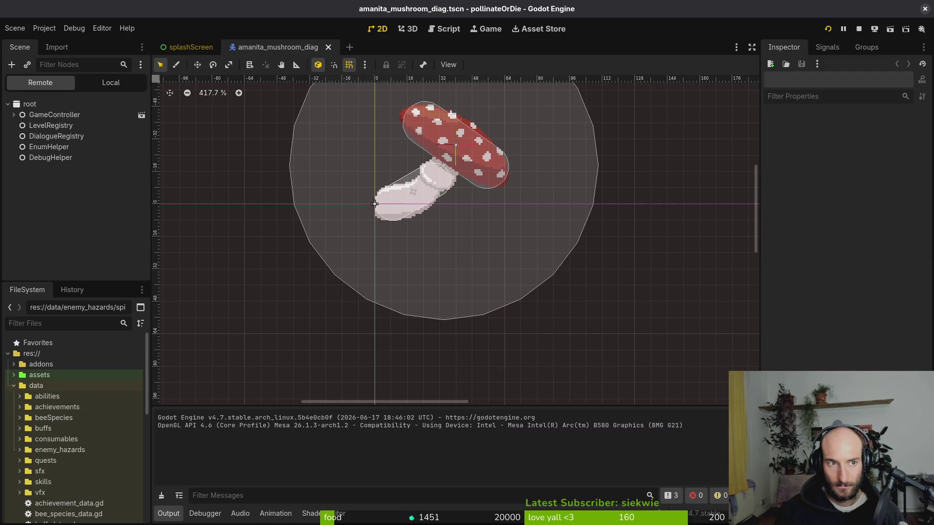
{"action": "key", "text": "alt+Tab"}
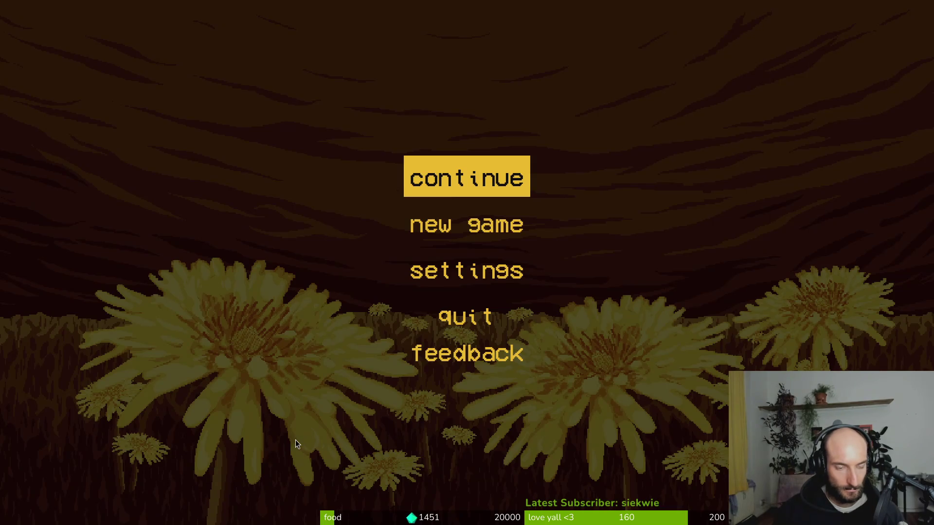
Add a _setup_steam() call after setup_manager_data() in _ready and save the script
{"action": "key", "text": "alt+Tab"}
{"action": "key", "text": "alt+Tab"}
{"action": "key", "text": "k"}
{"action": "key", "text": "k"}
{"action": "key", "text": "k"}
{"action": "type", "text": "o"}
{"action": "type", "text": "_setup"}
{"action": "key", "text": "ctrl+y"}
{"action": "key", "text": "Escape"}
{"action": "type", "text": ":w"}
{"action": "key", "text": "Return"}
{"action": "key", "text": "alt+Tab"}
{"action": "key", "text": "alt+Tab"}
{"action": "key", "text": "alt+Tab"}
{"action": "key", "text": "alt+Tab"}
{"action": "key", "text": "k"}
{"action": "key", "text": "k"}
{"action": "key", "text": "k"}
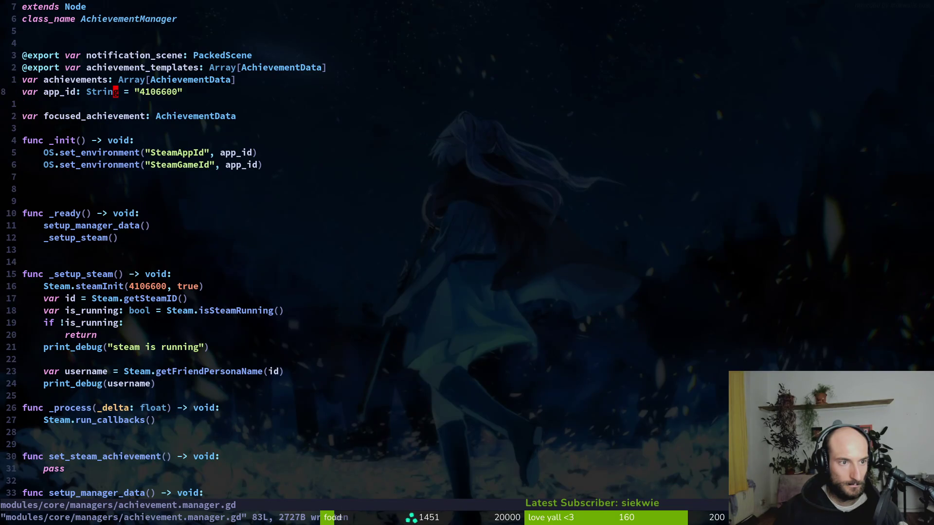
Try changing app_id to int 4106600, then undo it back to the String and save
{"action": "type", "text": "ciwint"}
{"action": "key", "text": "Escape"}
{"action": "key", "text": "w"}
{"action": "key", "text": "w"}
{"action": "key", "text": "x"}
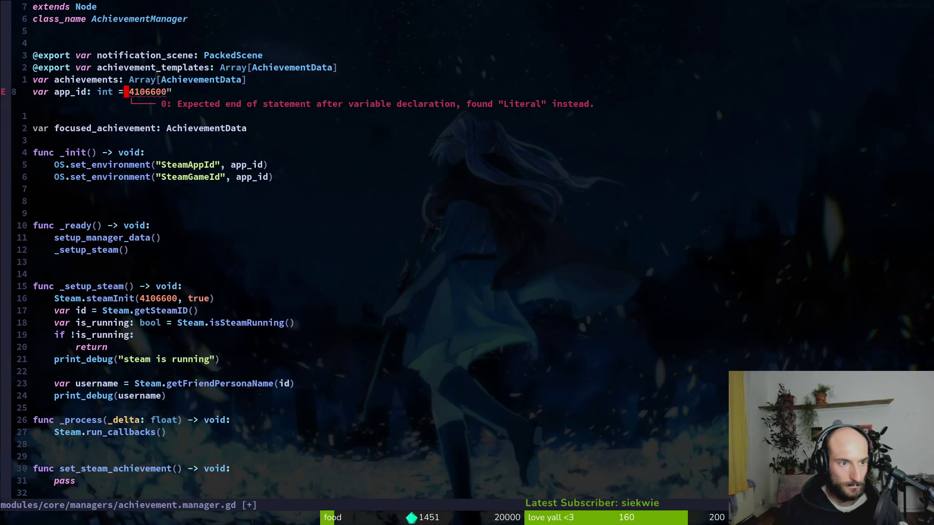
{"action": "type", "text": "x:w"}
{"action": "key", "text": "Return"}
{"action": "key", "text": "j"}
{"action": "key", "text": "j"}
{"action": "key", "text": "j"}
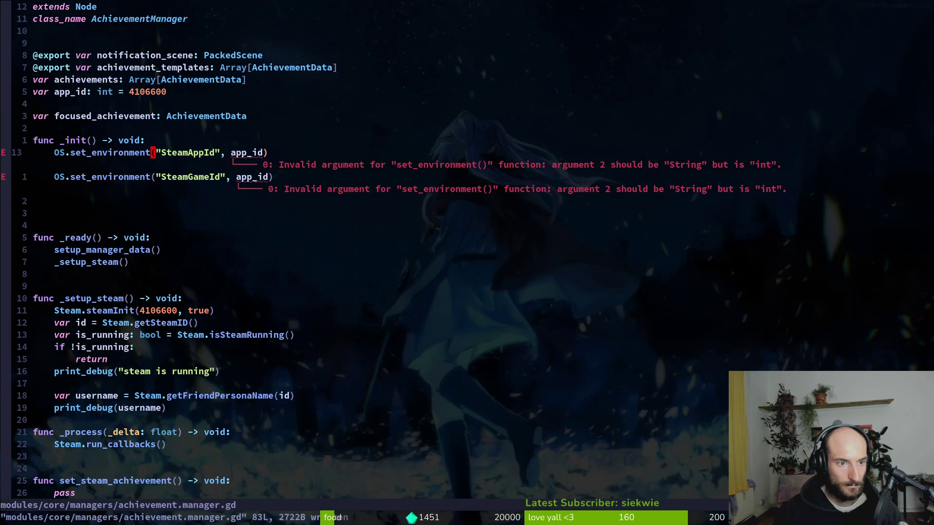
{"action": "key", "text": "h"}
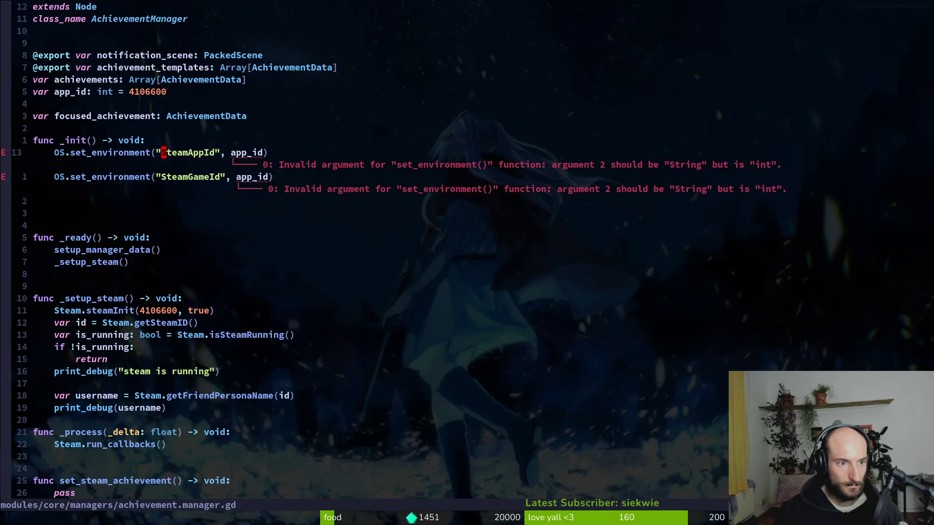
{"action": "key", "text": "u"}
{"action": "key", "text": "u"}
{"action": "key", "text": "u"}
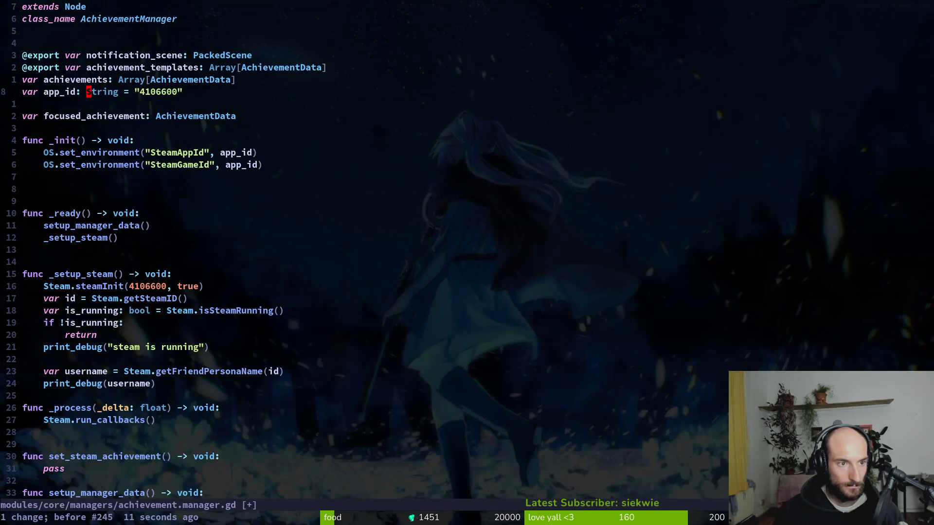
{"action": "type", "text": ":w"}
{"action": "key", "text": "Return"}
Add a blank line after print_debug(username) and save
{"action": "key", "text": "j"}
{"action": "key", "text": "j"}
{"action": "key", "text": "j"}
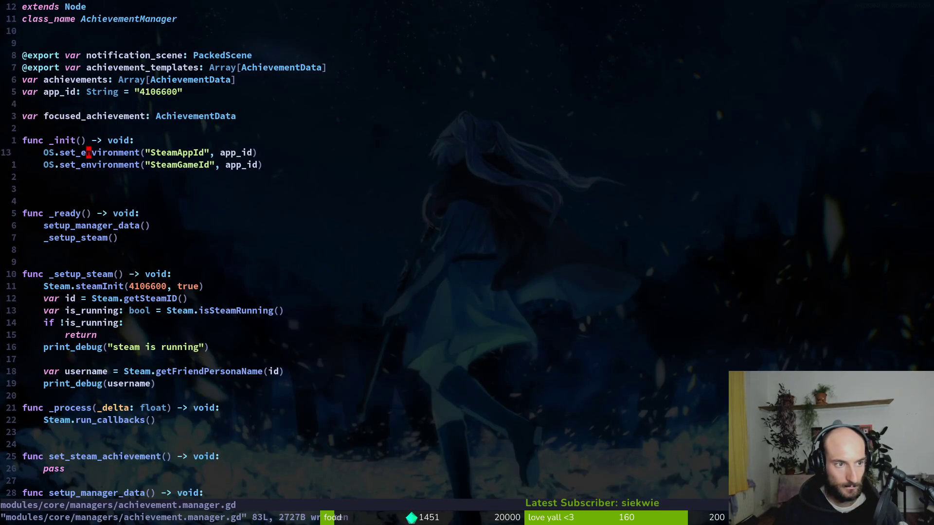
{"action": "key", "text": "j"}
{"action": "key", "text": "j"}
{"action": "key", "text": "j"}
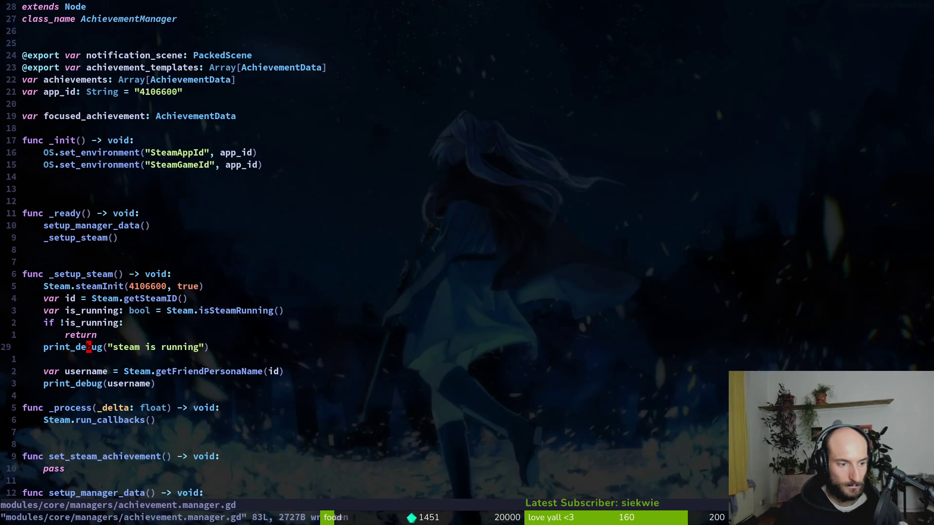
{"action": "key", "text": "o"}
{"action": "key", "text": "Escape"}
{"action": "type", "text": ":w"}
{"action": "key", "text": "Return"}
Delete the unused _process function block and save the script
{"action": "key", "text": "j"}
{"action": "key", "text": "j"}
{"action": "key", "text": "j"}
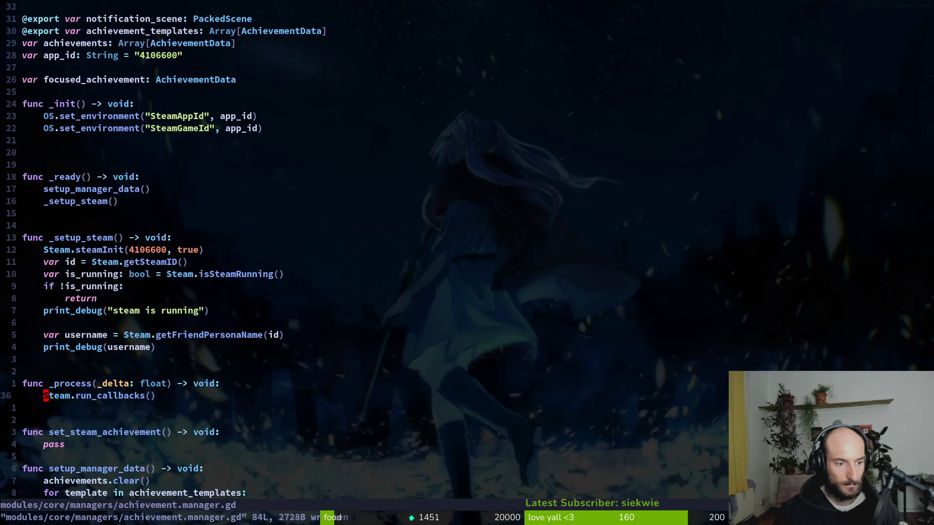
{"action": "key", "text": "j"}
{"action": "key", "text": "j"}
{"action": "key", "text": "j"}
{"action": "key", "text": "V"}
{"action": "key", "text": "k"}
{"action": "key", "text": "Escape"}
{"action": "key", "text": "k"}
{"action": "key", "text": "k"}
{"action": "key", "text": "V"}
{"action": "key", "text": "k"}
{"action": "key", "text": "k"}
{"action": "key", "text": "k"}
{"action": "type", "text": "kd:w"}
{"action": "key", "text": "Return"}
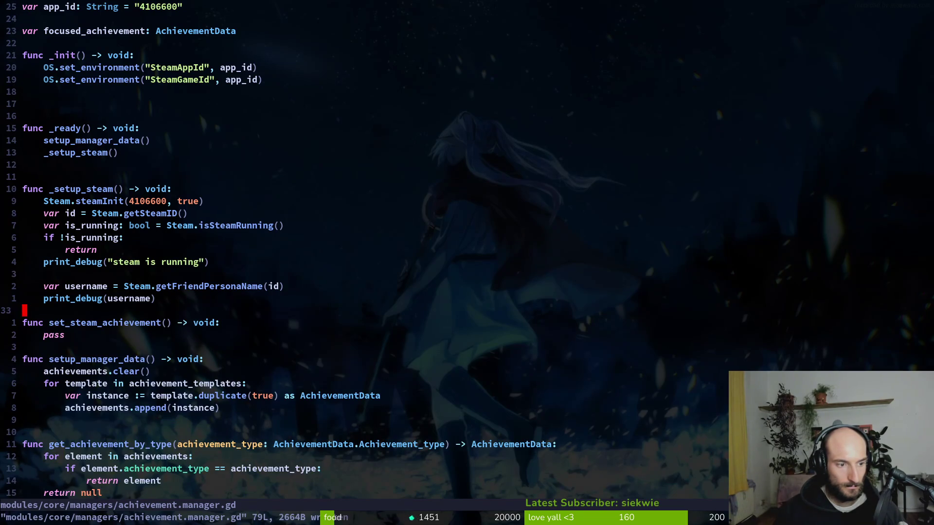
Insert blank lines around set_steam_achievement and save
{"action": "key", "text": "o"}
{"action": "key", "text": "Escape"}
{"action": "key", "text": "j"}
{"action": "key", "text": "j"}
{"action": "key", "text": "o"}
{"action": "key", "text": "Escape"}
{"action": "type", "text": ":w"}
{"action": "key", "text": "Return"}
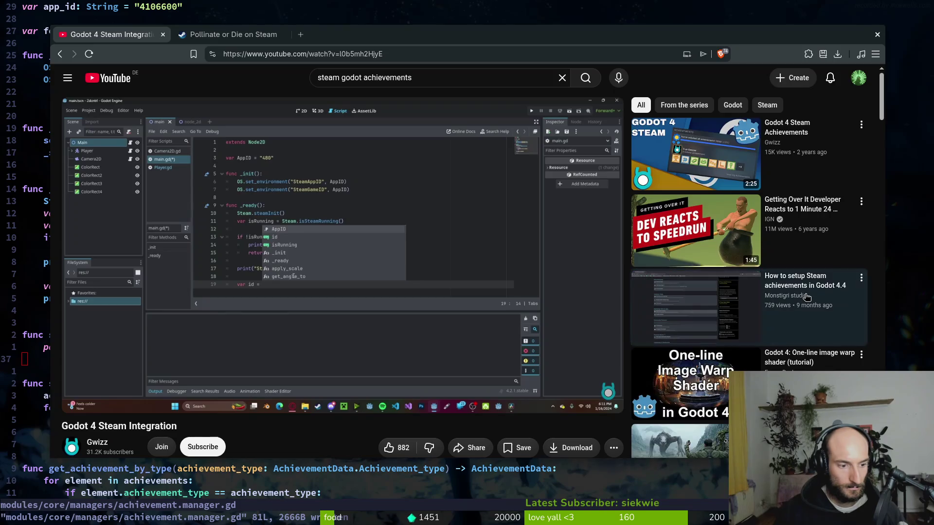
Play the Steam tutorial ahead to the running game, then start a new-tab search about the overlay
{"action": "key", "text": "alt+Tab"}
{"action": "key", "text": "space"}
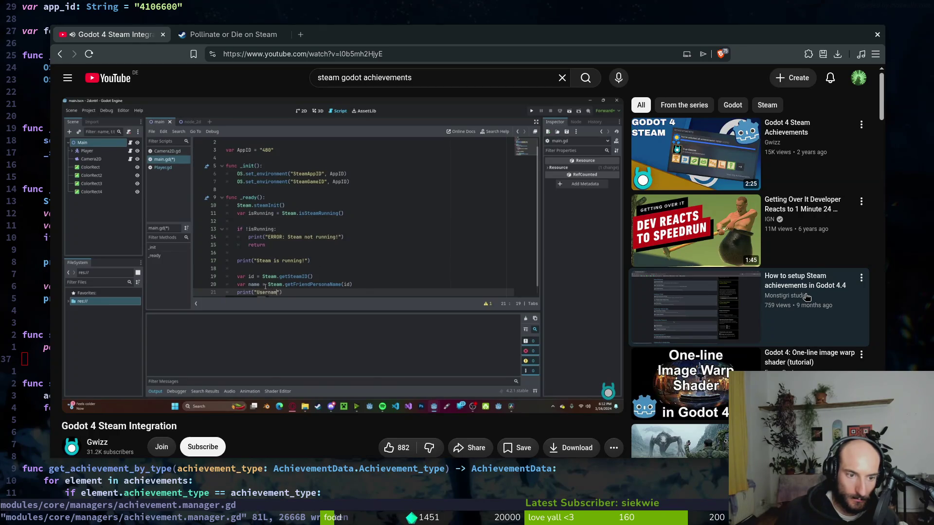
{"action": "key", "text": "Right"}
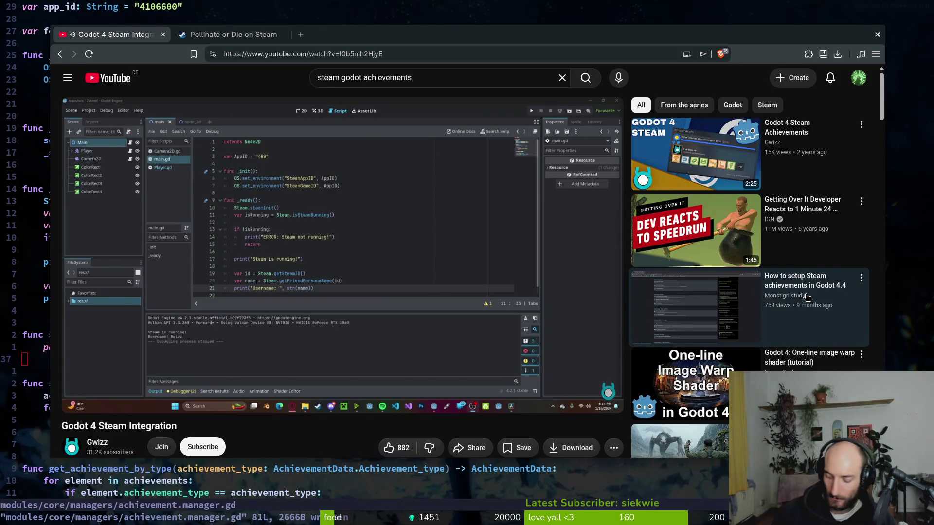
{"action": "key", "text": "ctrl+t"}
{"action": "type", "text": "steamoverl"}
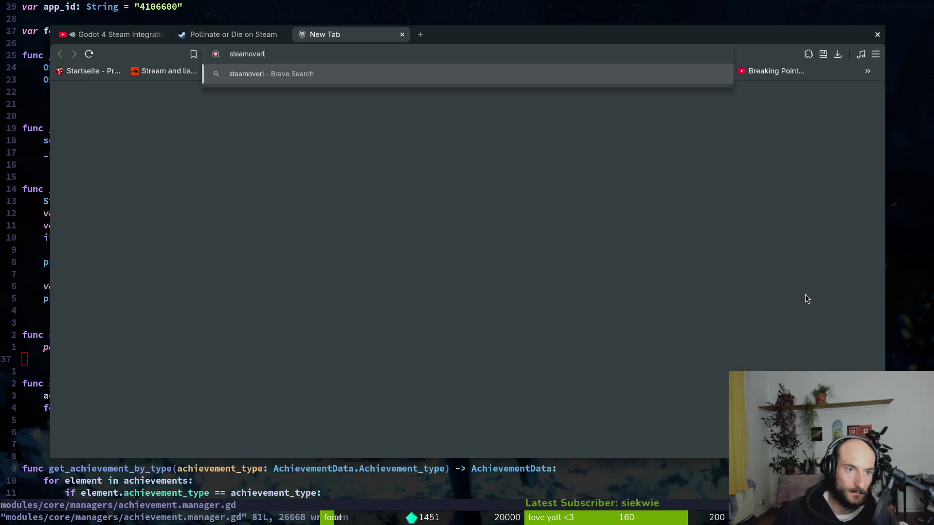
{"action": "type", "text": "ay not opoenin"}
Search 'steamoverlay not opening godotsteam plugin', open the GitHub discussion and expand the full answer
{"action": "key", "text": "BackSpace"}
{"action": "key", "text": "BackSpace"}
{"action": "key", "text": "BackSpace"}
{"action": "type", "text": "ening godotsteam plugin"}
{"action": "key", "text": "Return"}
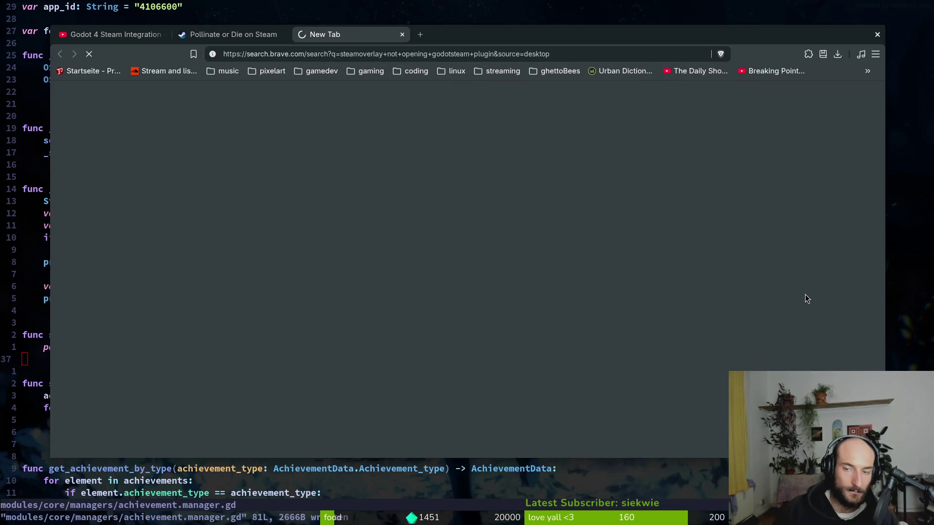
{"action": "middle_click", "coordinate": [316, 346]}
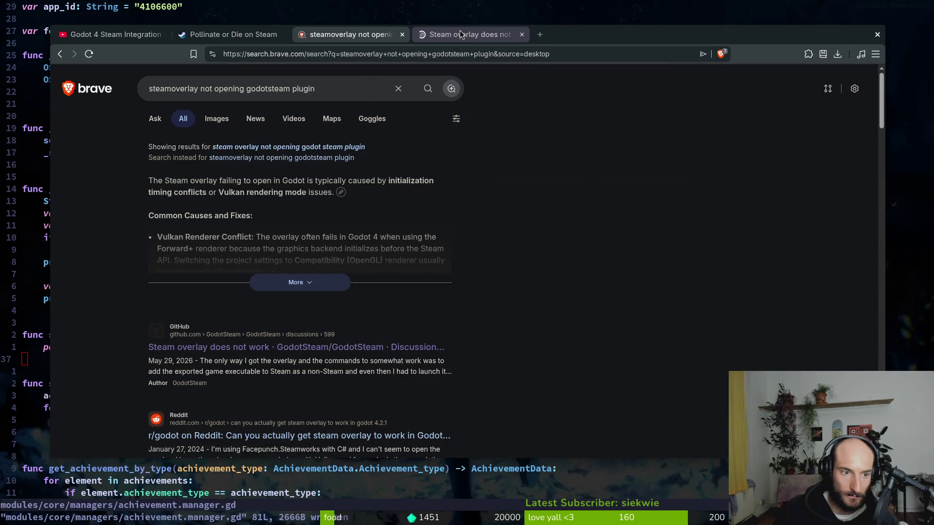
{"action": "left_click", "coordinate": [275, 286]}
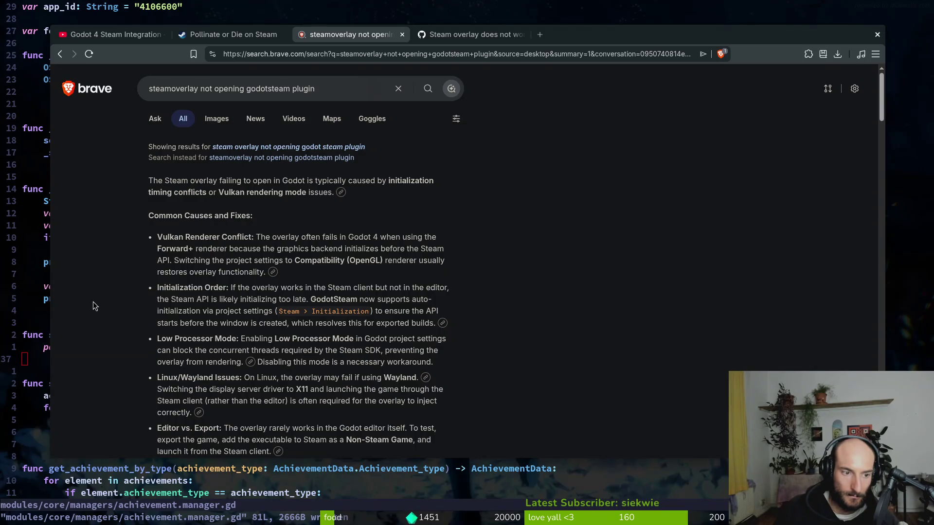
{"action": "key", "text": "super+s"}
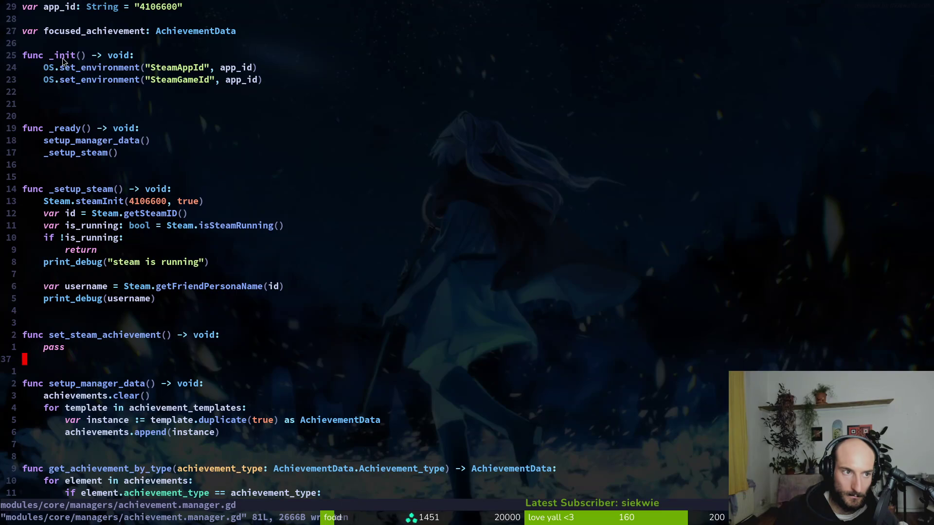
{"action": "key", "text": "super+2"}
Open the Steam initialization settings and fetch the 4106600 app ID from clipboard history
{"action": "left_click", "coordinate": [39, 28]}
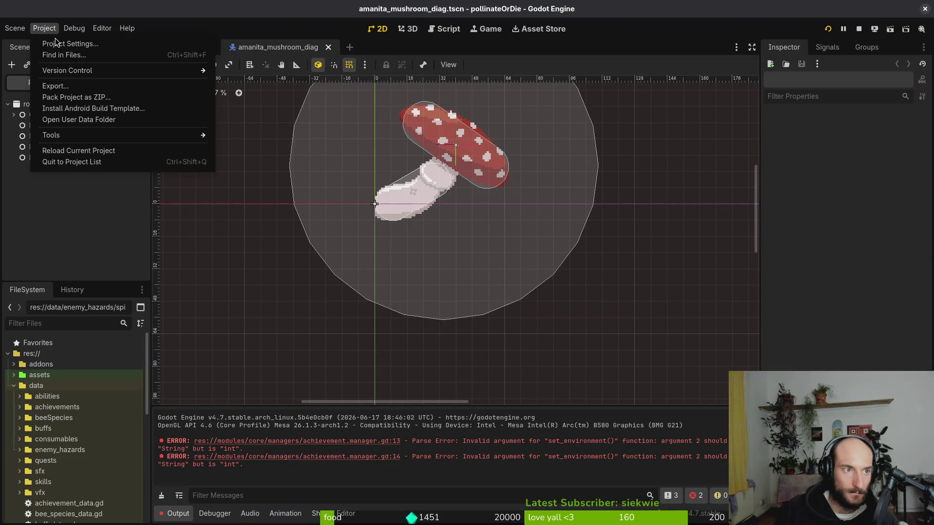
{"action": "left_click", "coordinate": [48, 41]}
{"action": "scroll", "coordinate": [182, 193], "scroll_direction": "down", "scroll_amount": 15}
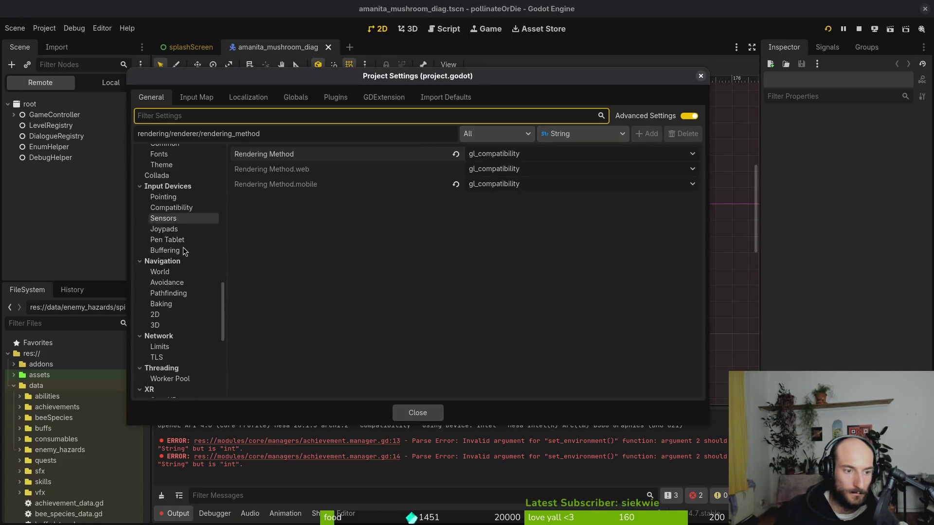
{"action": "left_click", "coordinate": [176, 380]}
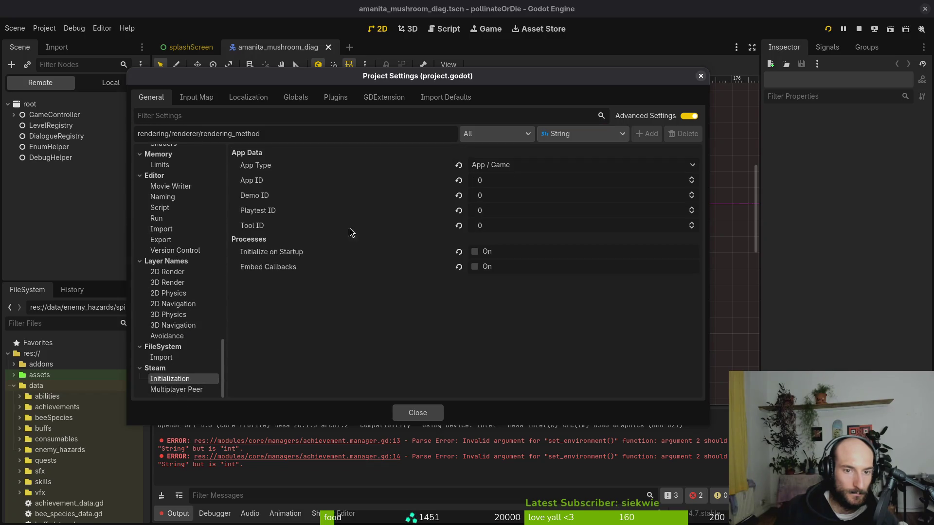
{"action": "left_click", "coordinate": [499, 182]}
{"action": "key", "text": "super+v"}
{"action": "type", "text": "411"}
{"action": "key", "text": "BackSpace"}
{"action": "key", "text": "BackSpace"}
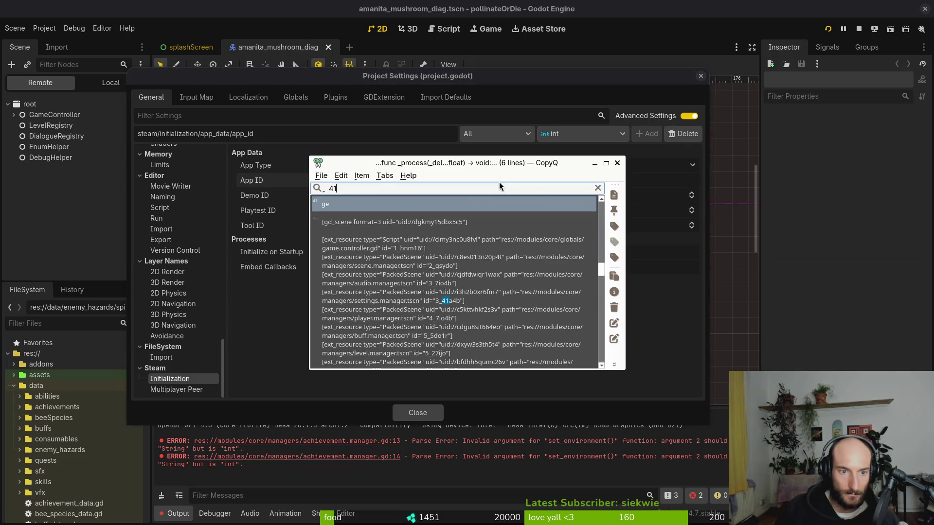
{"action": "key", "text": "Down"}
{"action": "key", "text": "Return"}
{"action": "key", "text": "Escape"}
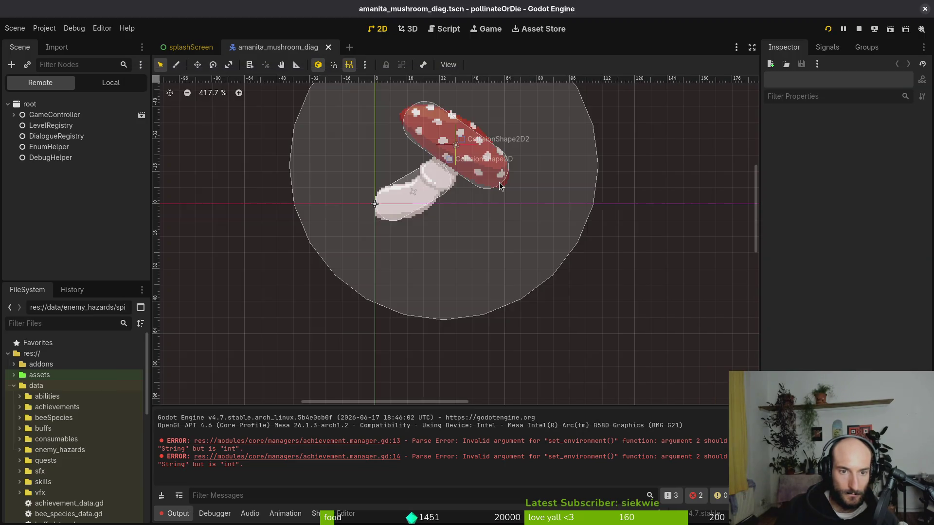
Set the Steam App ID to 4106600 in Project Settings
{"action": "key", "text": "alt+Tab"}
{"action": "key", "text": "alt+Tab"}
{"action": "left_click", "coordinate": [44, 28]}
{"action": "left_click", "coordinate": [68, 47]}
{"action": "left_click", "coordinate": [520, 180]}
{"action": "type", "text": "4106600, true"}
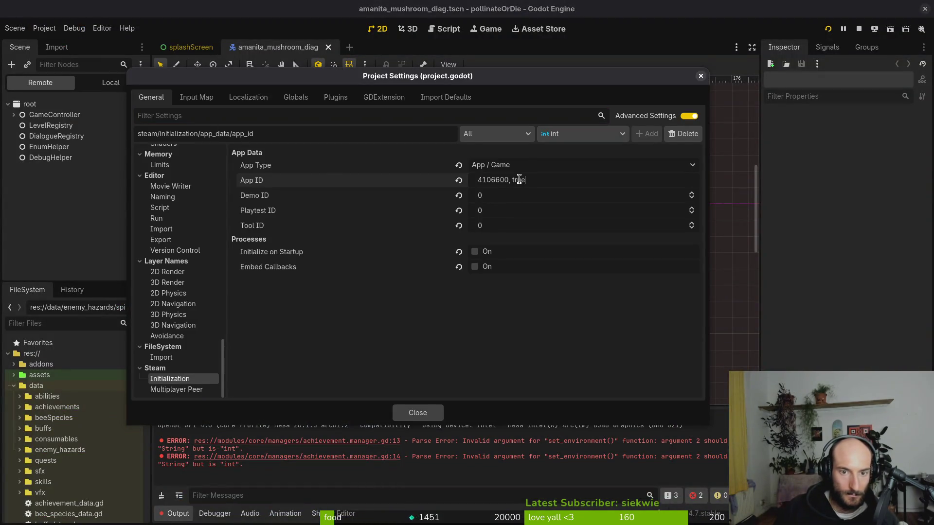
{"action": "key", "text": "Return"}
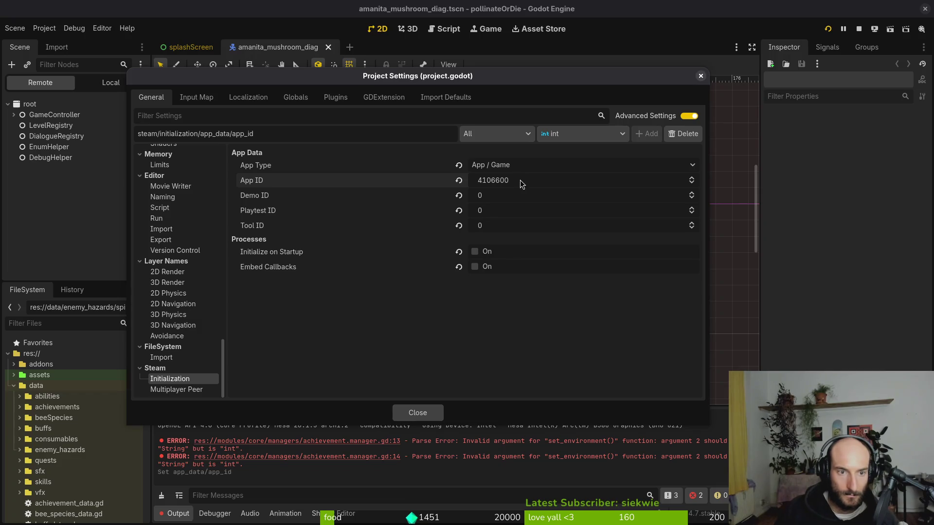
{"action": "key", "text": "alt+Tab"}
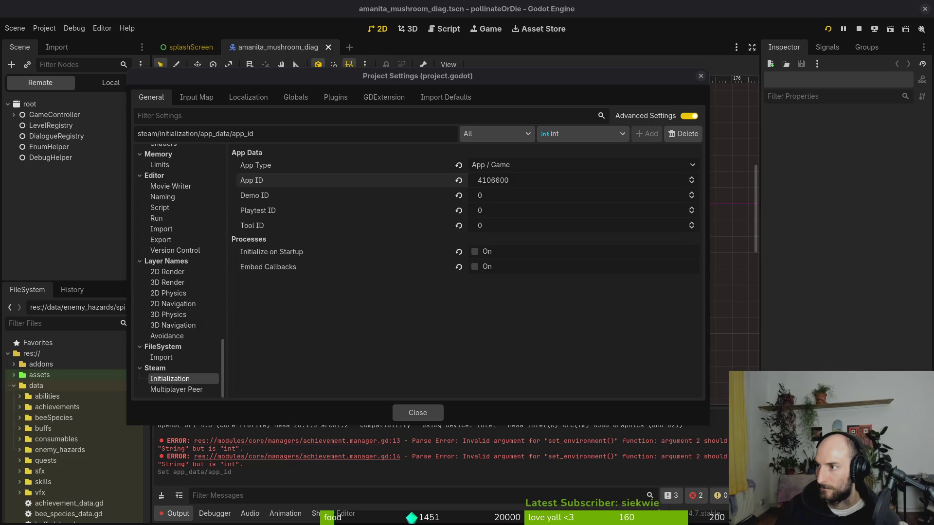
Set Demo ID 4216900 and Playtest ID 4117280, enable Initialize on Startup and Embed Callbacks
{"action": "left_click", "coordinate": [516, 195]}
{"action": "type", "text": "4216900"}
{"action": "key", "text": "alt+Tab"}
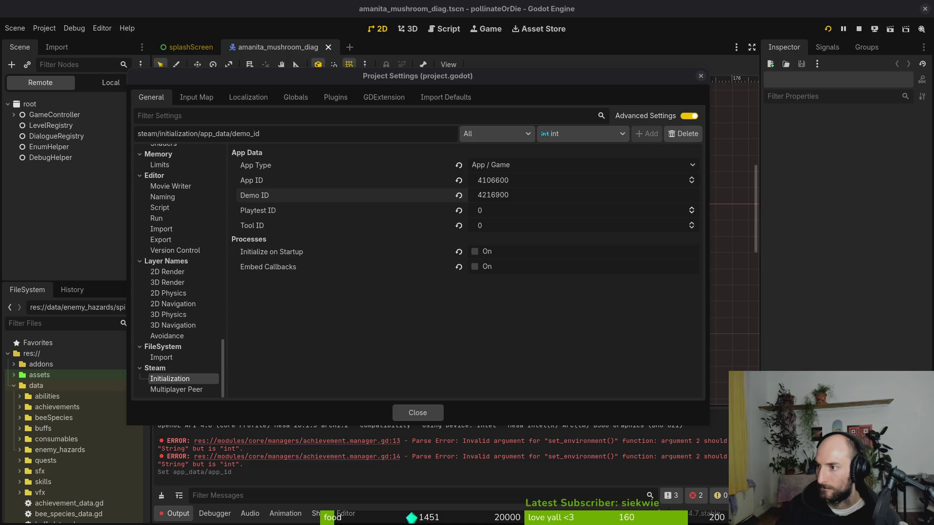
{"action": "left_click", "coordinate": [508, 211]}
{"action": "type", "text": "4117280"}
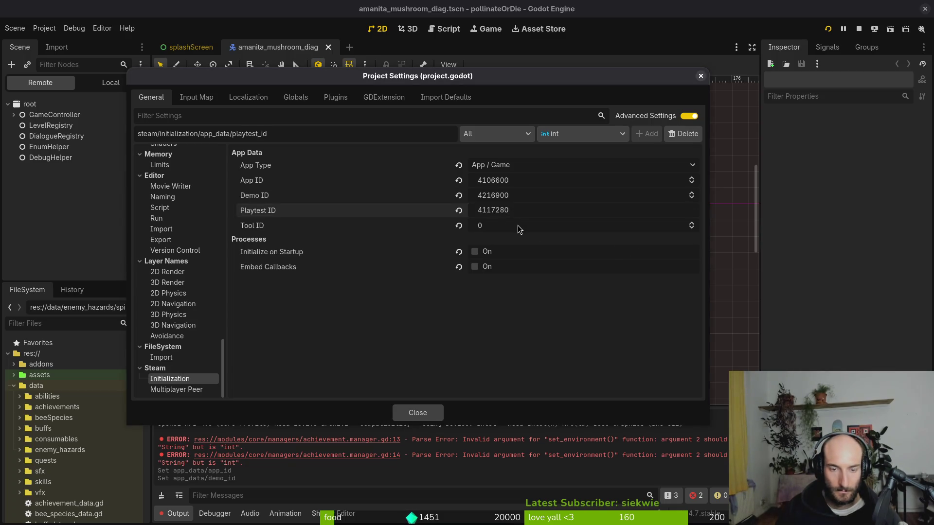
{"action": "left_click", "coordinate": [476, 252]}
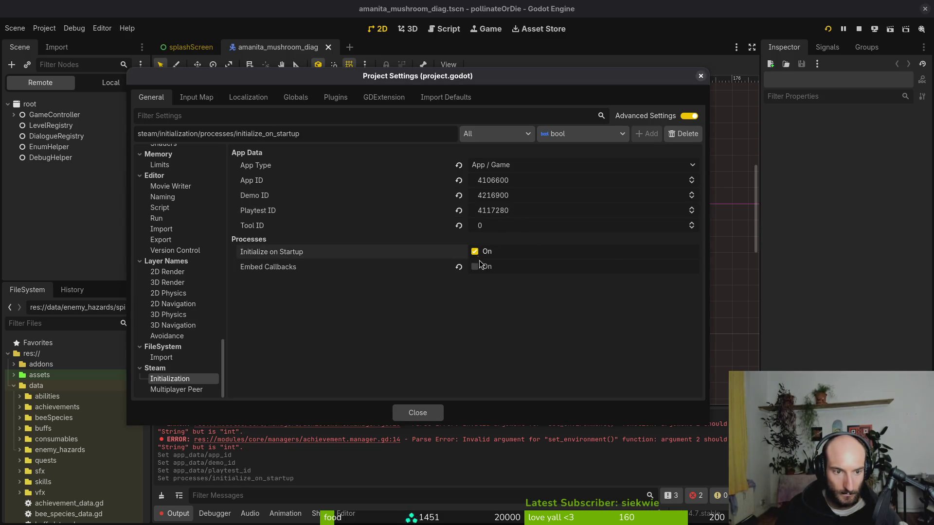
{"action": "left_click", "coordinate": [475, 267]}
{"action": "left_click", "coordinate": [418, 413]}
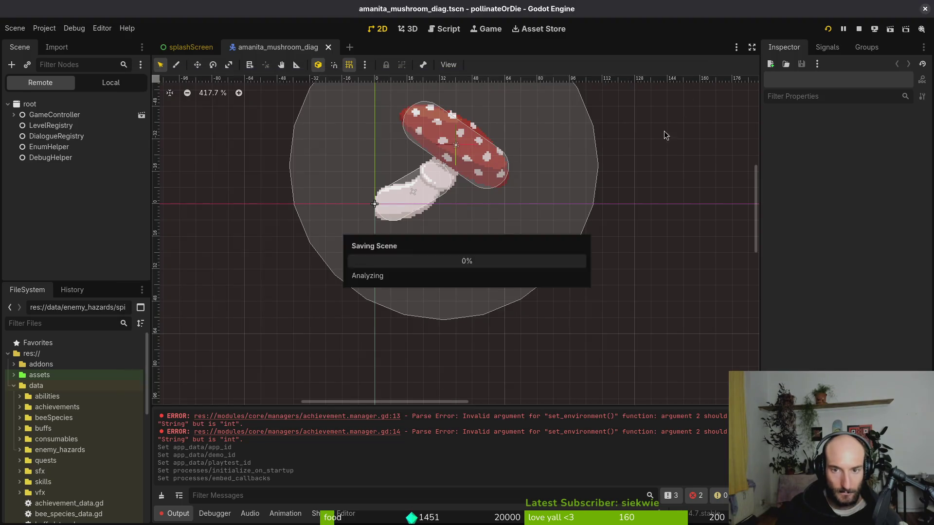
{"action": "left_click", "coordinate": [859, 29]}
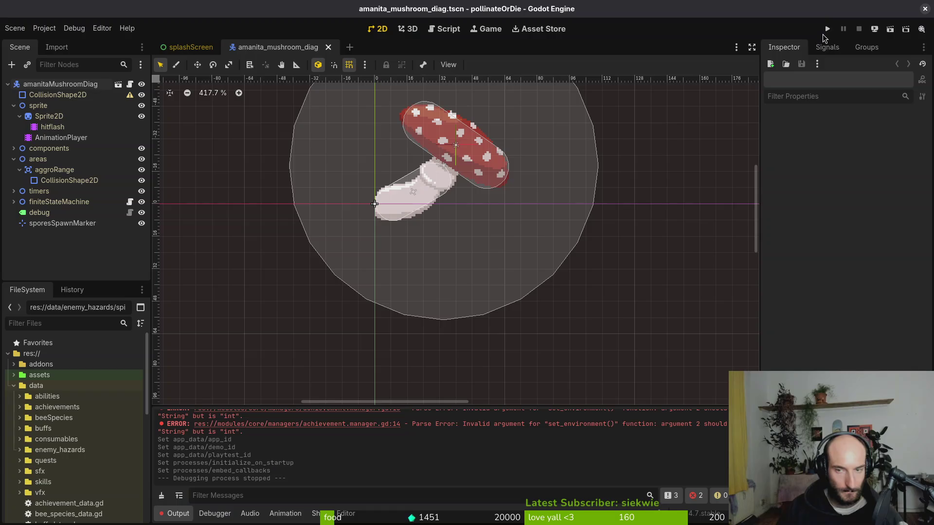
Run the game to confirm Steam starts, then untick Embed Callbacks and Initialize on Startup
{"action": "left_click", "coordinate": [827, 29]}
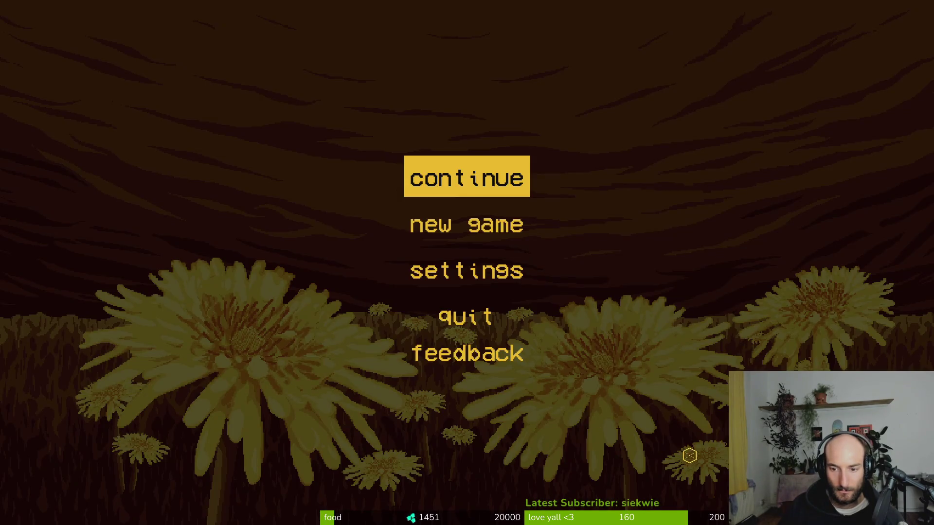
{"action": "key", "text": "alt+Tab"}
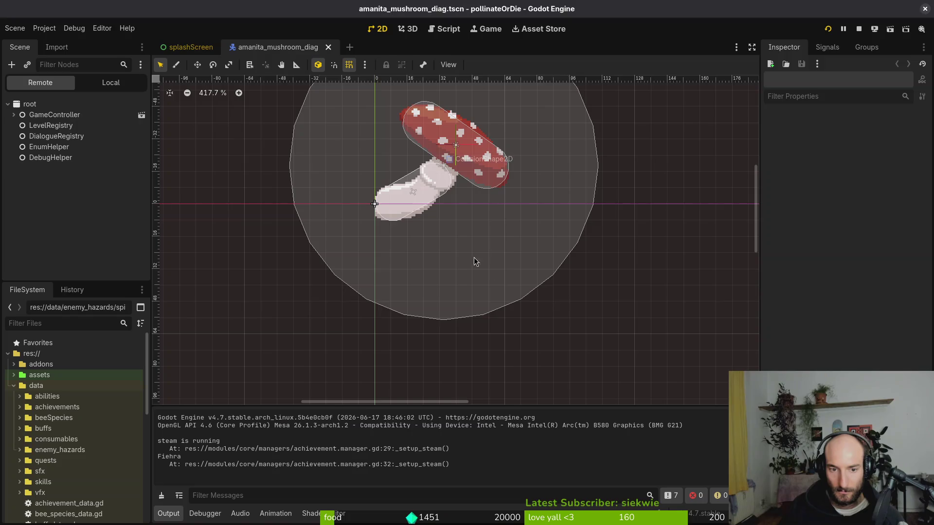
{"action": "left_click", "coordinate": [44, 29]}
{"action": "left_click", "coordinate": [47, 36]}
{"action": "left_click", "coordinate": [45, 28]}
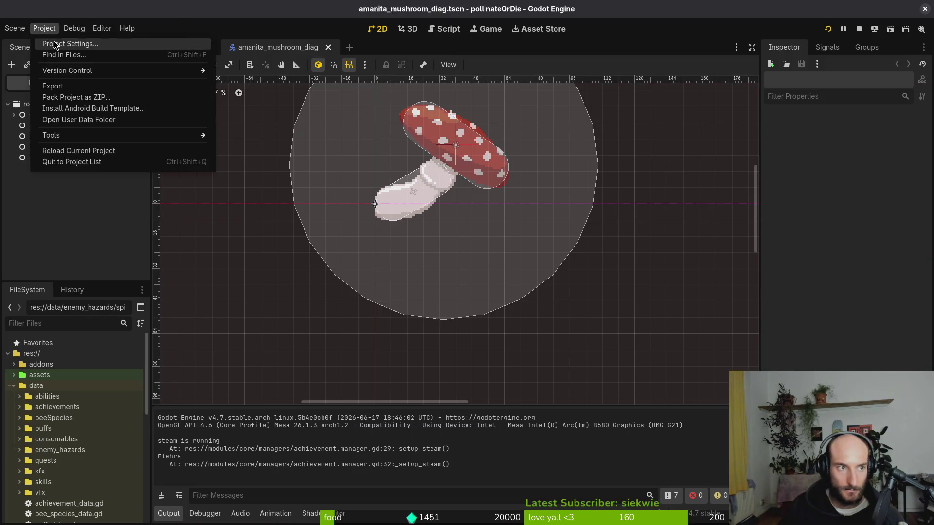
{"action": "left_click", "coordinate": [58, 37]}
{"action": "left_click", "coordinate": [476, 267]}
{"action": "left_click", "coordinate": [474, 252]}
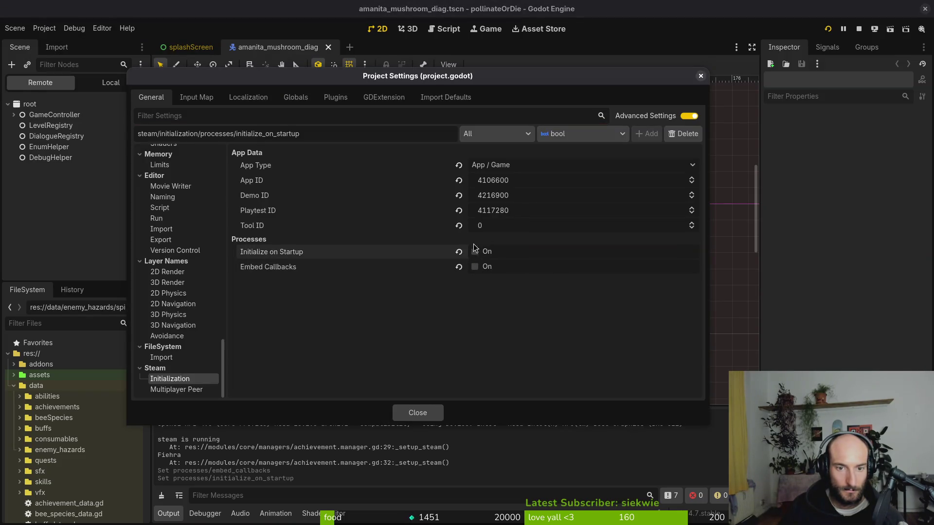
{"action": "key", "text": "Escape"}
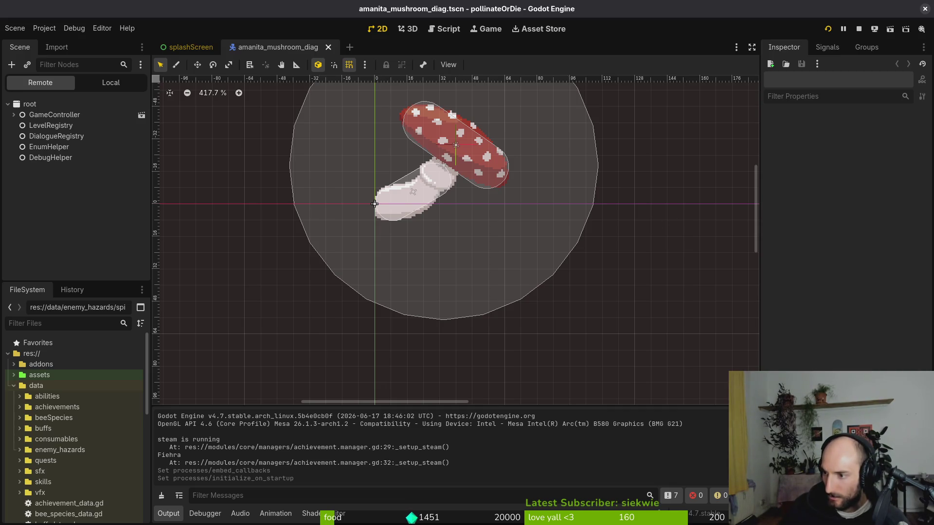
Open Project Settings and look over the project's autoloaded globals
{"action": "left_click", "coordinate": [44, 29]}
{"action": "left_click", "coordinate": [53, 41]}
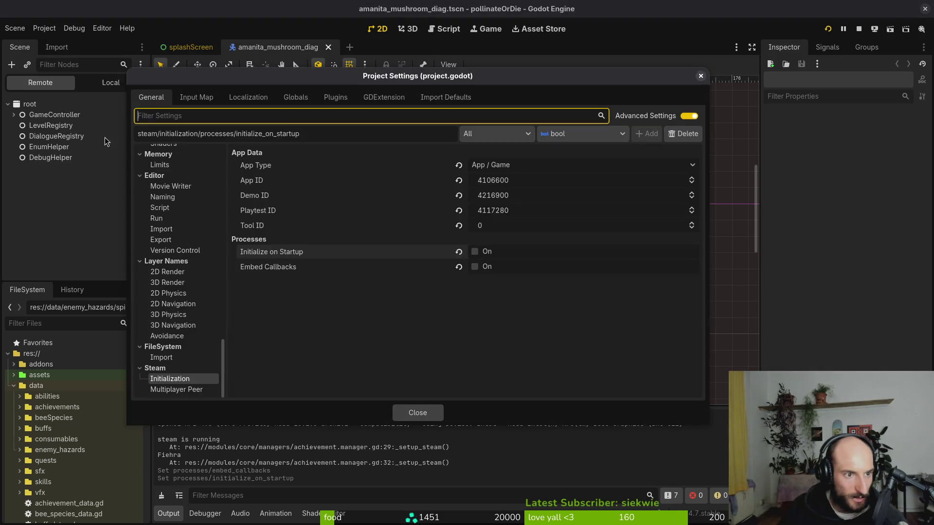
{"action": "scroll", "coordinate": [168, 231], "scroll_direction": "up", "scroll_amount": 10}
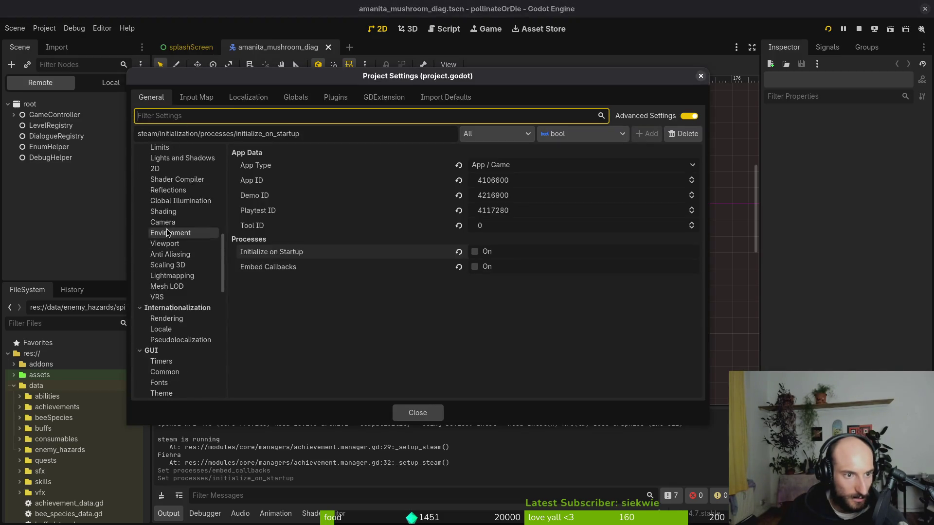
{"action": "left_click", "coordinate": [249, 97]}
{"action": "left_click", "coordinate": [292, 96]}
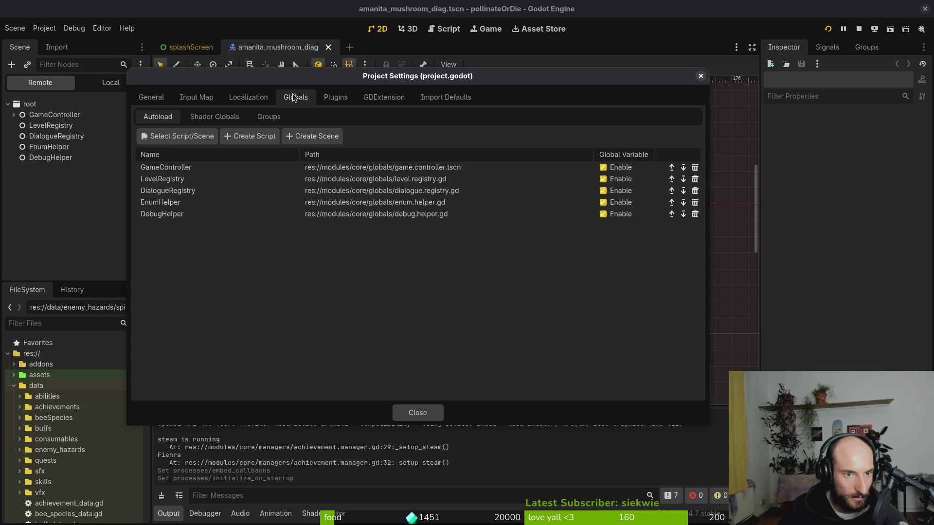
Filter the Input Map by Shift+Tab with built-ins shown, try rebinding ui_focus_prev to P, then cancel
{"action": "left_click", "coordinate": [202, 98]}
{"action": "scroll", "coordinate": [462, 194], "scroll_direction": "up", "scroll_amount": 8}
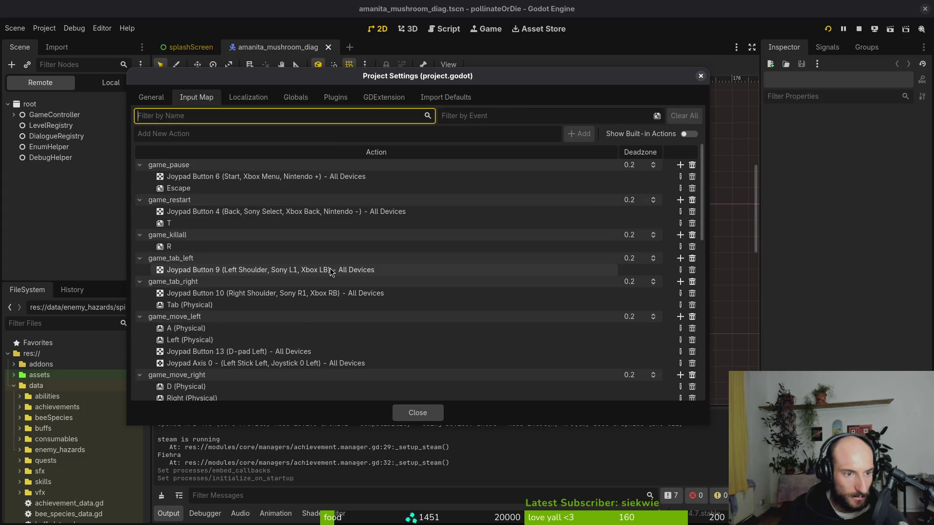
{"action": "left_click", "coordinate": [489, 117]}
{"action": "key", "text": "shift+Tab"}
{"action": "left_click", "coordinate": [689, 134]}
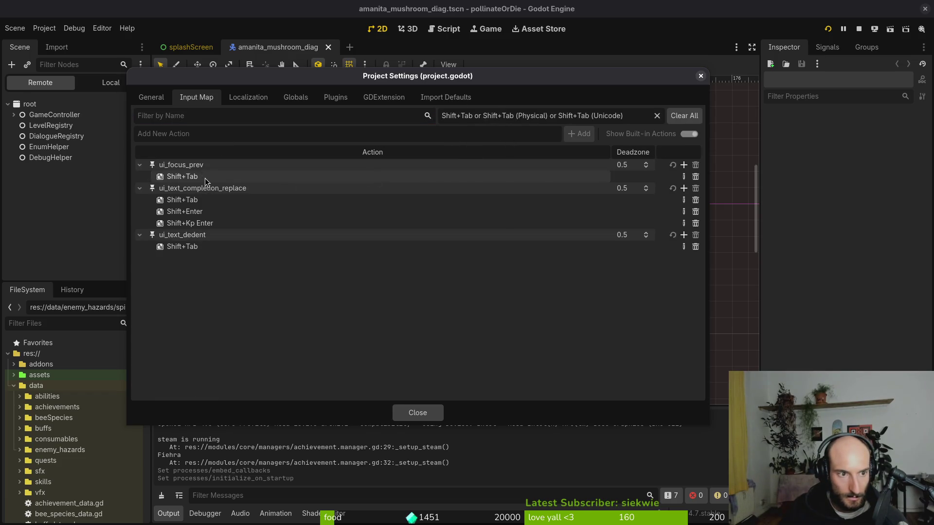
{"action": "left_click", "coordinate": [684, 177]}
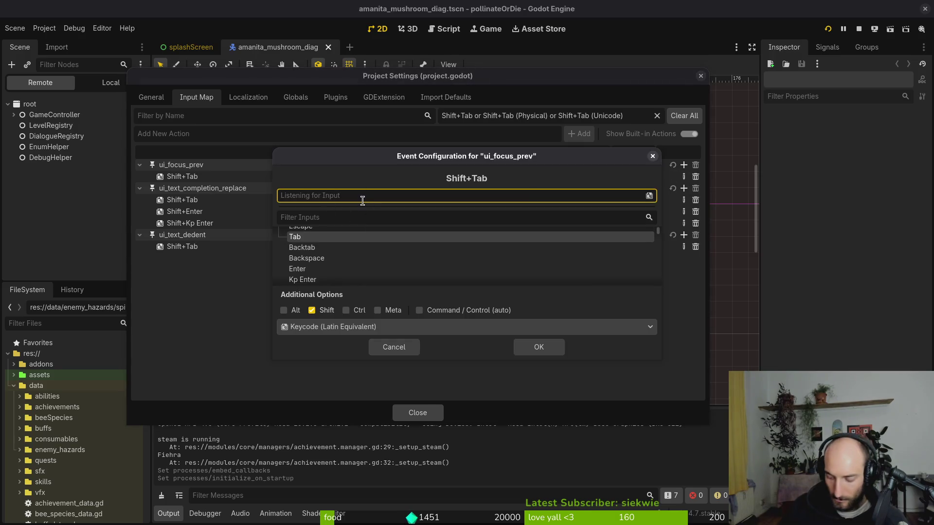
{"action": "key", "text": "p"}
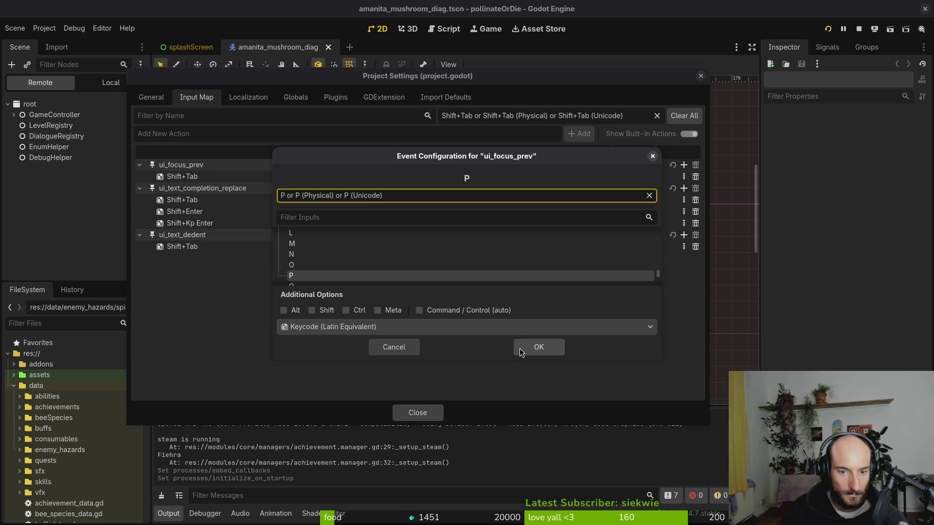
{"action": "left_click", "coordinate": [395, 348]}
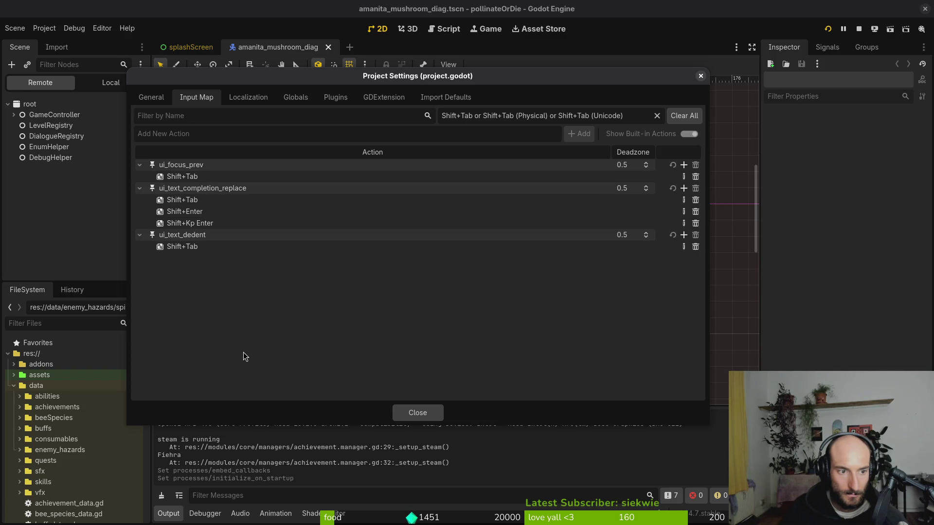
{"action": "left_click", "coordinate": [404, 418]}
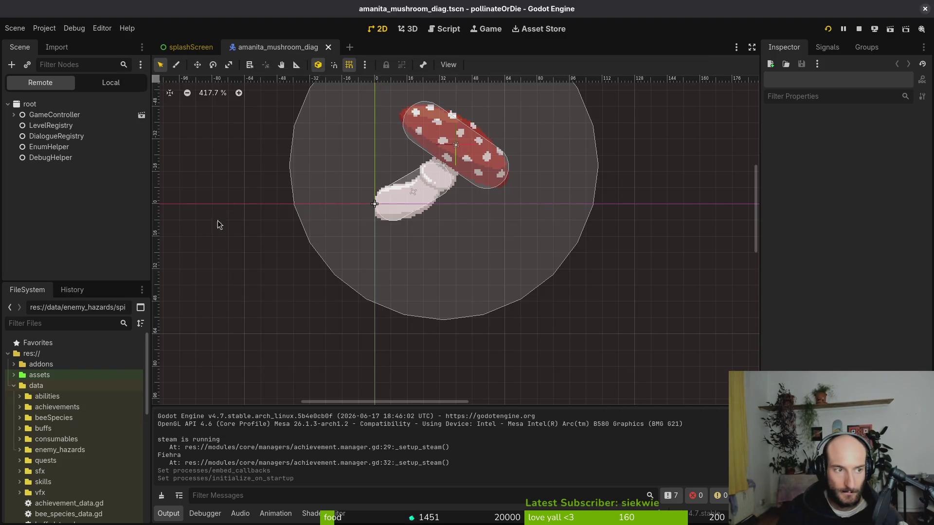
Close the amanita_mushroom_diag scene, scroll the overlay answer in Brave, and open Files on Home
{"action": "middle_click", "coordinate": [274, 48]}
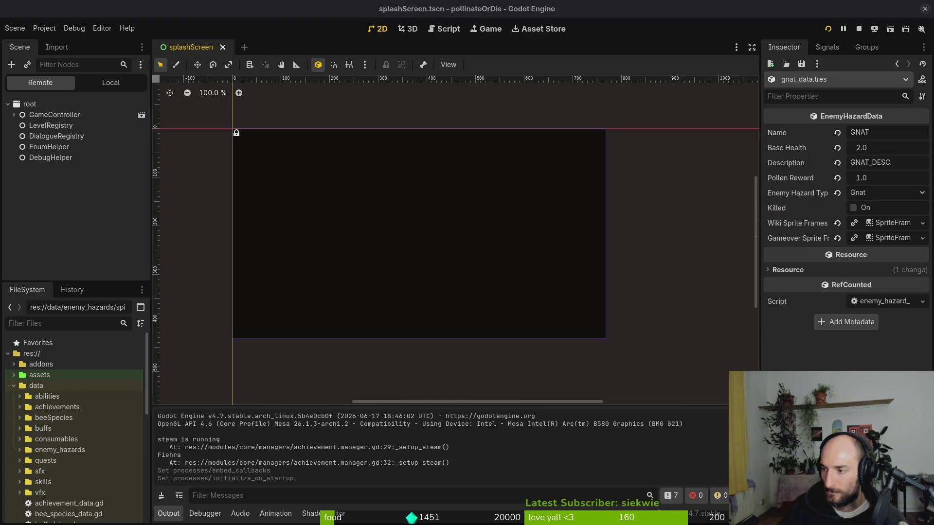
{"action": "key", "text": "alt+Tab"}
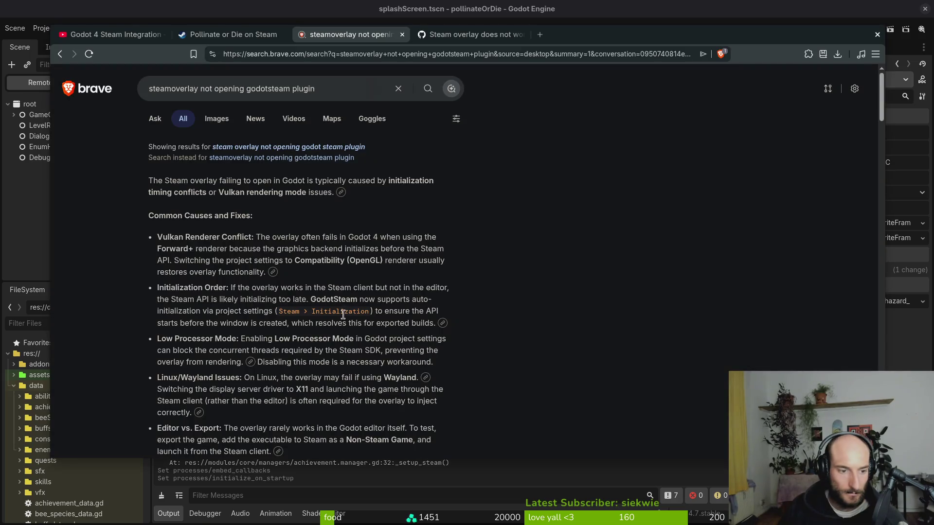
{"action": "scroll", "coordinate": [309, 350], "scroll_direction": "down", "scroll_amount": 3}
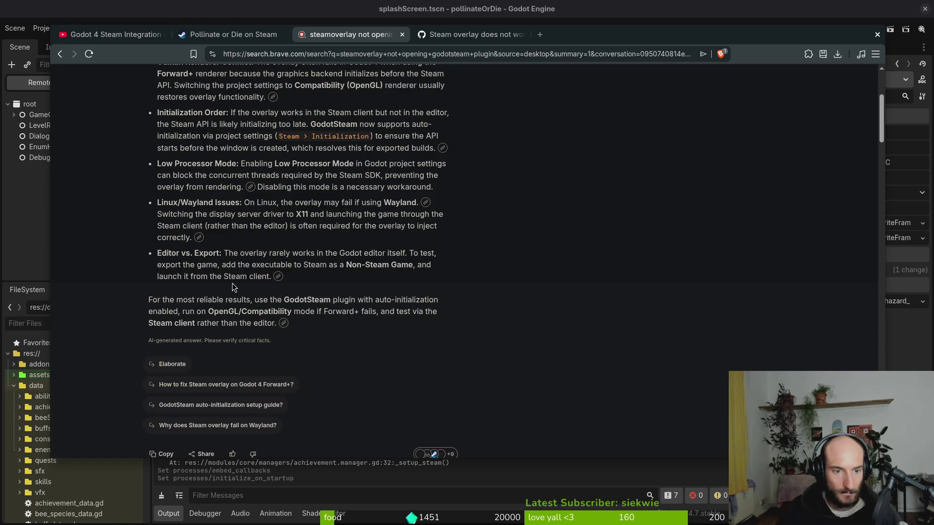
{"action": "key", "text": "super+e"}
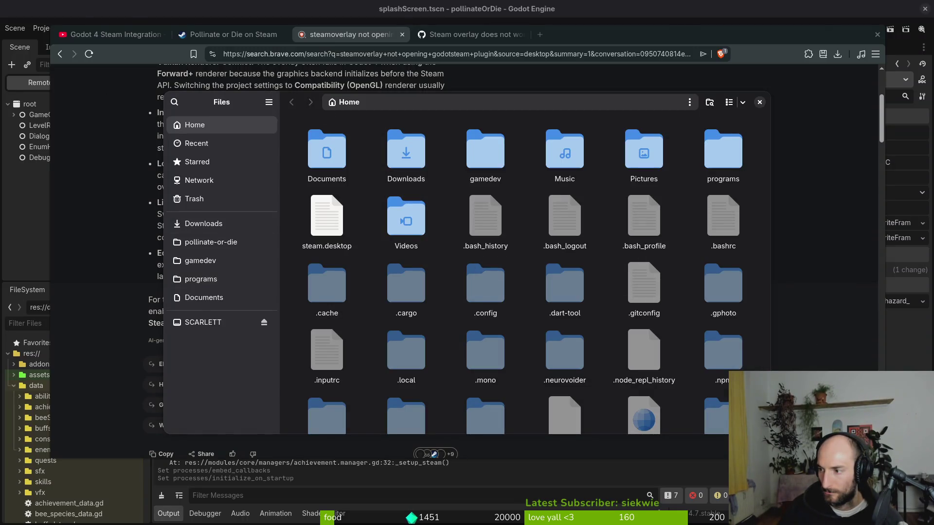
Export the Linux preset build as pollinate.x86_64 into the exports folder
{"action": "left_click", "coordinate": [24, 138]}
{"action": "left_click", "coordinate": [44, 28]}
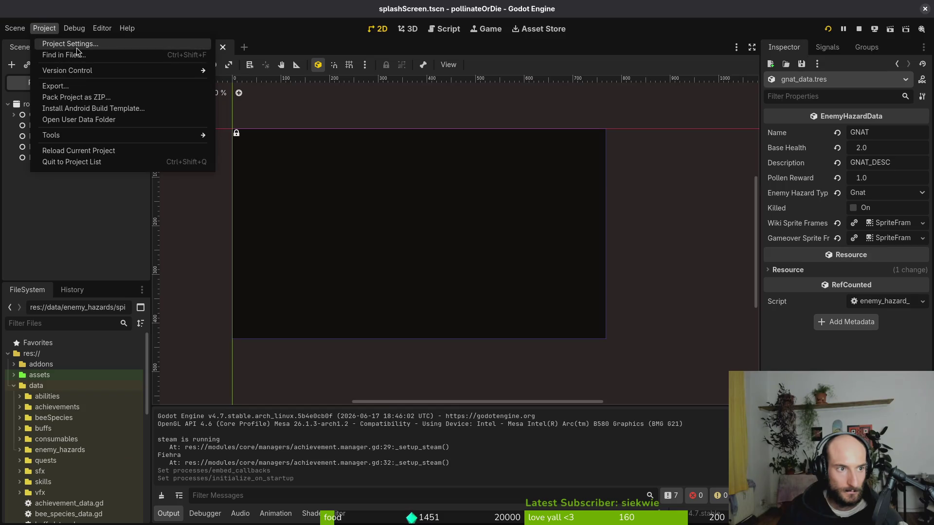
{"action": "left_click", "coordinate": [53, 86]}
{"action": "left_click", "coordinate": [269, 154]}
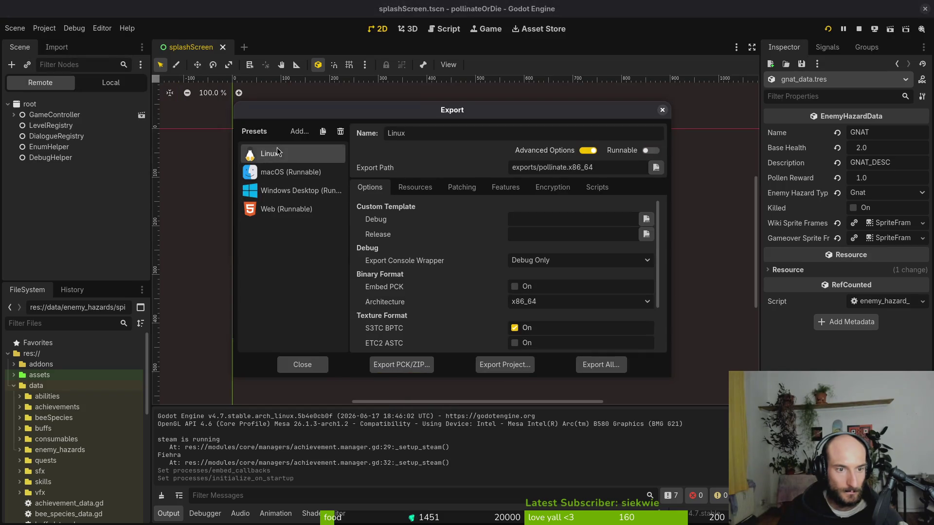
{"action": "left_click", "coordinate": [505, 365]}
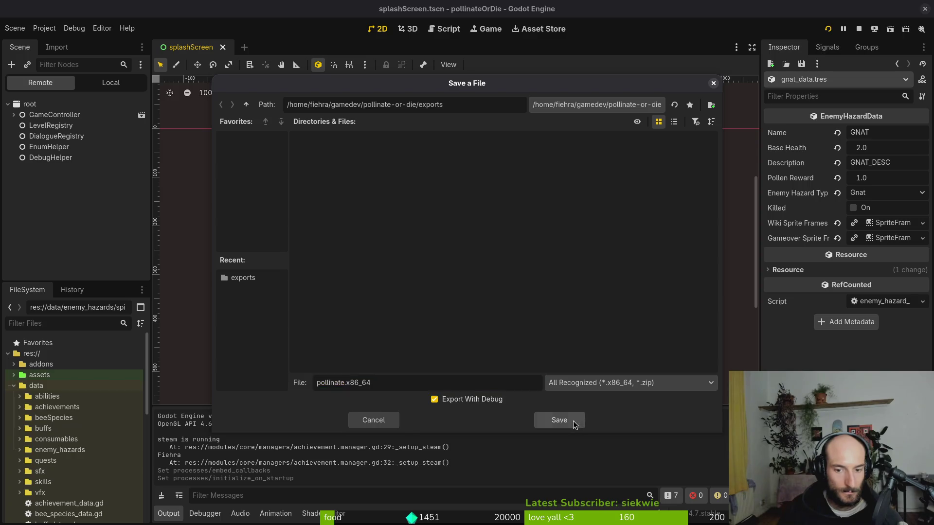
{"action": "left_click", "coordinate": [560, 420]}
{"action": "key", "text": "alt+Tab"}
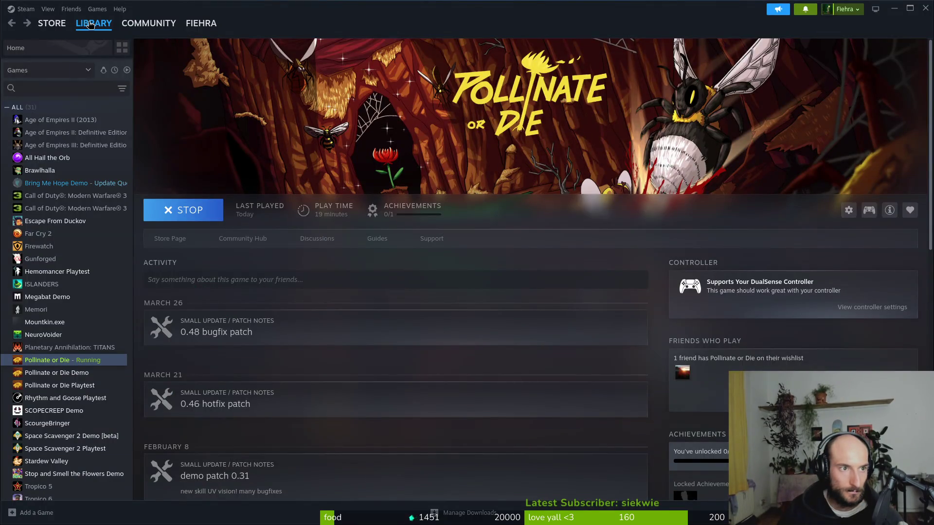
Open Steam's Add a Non-Steam Game dialog from the Games menu
{"action": "left_click", "coordinate": [88, 23]}
{"action": "left_click", "coordinate": [120, 8]}
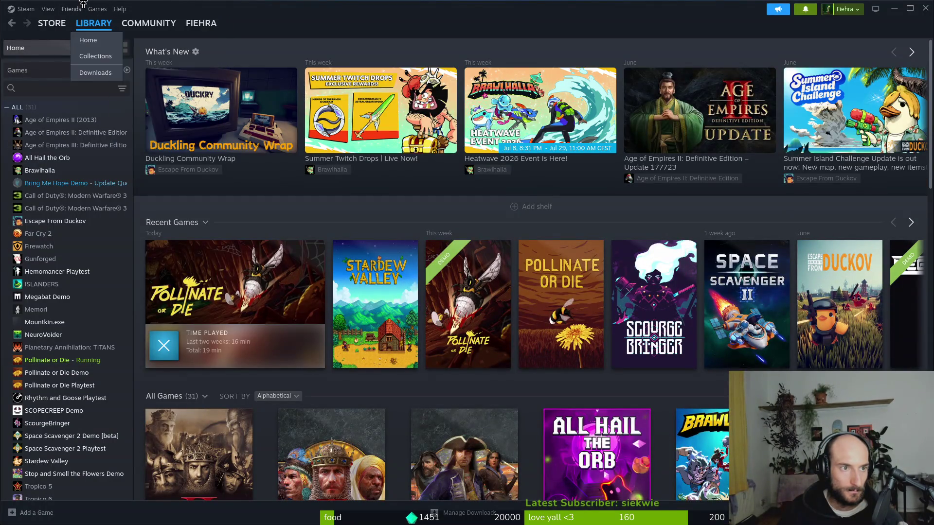
{"action": "left_click", "coordinate": [97, 9]}
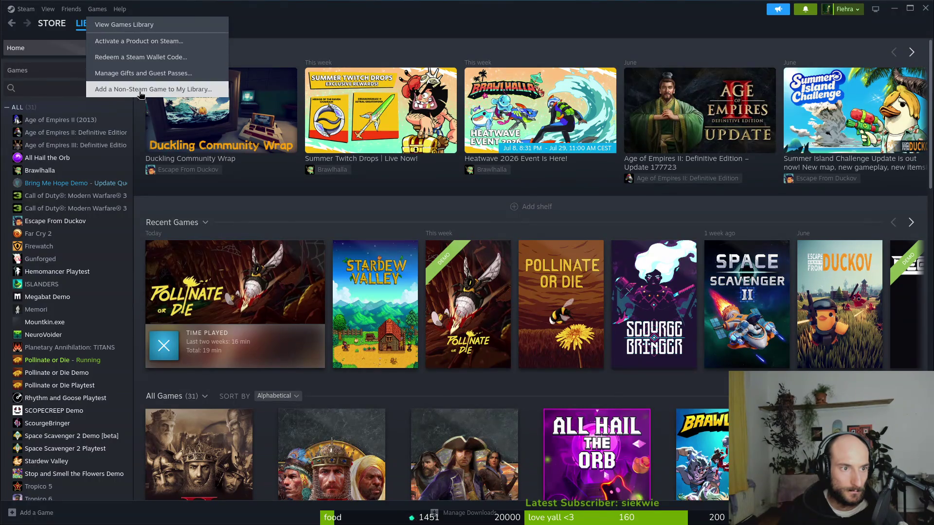
{"action": "left_click", "coordinate": [136, 90]}
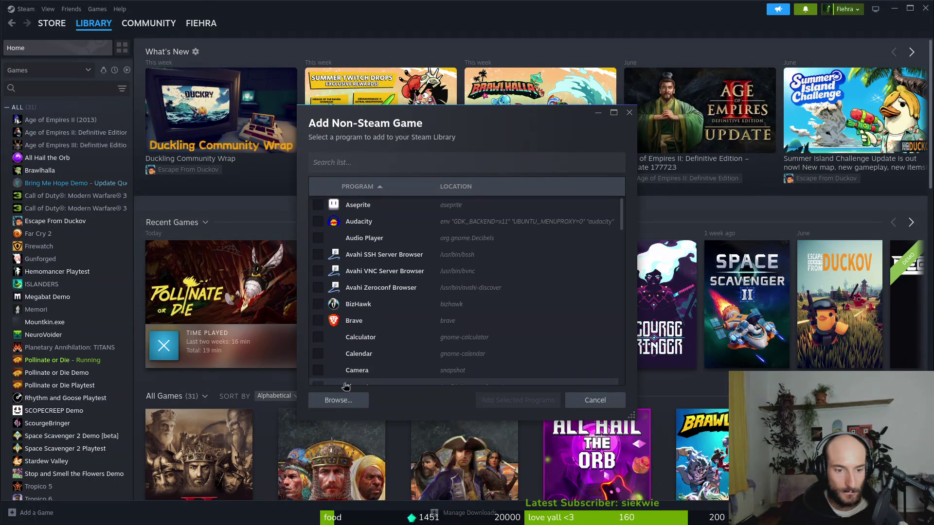
Add gamedev/pollinate-or-die/exports/pollinate.sh to the library and launch it with PLAY
{"action": "left_click", "coordinate": [340, 400]}
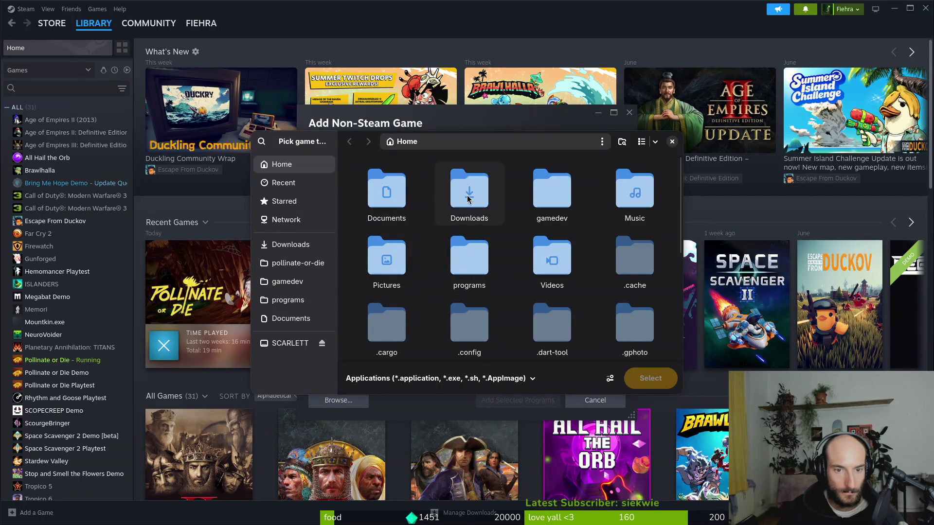
{"action": "left_click", "coordinate": [290, 281]}
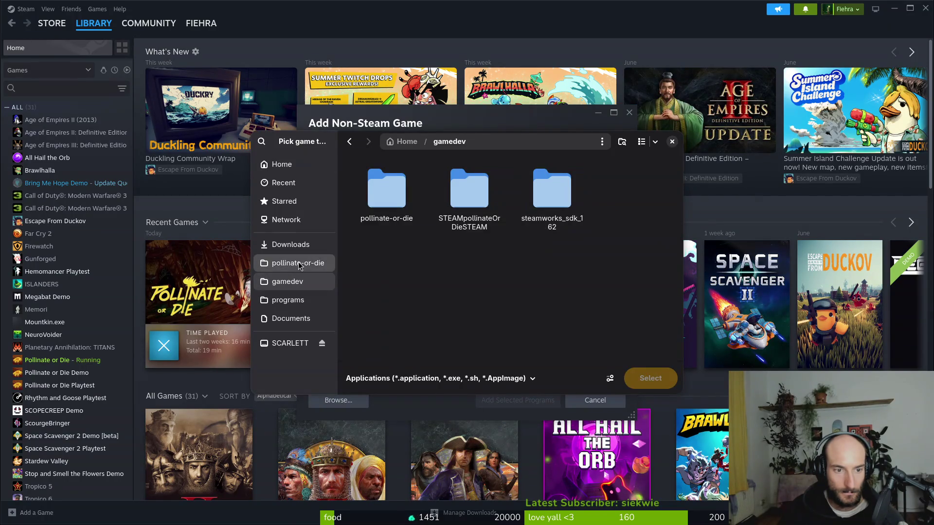
{"action": "left_click", "coordinate": [292, 262]}
{"action": "double_click", "coordinate": [386, 263]}
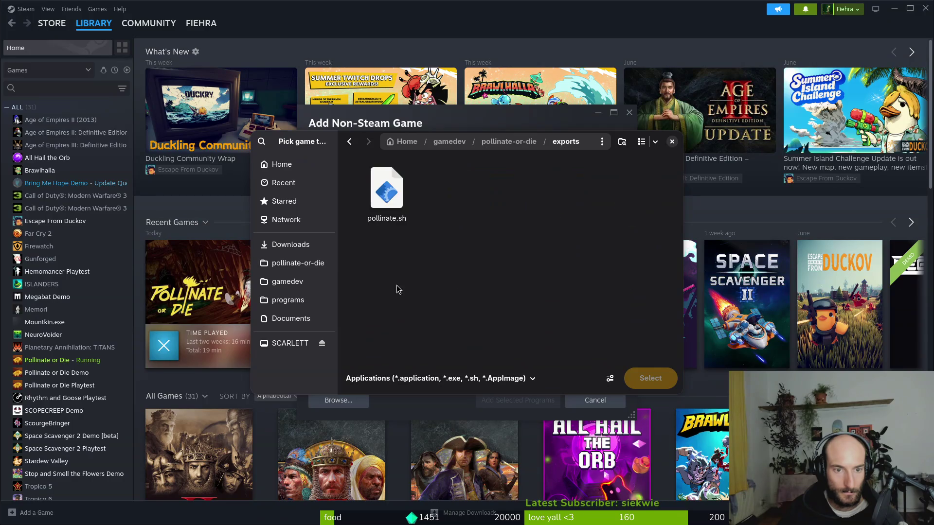
{"action": "left_click", "coordinate": [404, 203]}
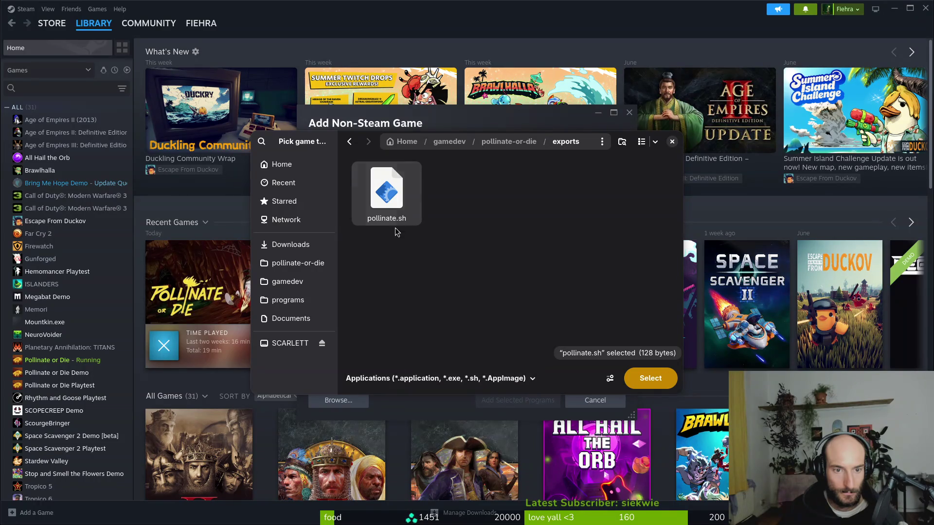
{"action": "left_click", "coordinate": [657, 380]}
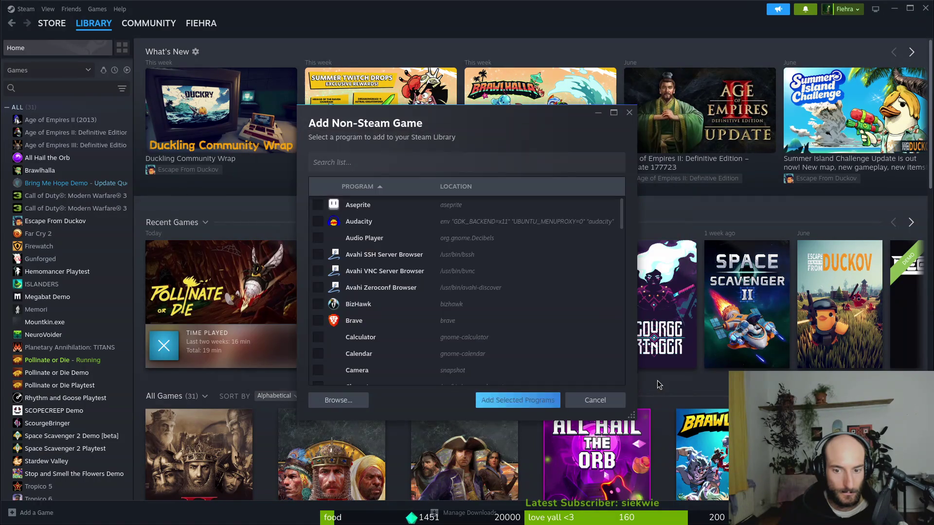
{"action": "left_click", "coordinate": [519, 400]}
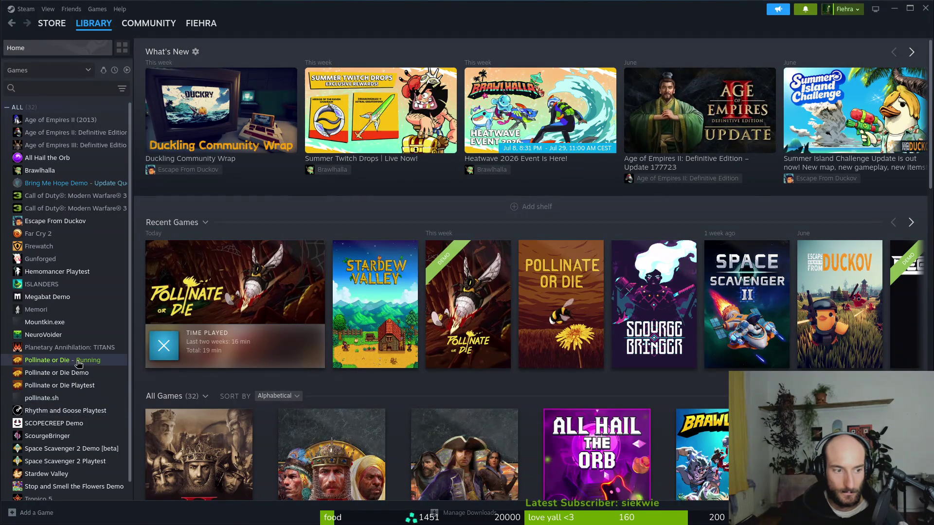
{"action": "left_click", "coordinate": [68, 398]}
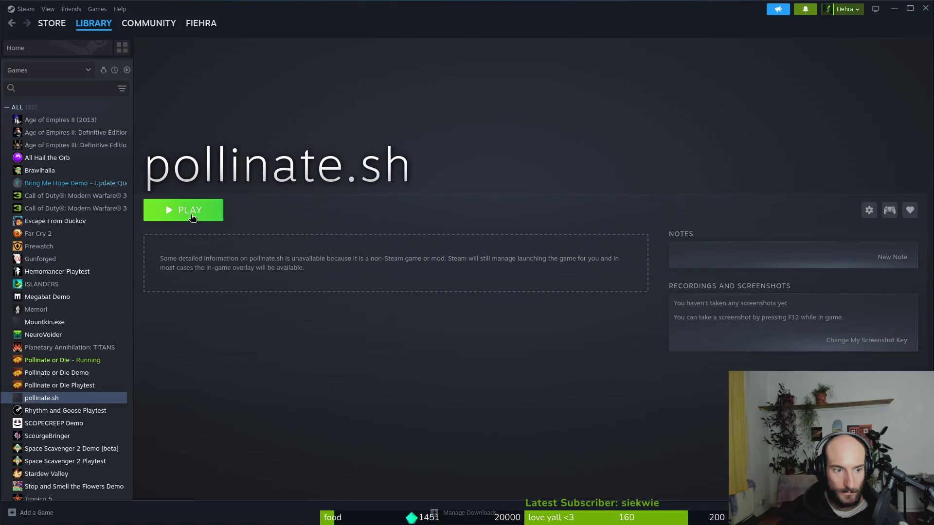
{"action": "left_click", "coordinate": [192, 217]}
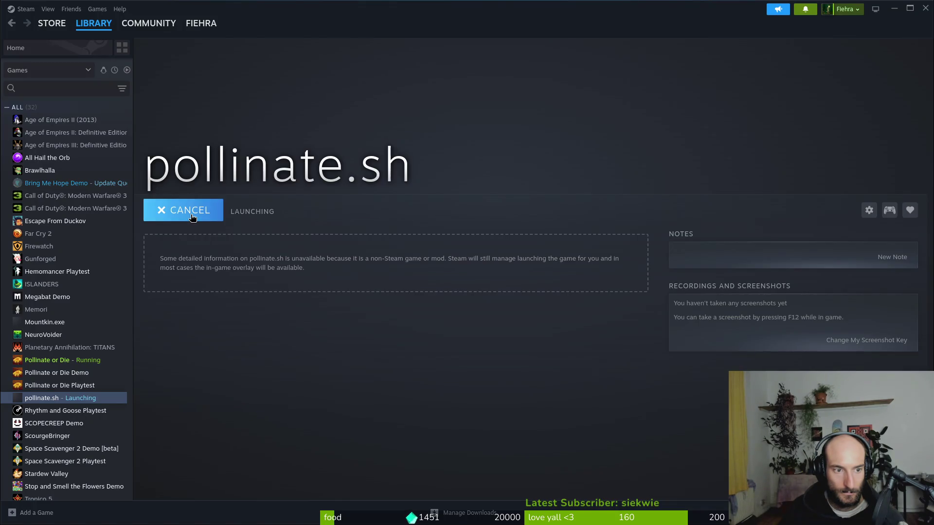